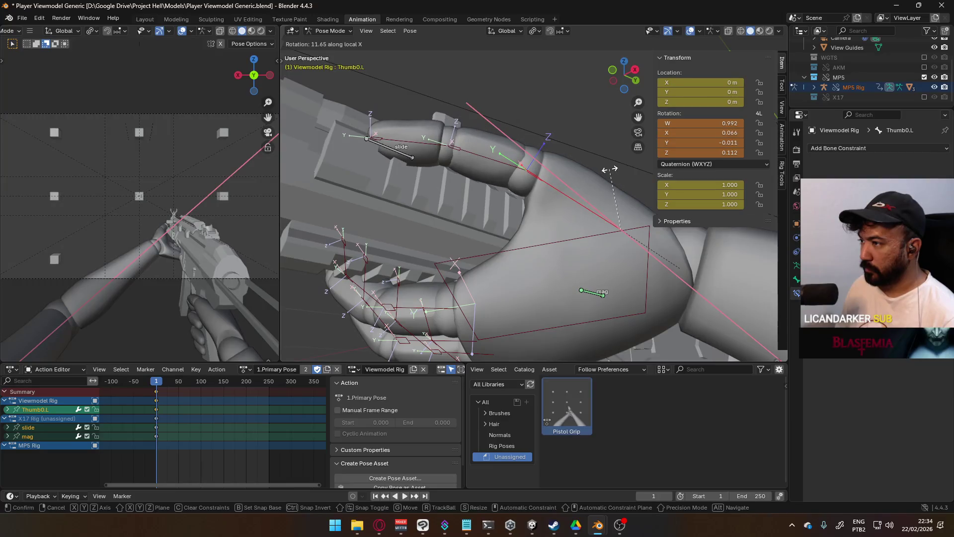
# - Rotate the left thumb bone toward the rifle, redoing it after an undo until it reads right
pyautogui.click(548, 138)
pyautogui.moveTo(548, 142)
pyautogui.mouseDown(button='middle')
pyautogui.moveTo(461, 210)
pyautogui.moveTo(519, 212)
pyautogui.mouseUp(button='middle')
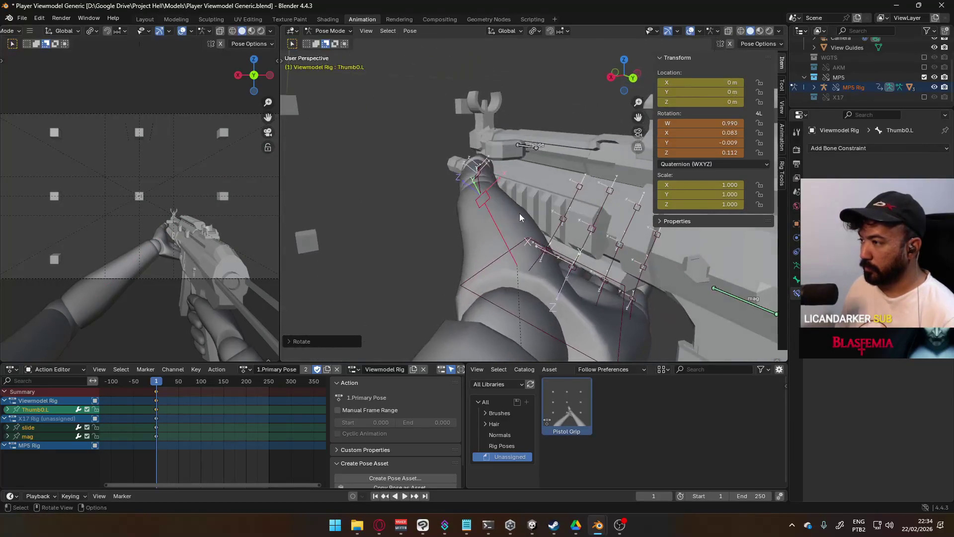
pyautogui.hotkey('ctrl', 'z')
pyautogui.moveTo(458, 197); pyautogui.dragTo(551, 195, button='middle')
pyautogui.press('r')
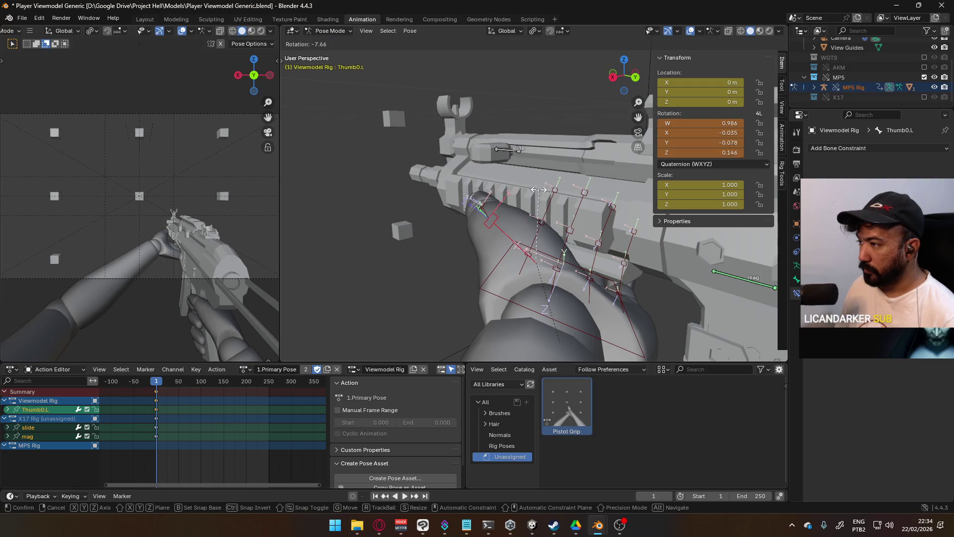
pyautogui.click(529, 196)
pyautogui.moveTo(529, 195); pyautogui.dragTo(621, 160, button='middle')
# - From front view, rotate and move the HandIK.L controller toward the handguard
pyautogui.click(569, 262)
pyautogui.press('KP_1')
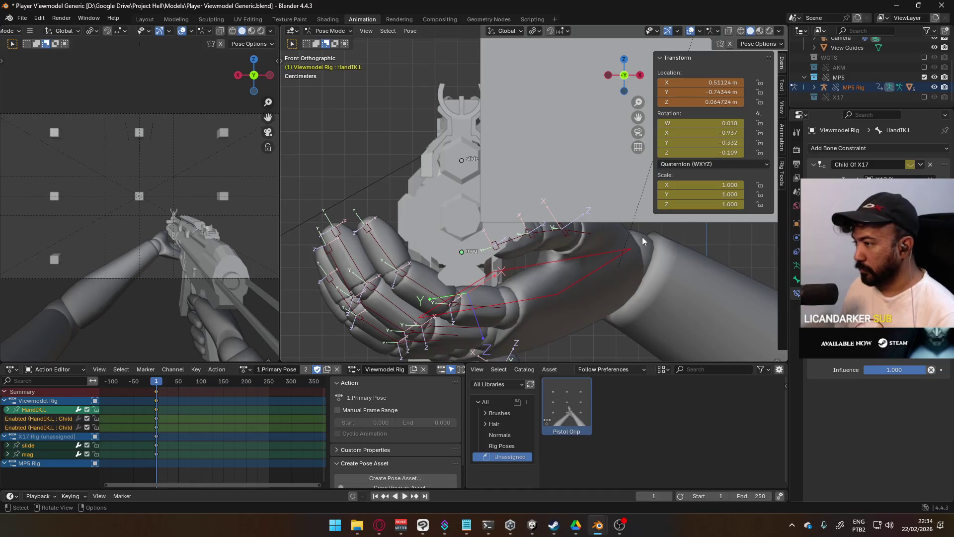
pyautogui.press('r')
pyautogui.click(643, 252)
pyautogui.press('g')
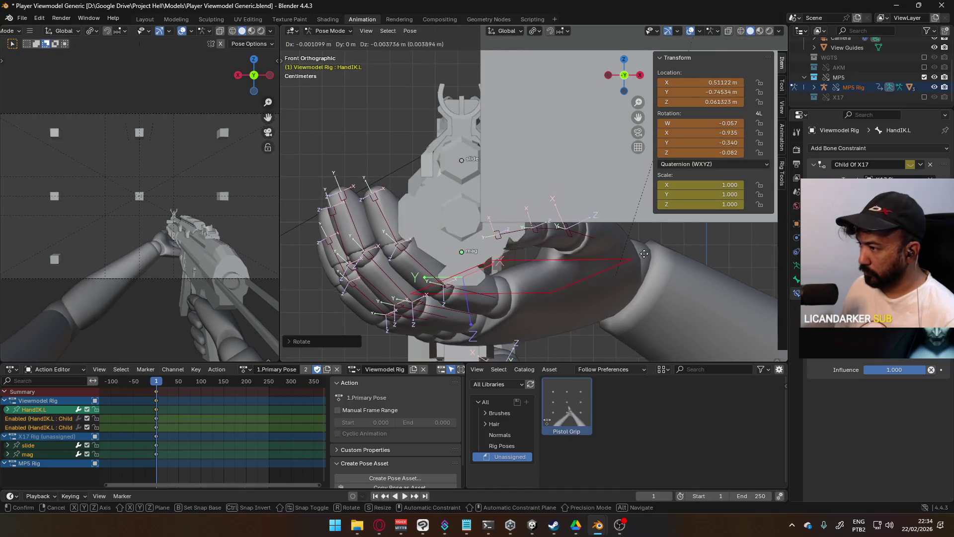
pyautogui.click(589, 268)
pyautogui.moveTo(589, 269)
pyautogui.mouseDown(button='middle')
pyautogui.moveTo(604, 257)
pyautogui.moveTo(521, 229)
pyautogui.moveTo(441, 221)
pyautogui.mouseUp(button='middle')
# - Rotate the base thumb bone Thumb0.L to follow the hand's new angle
pyautogui.click(510, 239)
pyautogui.press('r')
pyautogui.click(543, 201)
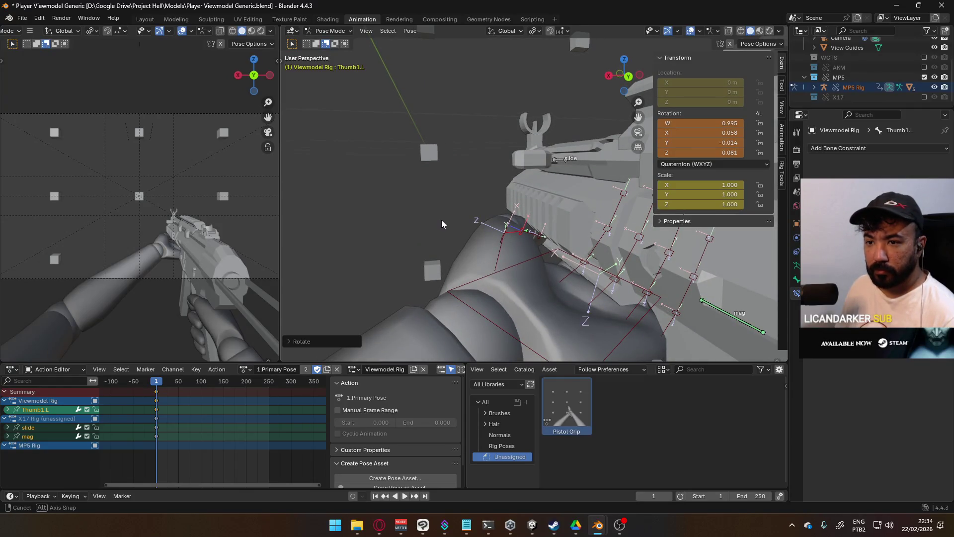
pyautogui.moveTo(165, 227); pyautogui.dragTo(183, 229, button='middle')
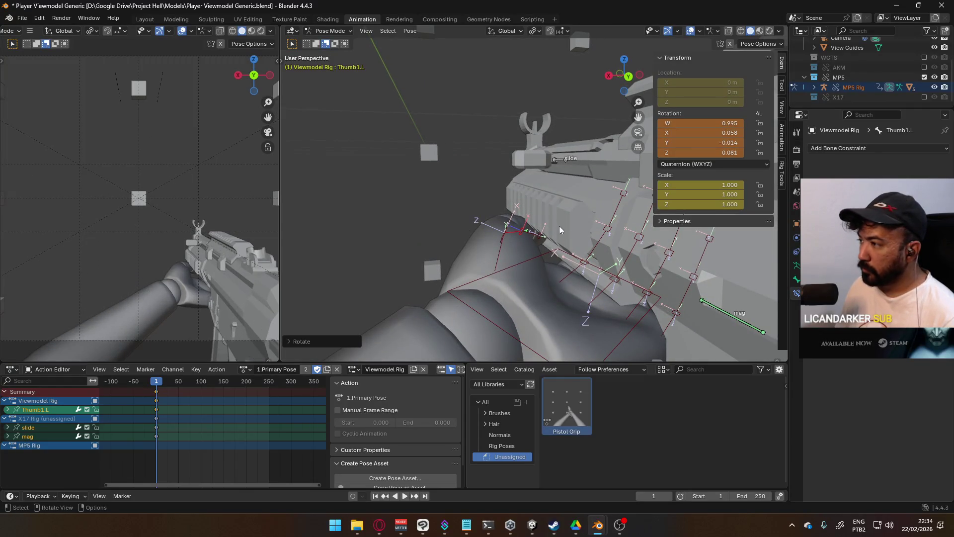
# - Nudge and re-rotate HandIK.L from front view to tighten the hand on the rifle
pyautogui.click(515, 263)
pyautogui.press('KP_1')
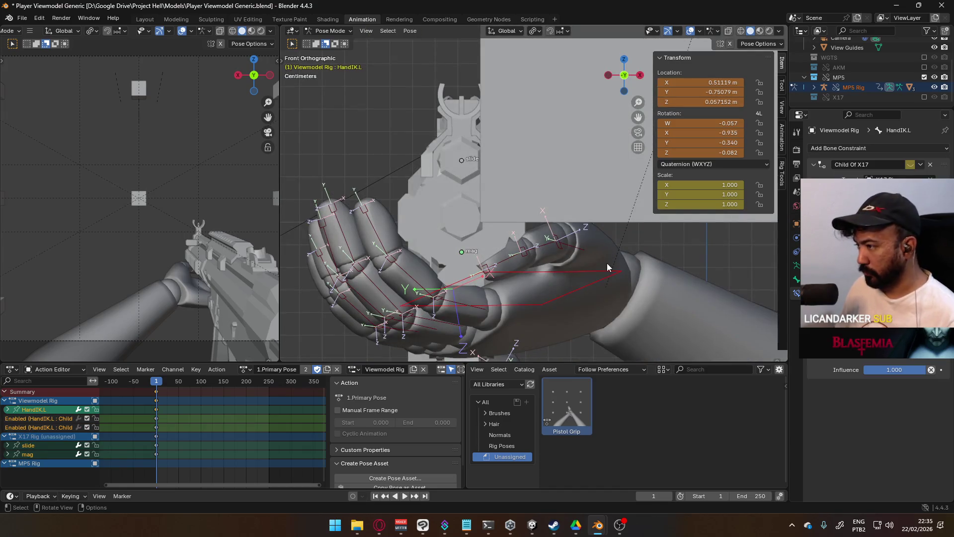
pyautogui.press('g')
pyautogui.click(603, 268)
pyautogui.press('r')
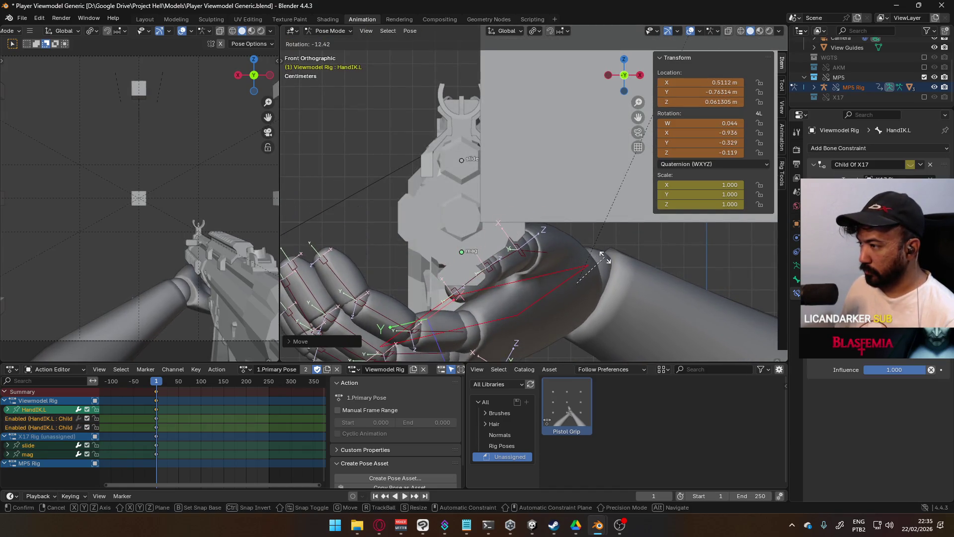
pyautogui.click(605, 261)
# - Rotate Thumb0.L again, finishing with a Z-axis-constrained turn toward the handguard
pyautogui.press('r')
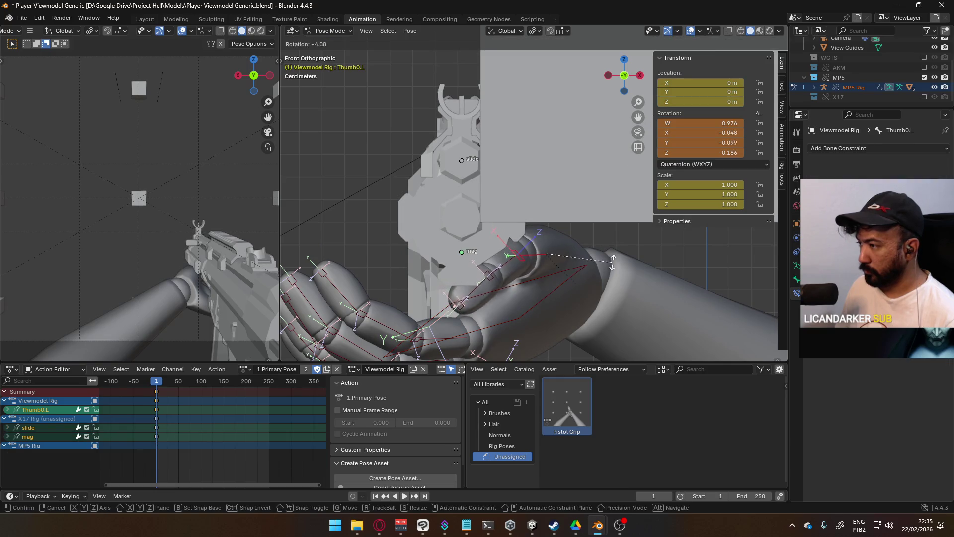
pyautogui.click(616, 254)
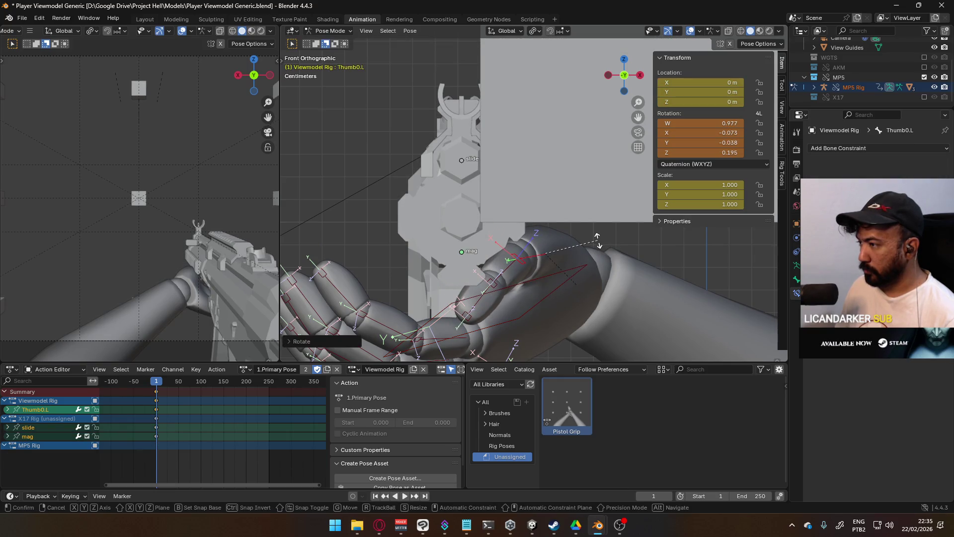
pyautogui.press('r')
pyautogui.press('x')
pyautogui.press('x')
pyautogui.press('z')
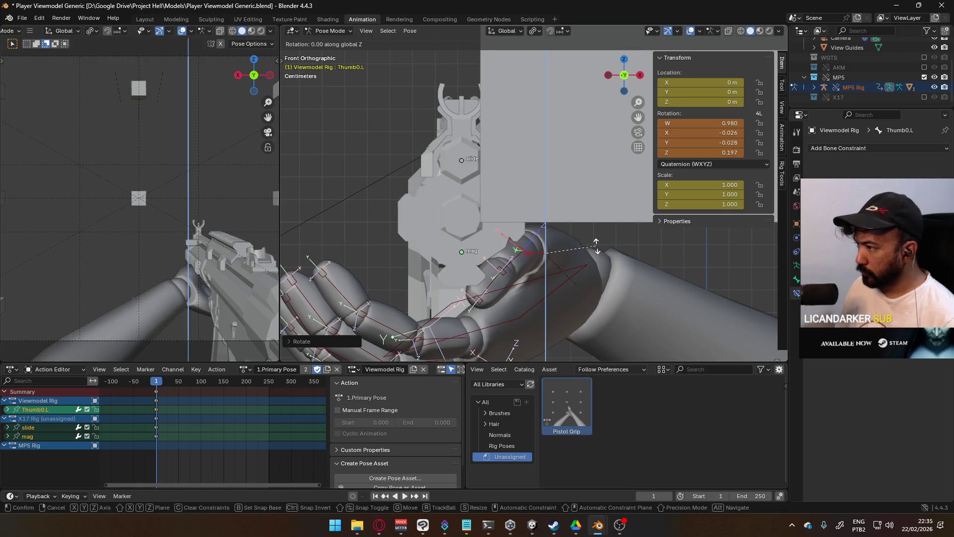
pyautogui.click(596, 248)
# - Curl Thumb1.L and the Thumb2.L tip so the thumb wraps over the handguard
pyautogui.click(529, 260)
pyautogui.moveTo(531, 259)
pyautogui.mouseDown(button='middle')
pyautogui.moveTo(525, 237)
pyautogui.moveTo(509, 241)
pyautogui.mouseUp(button='middle')
pyautogui.press('r')
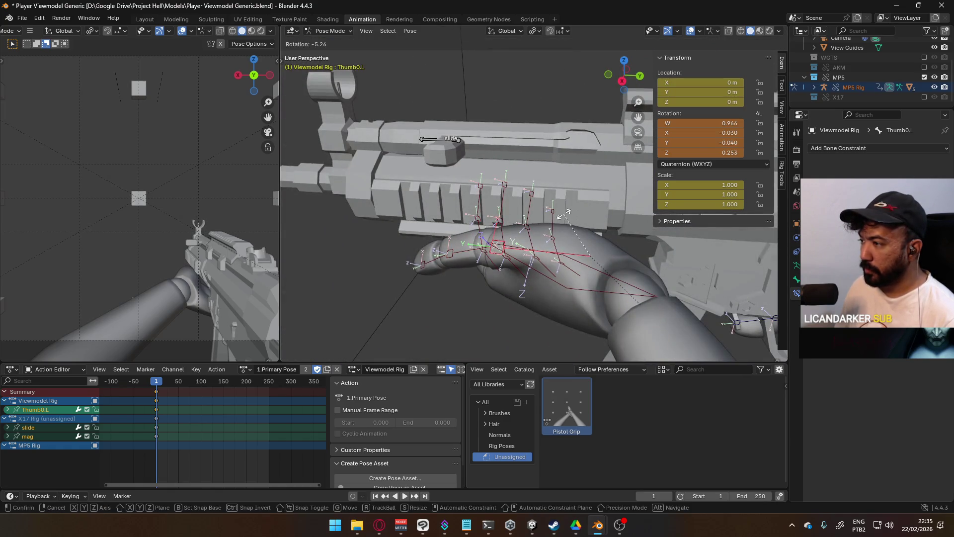
pyautogui.click(565, 213)
pyautogui.moveTo(474, 239)
pyautogui.mouseDown(button='middle')
pyautogui.moveTo(556, 133)
pyautogui.moveTo(511, 154)
pyautogui.mouseUp(button='middle')
pyautogui.click(470, 258)
pyautogui.press('r')
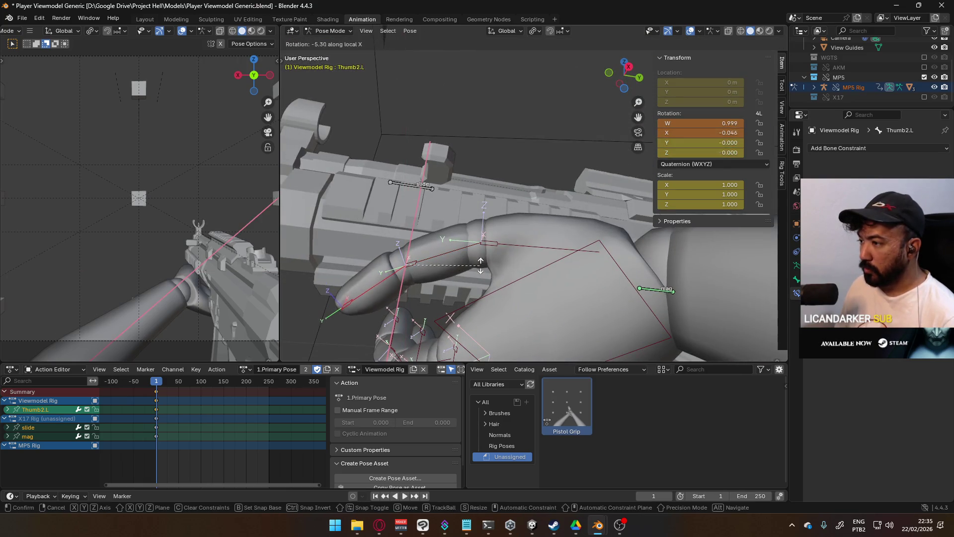
pyautogui.click(483, 240)
# - Check the grip from front view, fine-tune Thumb1.L, and reselect HandIK.L
pyautogui.click(504, 284)
pyautogui.press('KP_1')
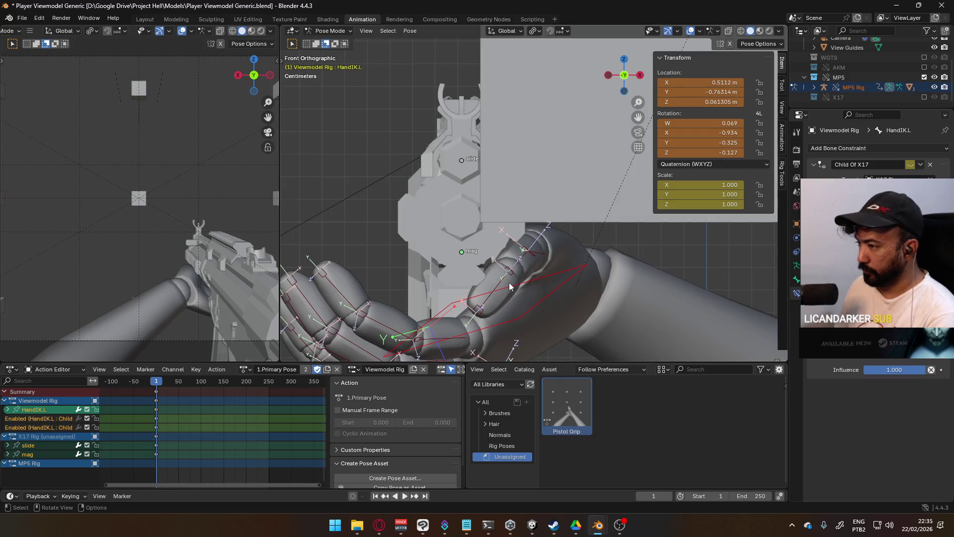
pyautogui.click(529, 260)
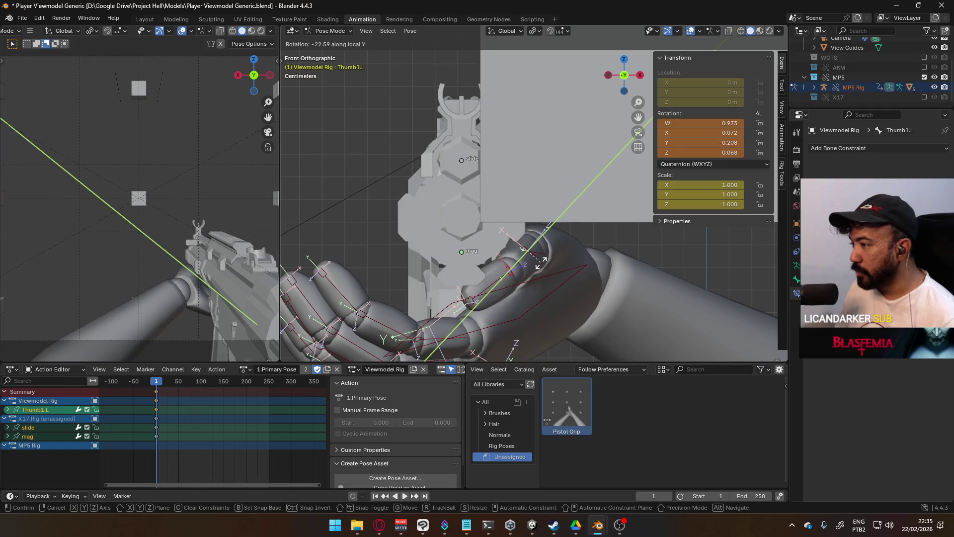
pyautogui.click(542, 263)
pyautogui.click(554, 282)
pyautogui.moveTo(580, 262)
pyautogui.mouseDown(button='middle')
pyautogui.moveTo(577, 193)
pyautogui.moveTo(674, 209)
pyautogui.mouseUp(button='middle')
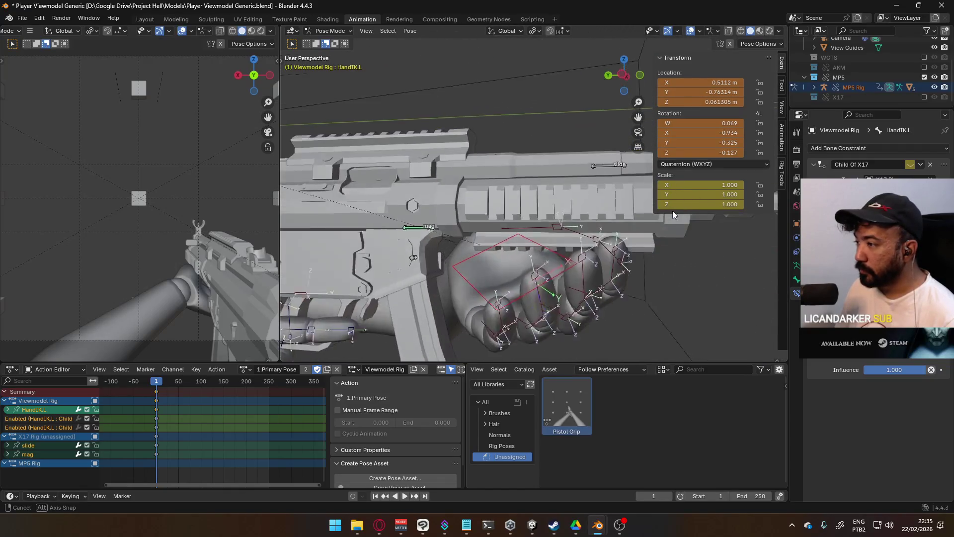
# - From a side view, rotate HandIK.L on its local Y axis so the palm faces the handguard
pyautogui.moveTo(674, 210); pyautogui.dragTo(509, 233, button='middle')
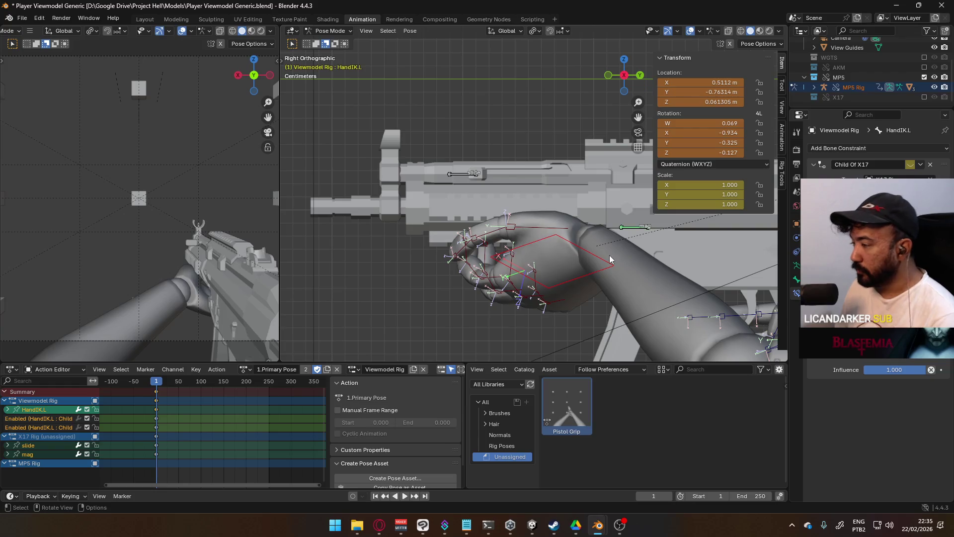
pyautogui.press('r')
pyautogui.press('y')
pyautogui.press('y')
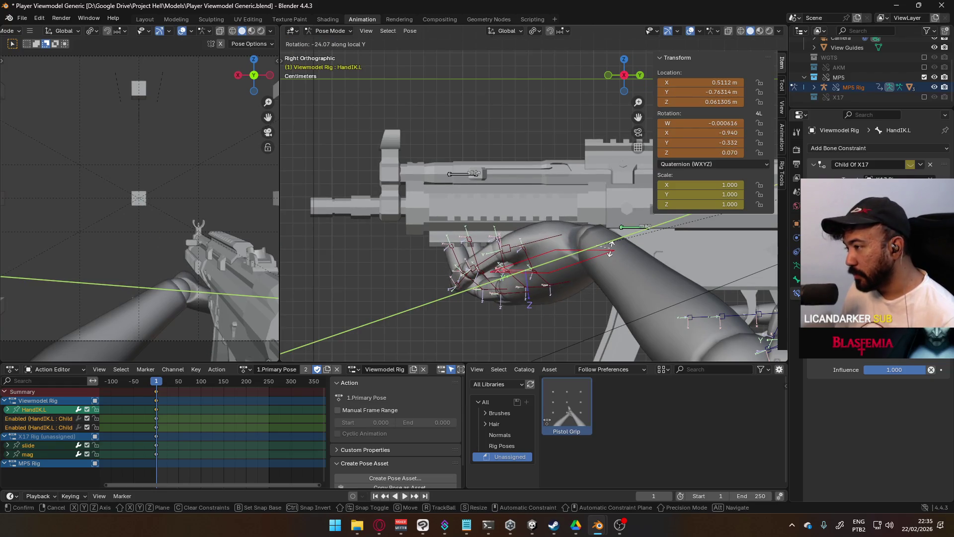
pyautogui.press('y')
pyautogui.press('y')
pyautogui.press('y')
pyautogui.click(634, 239)
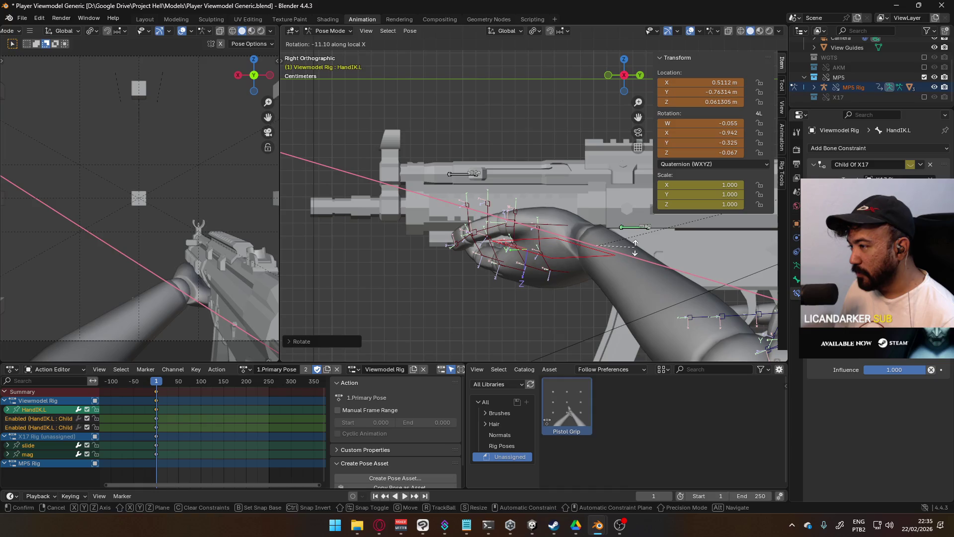
pyautogui.click(634, 247)
# - From above, shift HandIK.L under the handguard, then select Thumb0.L
pyautogui.moveTo(634, 247)
pyautogui.mouseDown(button='middle')
pyautogui.moveTo(642, 213)
pyautogui.moveTo(592, 206)
pyautogui.mouseUp(button='middle')
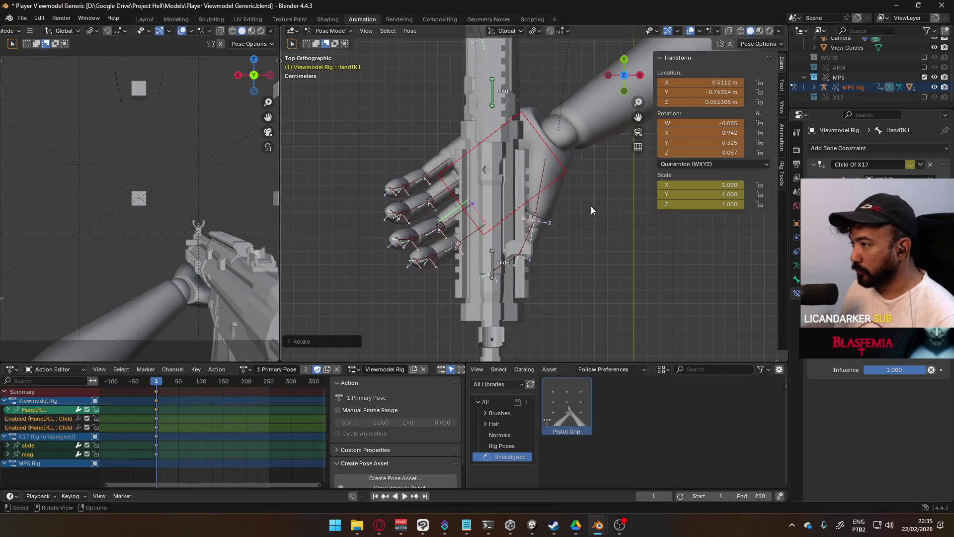
pyautogui.press('g')
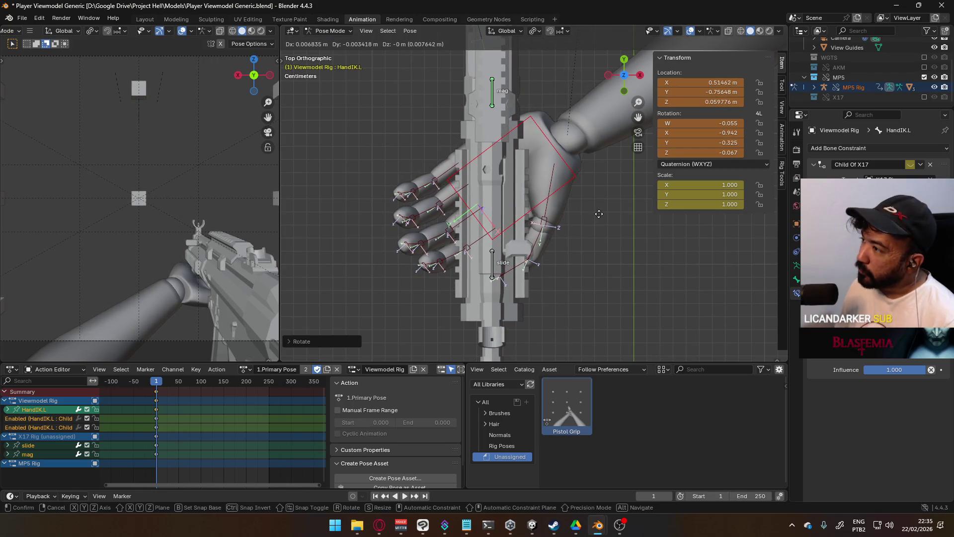
pyautogui.click(600, 218)
pyautogui.moveTo(600, 218)
pyautogui.mouseDown(button='middle')
pyautogui.moveTo(629, 145)
pyautogui.moveTo(465, 147)
pyautogui.moveTo(435, 159)
pyautogui.moveTo(562, 132)
pyautogui.moveTo(612, 89)
pyautogui.moveTo(534, 134)
pyautogui.mouseUp(button='middle')
pyautogui.click(519, 157)
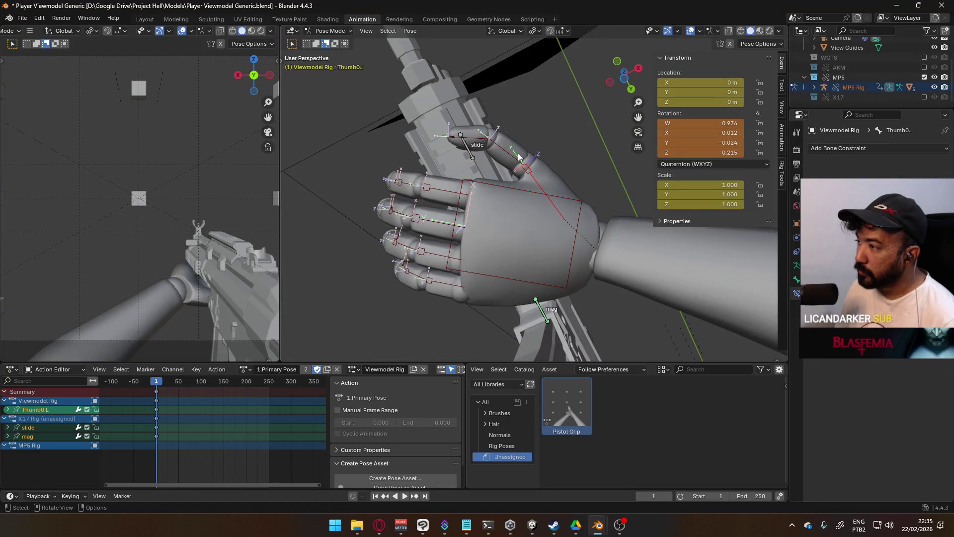
# - Rotate Thumb0.L twice so the thumb lies along the rifle's side
pyautogui.press('r')
pyautogui.click(479, 164)
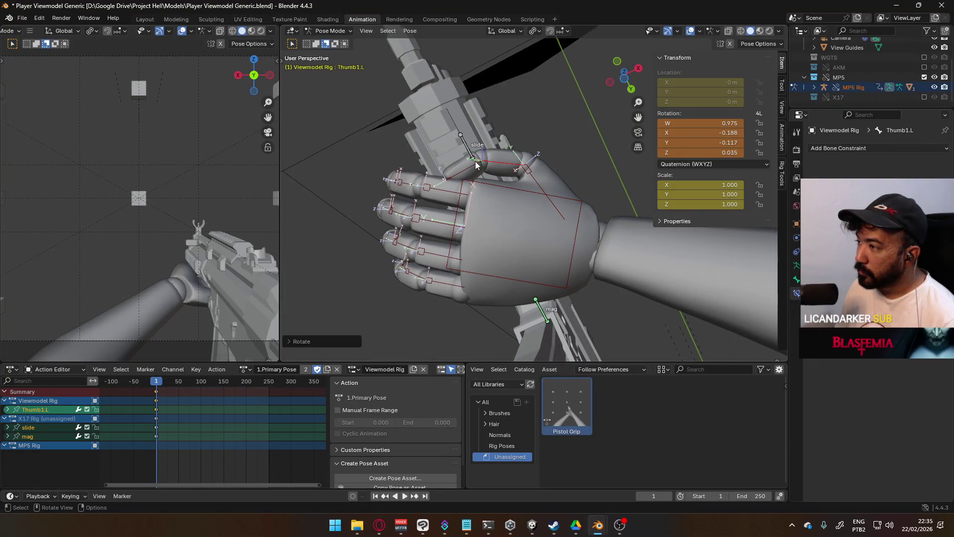
pyautogui.press('r')
pyautogui.click(559, 129)
pyautogui.moveTo(559, 129)
pyautogui.mouseDown(button='middle')
pyautogui.moveTo(587, 222)
pyautogui.moveTo(595, 215)
pyautogui.moveTo(491, 238)
pyautogui.moveTo(382, 241)
pyautogui.moveTo(596, 211)
pyautogui.moveTo(587, 219)
pyautogui.mouseUp(button='middle')
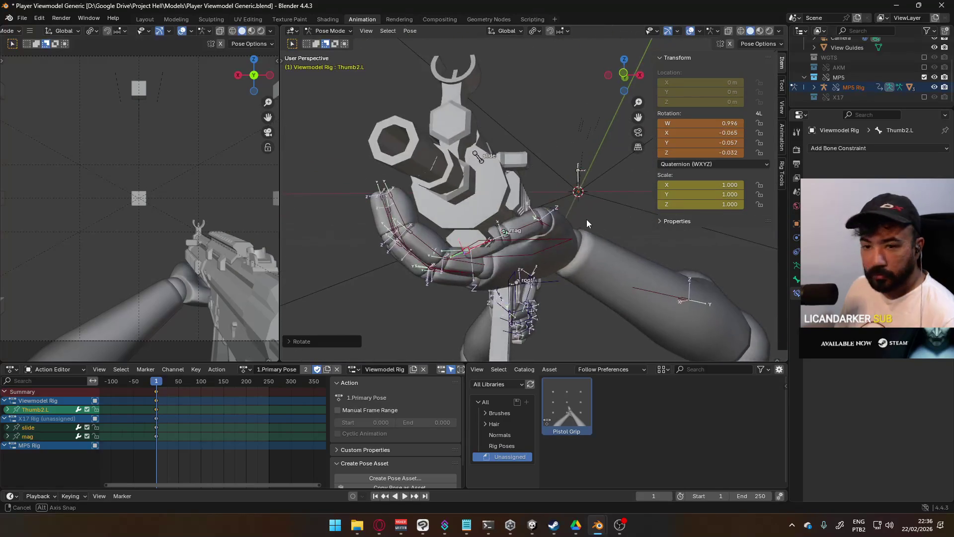
pyautogui.moveTo(263, 222)
pyautogui.mouseDown(button='middle')
pyautogui.moveTo(236, 277)
pyautogui.moveTo(499, 222)
pyautogui.mouseUp(button='middle')
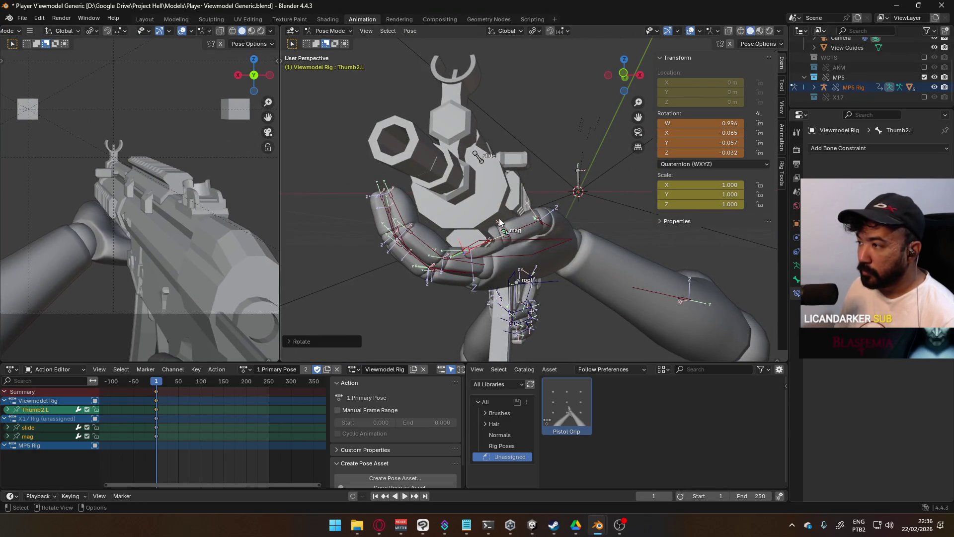
# - Move, rotate and move HandIK.L again to seat the hand onto the handguard
pyautogui.click(552, 244)
pyautogui.press('g')
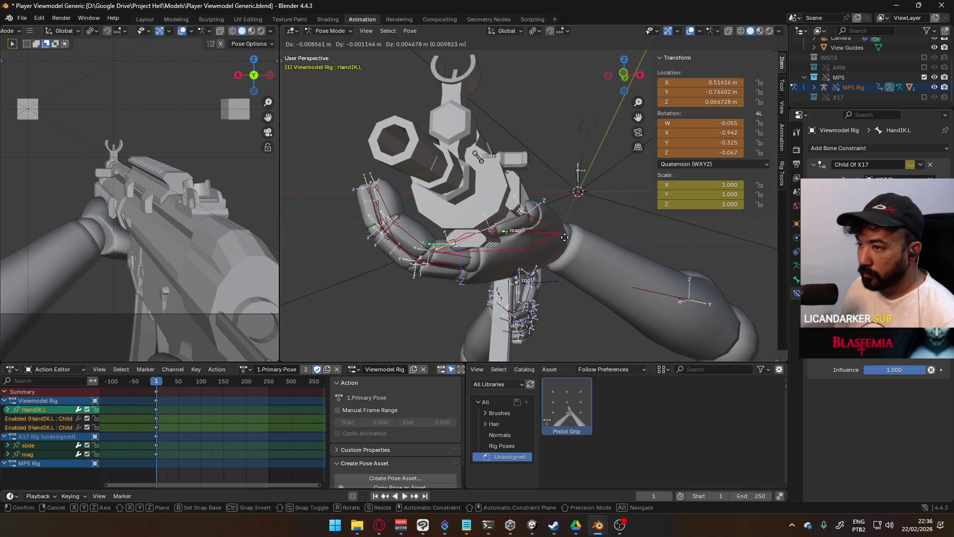
pyautogui.click(568, 245)
pyautogui.press('r')
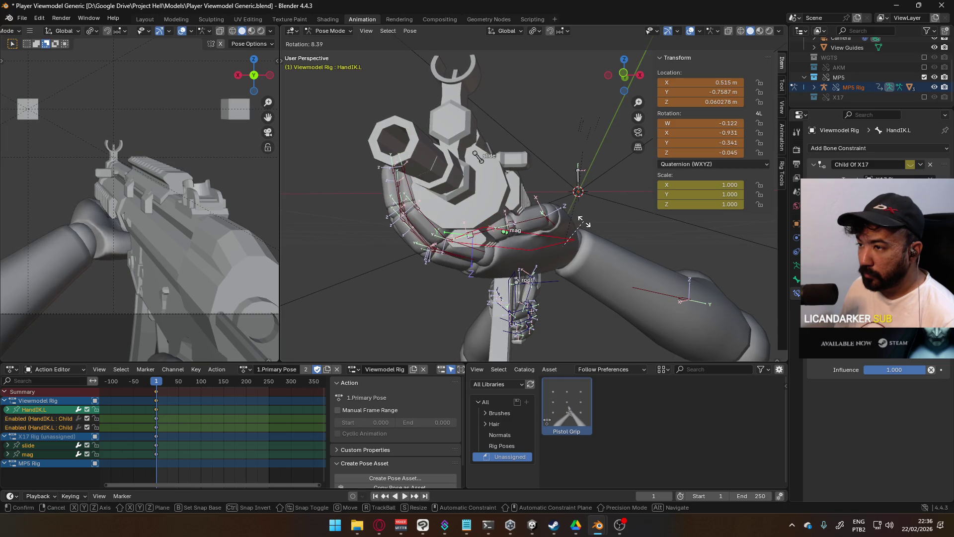
pyautogui.click(585, 222)
pyautogui.press('g')
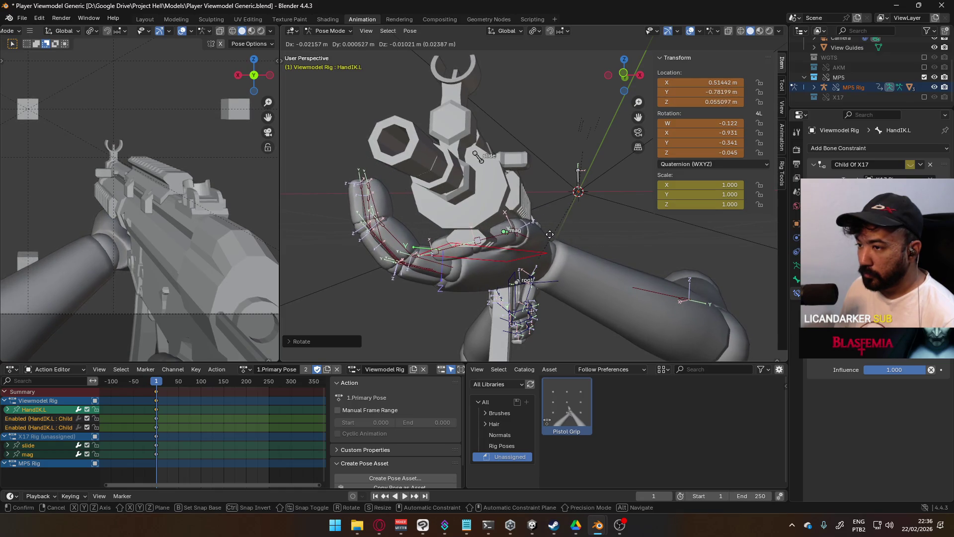
pyautogui.click(549, 234)
pyautogui.moveTo(549, 234)
pyautogui.mouseDown(button='middle')
pyautogui.moveTo(375, 258)
pyautogui.moveTo(520, 238)
pyautogui.mouseUp(button='middle')
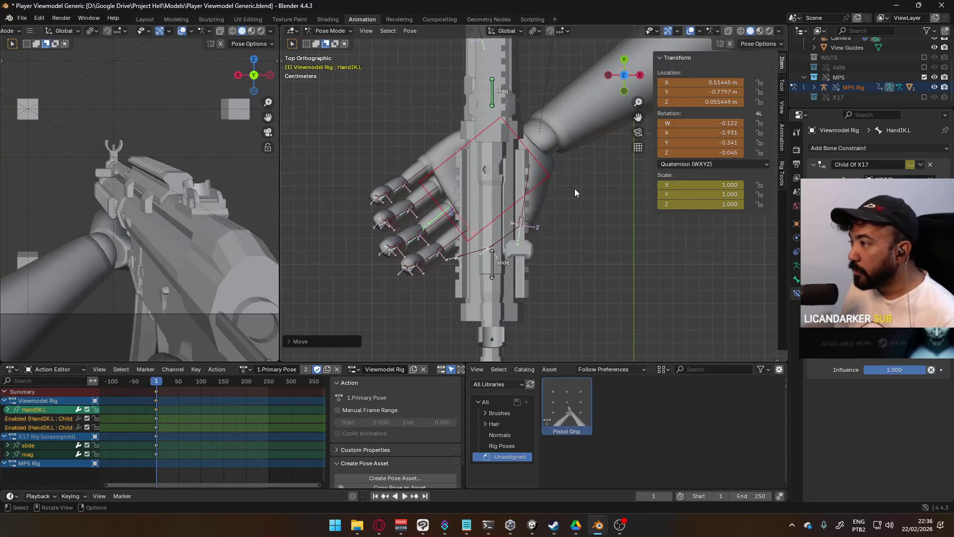
# - Shift HandIK.L, tilt it on the X axis, and raise it on Z beneath the rifle's front
pyautogui.press('g')
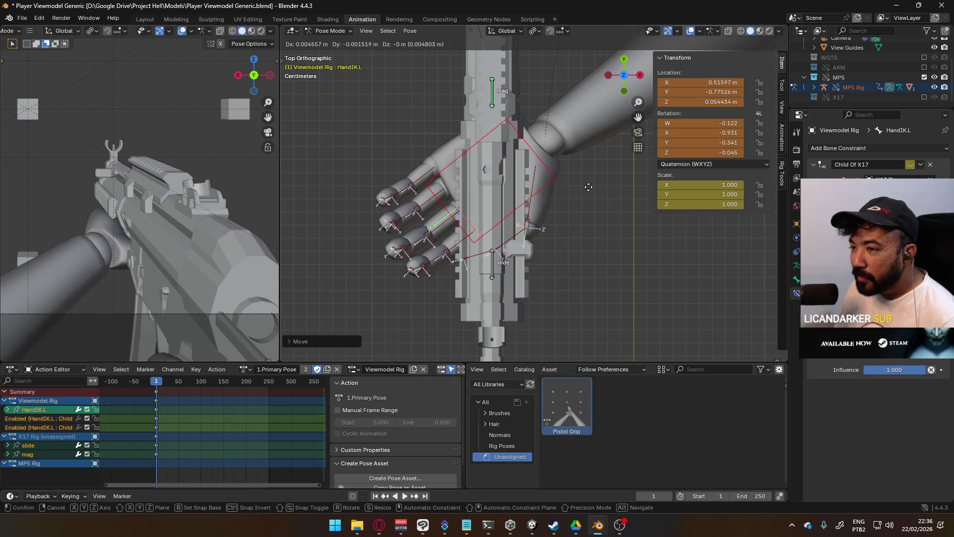
pyautogui.click(588, 187)
pyautogui.moveTo(582, 189)
pyautogui.mouseDown(button='middle')
pyautogui.moveTo(500, 169)
pyautogui.moveTo(597, 156)
pyautogui.mouseUp(button='middle')
pyautogui.press('r')
pyautogui.press('x')
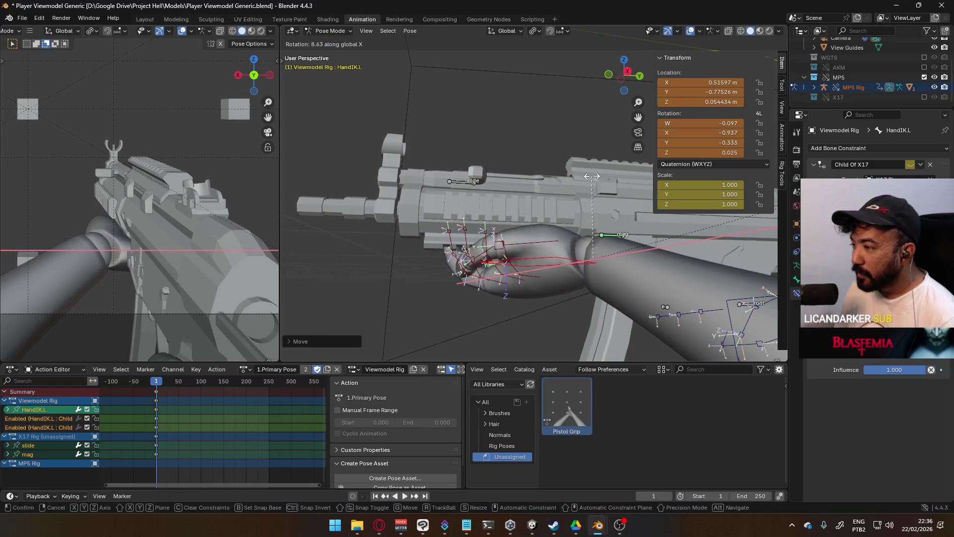
pyautogui.click(593, 179)
pyautogui.press('g')
pyautogui.press('z')
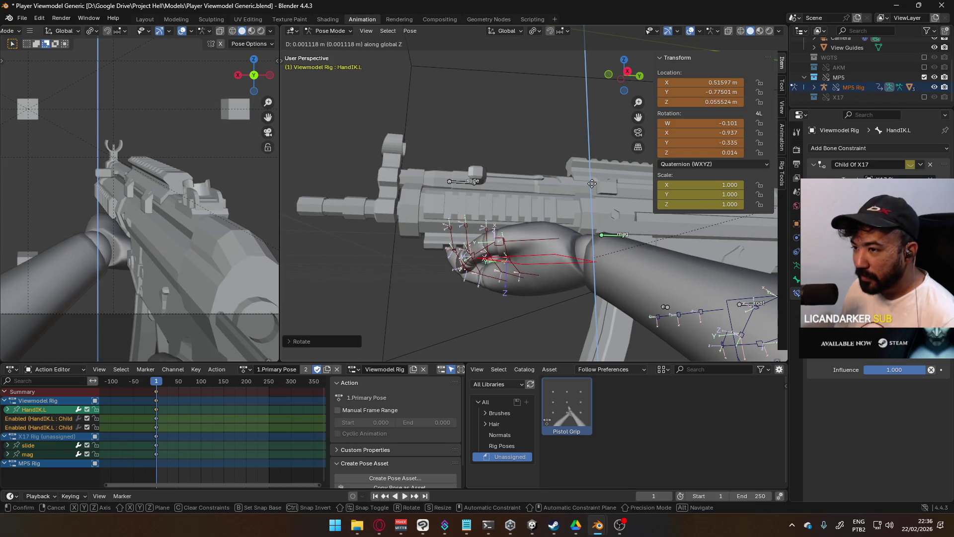
pyautogui.click(592, 183)
pyautogui.moveTo(592, 184); pyautogui.dragTo(480, 225, button='middle')
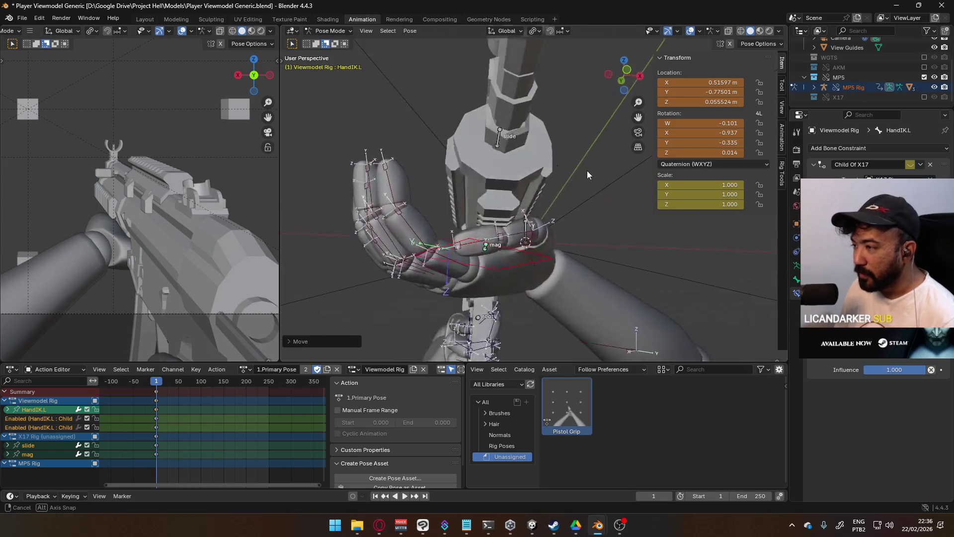
# - Bend Pointer1.L, Pointer2.L and Pointer3.L on their X axes to curl the index finger
pyautogui.click(431, 237)
pyautogui.press('r')
pyautogui.press('x')
pyautogui.press('x')
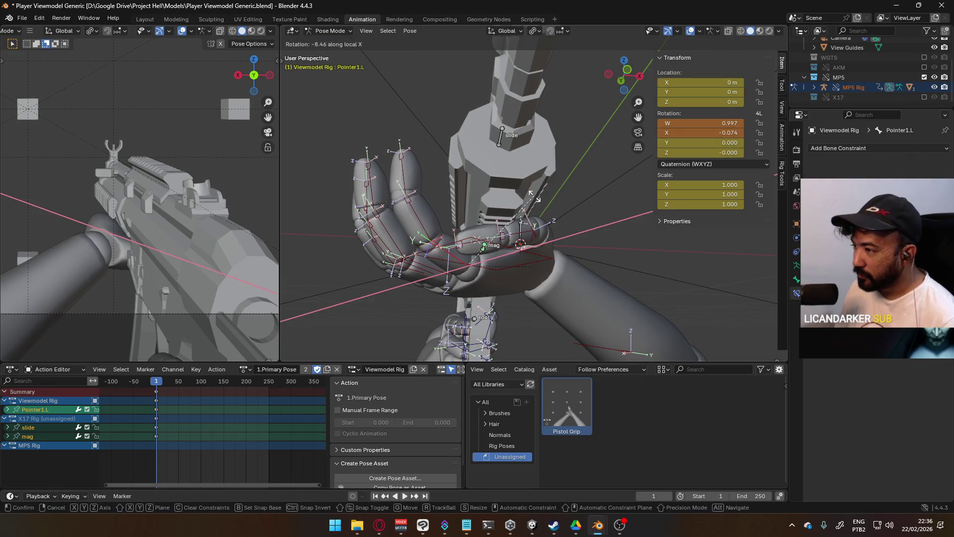
pyautogui.click(533, 196)
pyautogui.click(427, 208)
pyautogui.press('r')
pyautogui.press('x')
pyautogui.press('x')
pyautogui.click(474, 217)
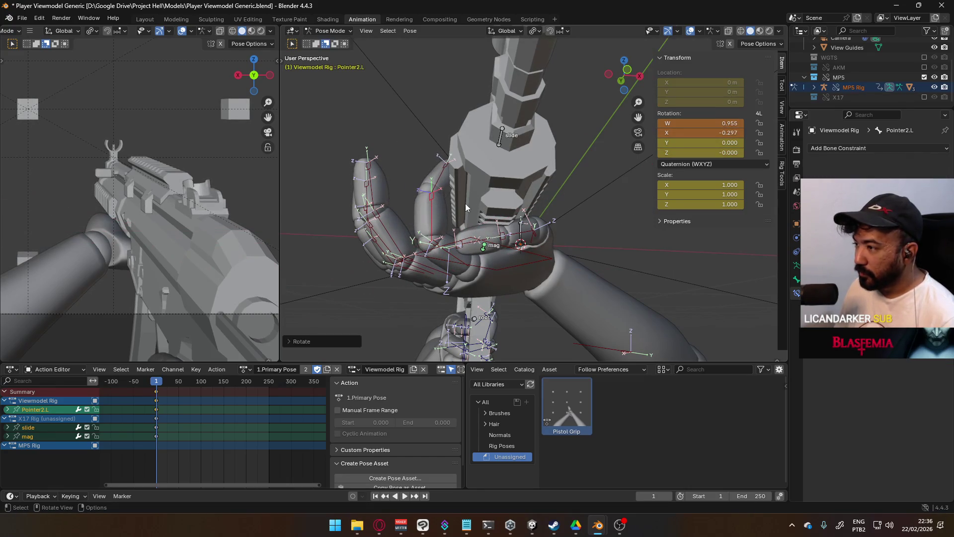
pyautogui.press('r')
pyautogui.press('x')
pyautogui.click(451, 186)
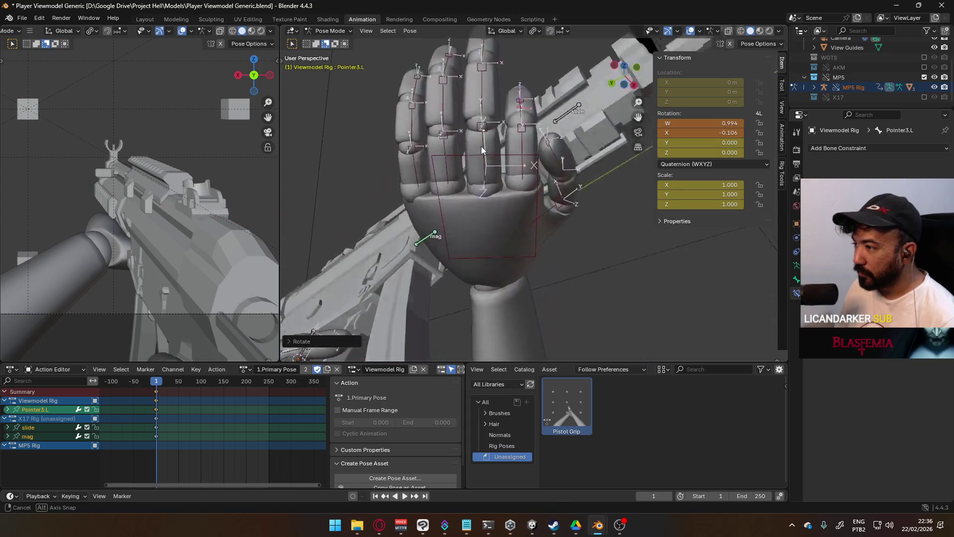
# - Re-adjust Pointer1.L's rotation after checking the hand from the front
pyautogui.press('i')
pyautogui.moveTo(507, 209)
pyautogui.mouseDown(button='middle')
pyautogui.moveTo(525, 202)
pyautogui.moveTo(537, 150)
pyautogui.mouseUp(button='middle')
pyautogui.click(540, 143)
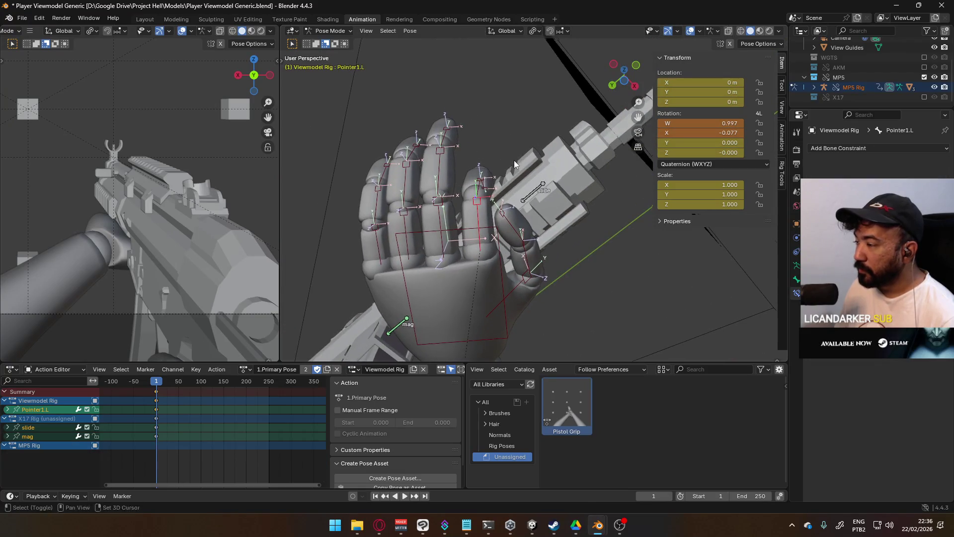
pyautogui.press('r')
pyautogui.click(535, 156)
# - Rotate the Middle1.L and Ring1.L finger bases slightly toward the grip
pyautogui.moveTo(444, 216)
pyautogui.mouseDown(button='middle')
pyautogui.moveTo(485, 224)
pyautogui.moveTo(403, 187)
pyautogui.mouseUp(button='middle')
pyautogui.press('r')
pyautogui.click(420, 195)
pyautogui.press('r')
pyautogui.click(390, 184)
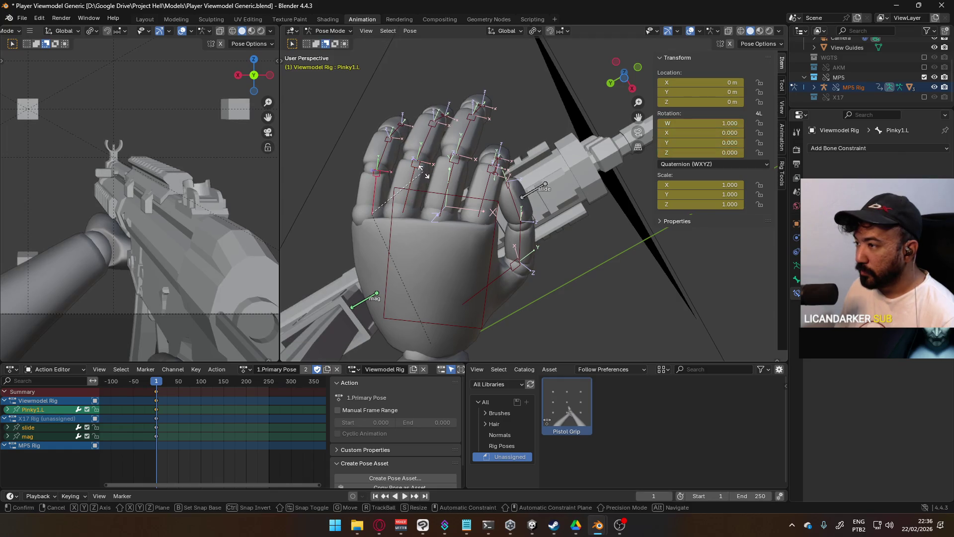
# - Rotate the Pinky1.L base, then curl the Pinky2.L and Middle2.L joints together
pyautogui.press('r')
pyautogui.click(417, 194)
pyautogui.moveTo(417, 194); pyautogui.dragTo(433, 202, button='middle')
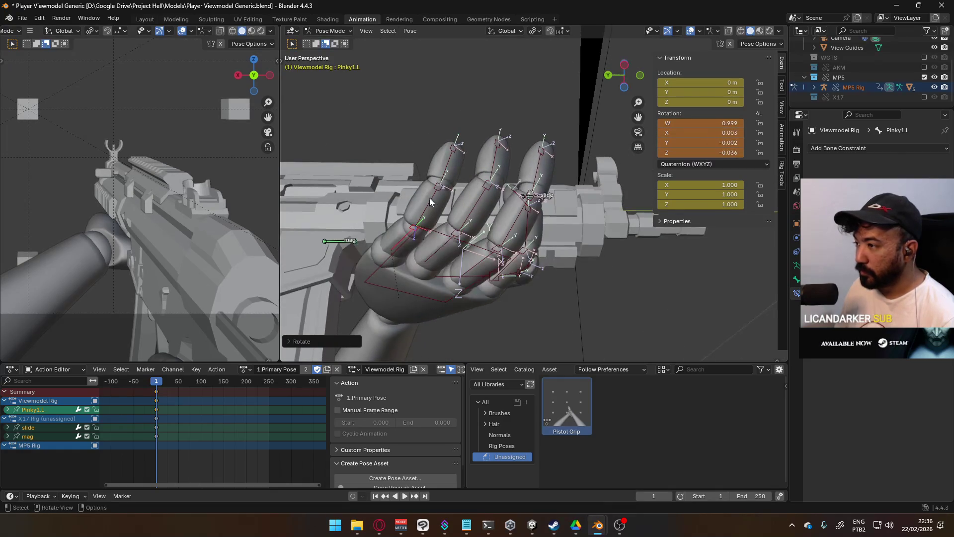
pyautogui.click(438, 188)
pyautogui.click(516, 220)
pyautogui.press('r')
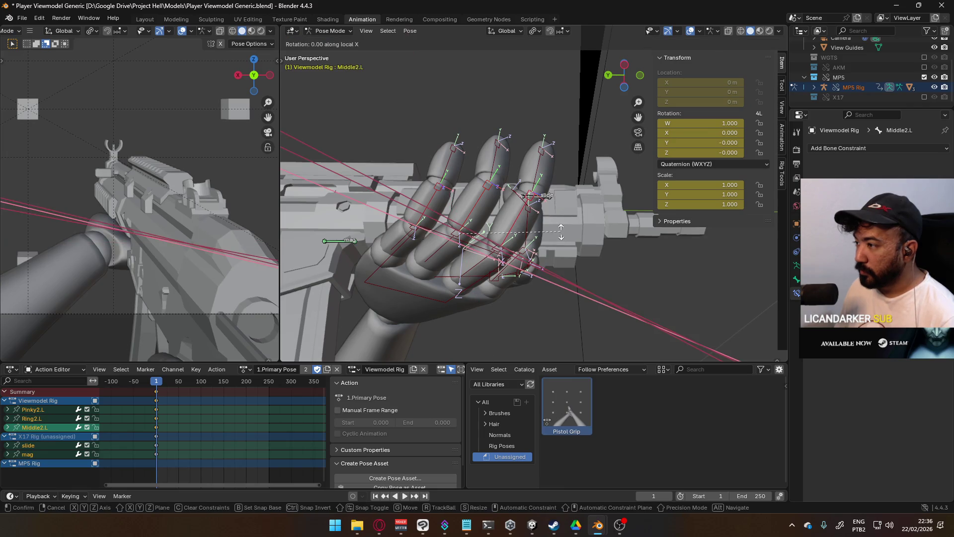
pyautogui.click(510, 159)
# - Rotate the Middle1.L, Ring1.L and Pinky1.L finger bases toward the grip
pyautogui.moveTo(511, 159)
pyautogui.mouseDown(button='middle')
pyautogui.moveTo(489, 166)
pyautogui.moveTo(525, 197)
pyautogui.mouseUp(button='middle')
pyautogui.click(488, 166)
pyautogui.press('r')
pyautogui.click(539, 209)
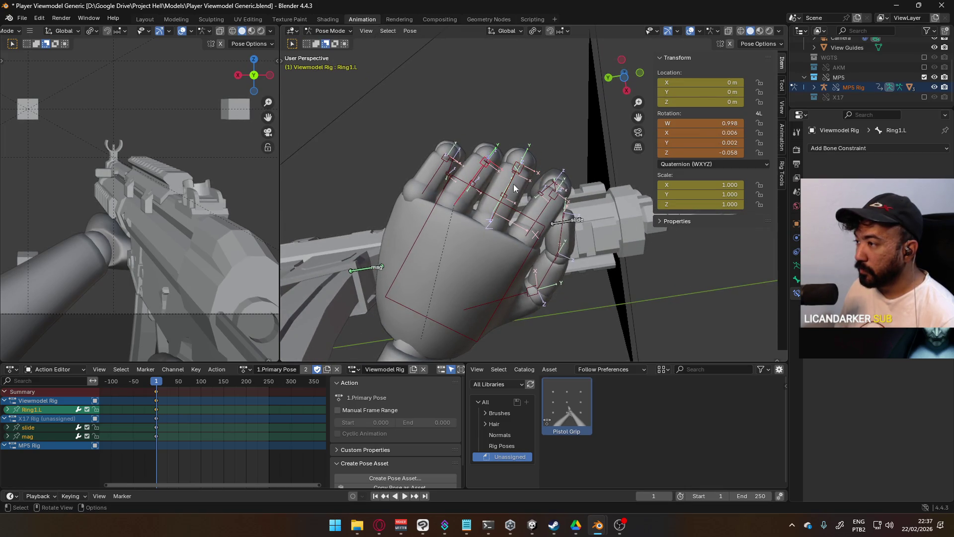
pyautogui.press('r')
pyautogui.click(532, 191)
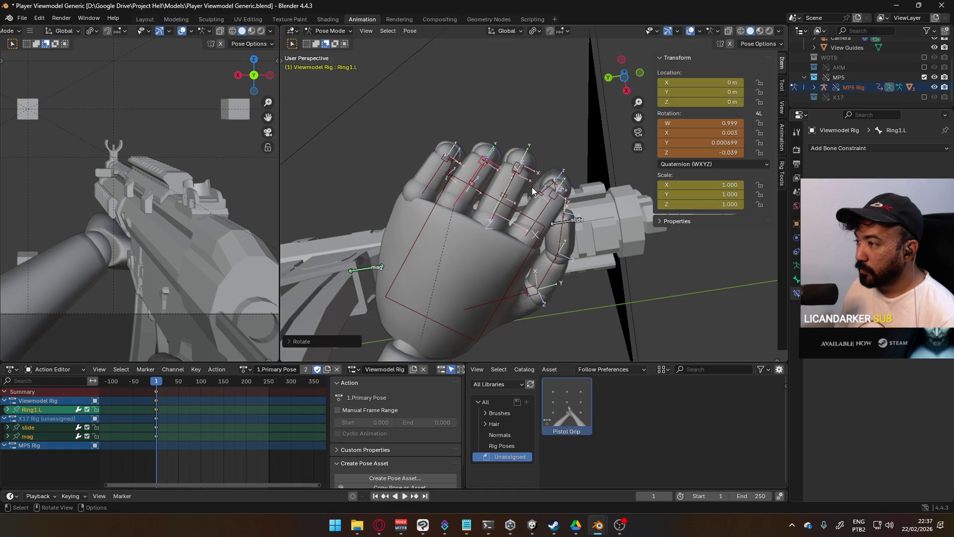
pyautogui.press('r')
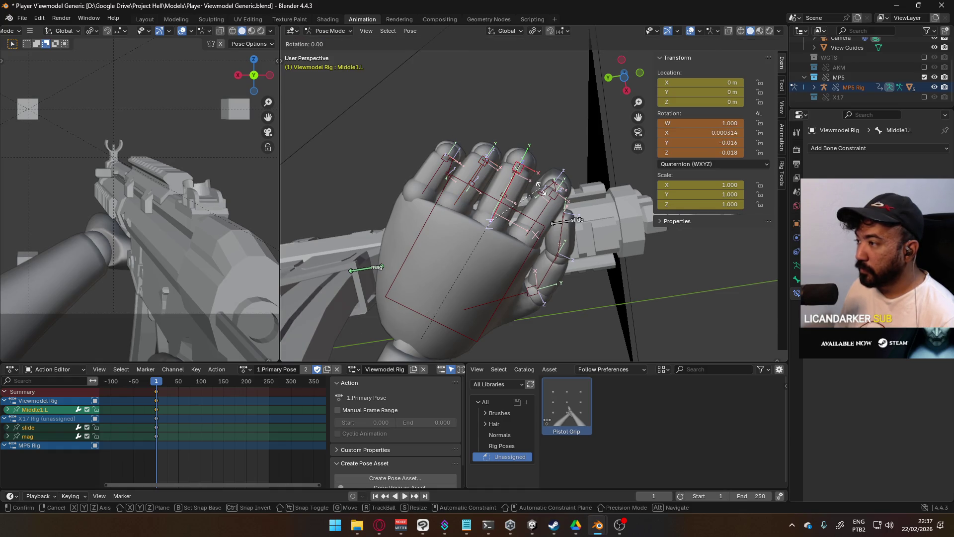
pyautogui.click(541, 187)
pyautogui.click(443, 169)
pyautogui.press('r')
pyautogui.click(479, 166)
# - Curl the selected second finger joints further around the gun
pyautogui.moveTo(478, 166)
pyautogui.mouseDown(button='middle')
pyautogui.moveTo(430, 239)
pyautogui.moveTo(398, 215)
pyautogui.moveTo(527, 187)
pyautogui.moveTo(545, 218)
pyautogui.moveTo(513, 213)
pyautogui.mouseUp(button='middle')
pyautogui.scroll(3, 545, 217)
pyautogui.keyDown('shift'); pyautogui.scroll(-3, 529, 191); pyautogui.keyUp('shift')
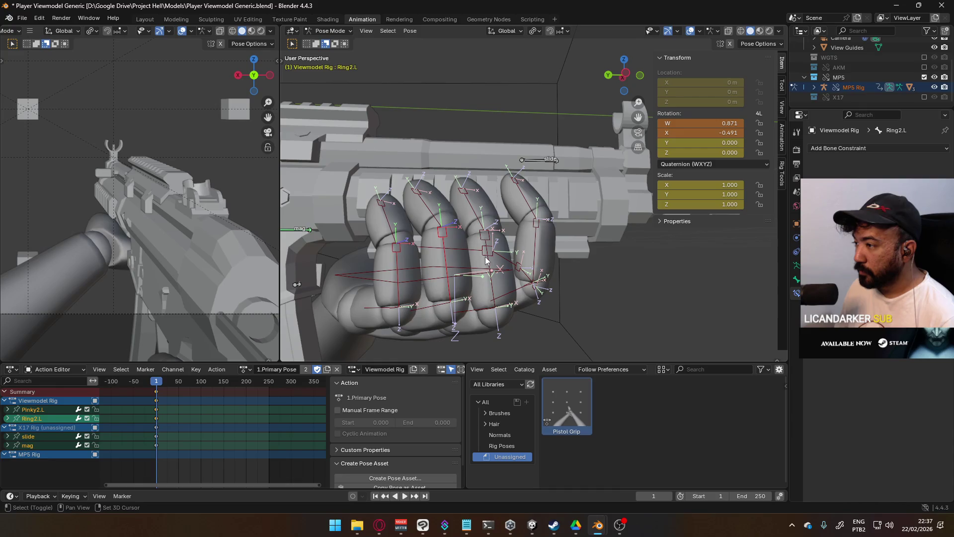
pyautogui.moveTo(506, 261); pyautogui.dragTo(585, 239, button='middle')
pyautogui.press('r')
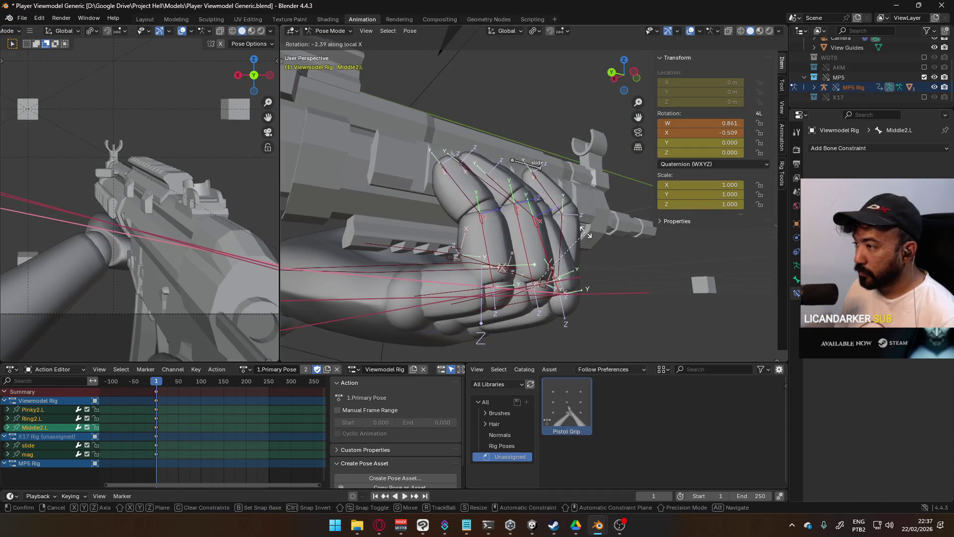
pyautogui.click(522, 238)
# - Rotate the Middle1.L and Pinky1.L bases together about the X axis
pyautogui.moveTo(522, 238)
pyautogui.mouseDown(button='middle')
pyautogui.moveTo(451, 243)
pyautogui.moveTo(466, 157)
pyautogui.mouseUp(button='middle')
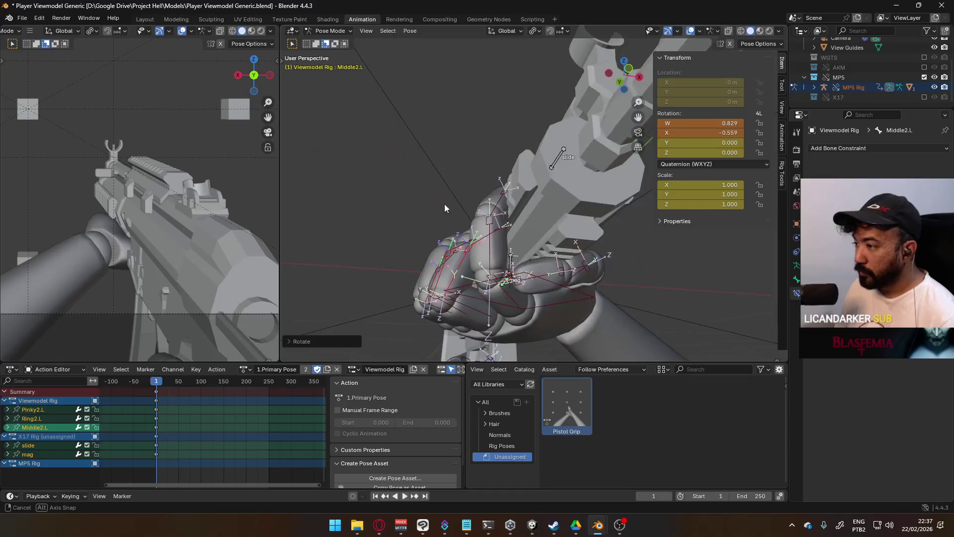
pyautogui.click(409, 295)
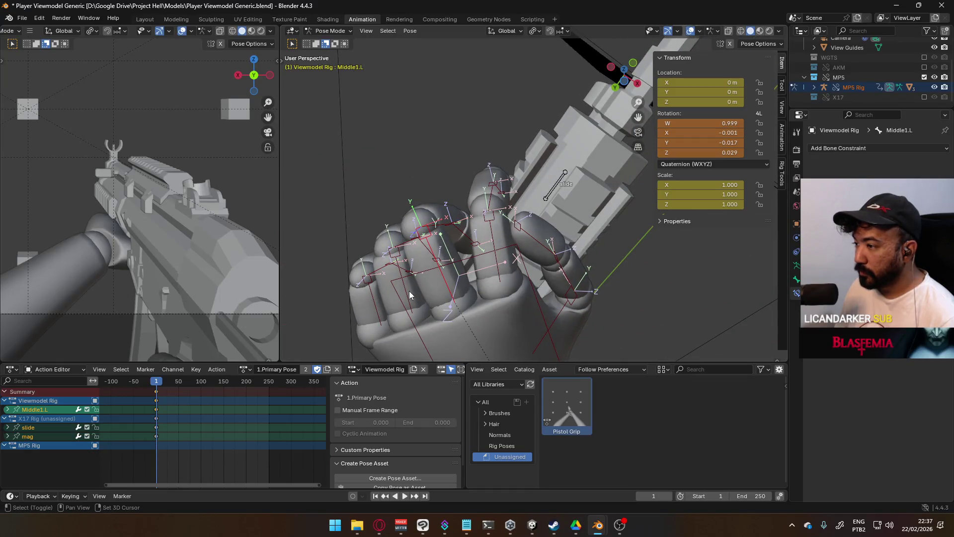
pyautogui.keyDown('shift'); pyautogui.click(375, 313); pyautogui.keyUp('shift')
pyautogui.press('r')
pyautogui.press('x')
pyautogui.click(478, 254)
# - Curl the Ring2.L and Middle2.L joints about their local X axis
pyautogui.moveTo(477, 254)
pyautogui.mouseDown(button='middle')
pyautogui.moveTo(510, 248)
pyautogui.moveTo(487, 297)
pyautogui.mouseUp(button='middle')
pyautogui.keyDown('shift'); pyautogui.click(431, 251); pyautogui.keyUp('shift')
pyautogui.keyDown('shift'); pyautogui.click(470, 237); pyautogui.keyUp('shift')
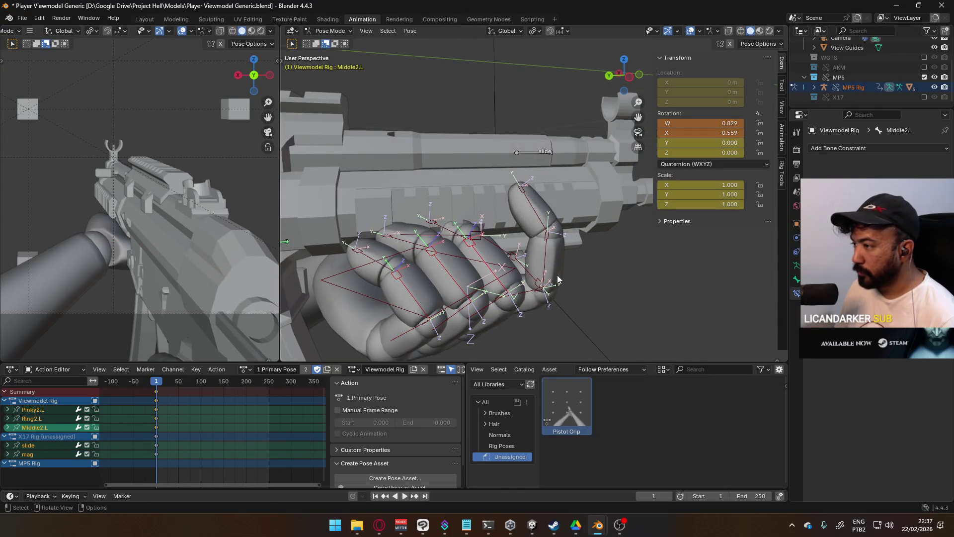
pyautogui.press('r')
pyautogui.press('x')
pyautogui.click(564, 322)
# - Pose the pointer finger by rotating Pointer1.L, Pointer3.L and Pointer2.L
pyautogui.moveTo(565, 322)
pyautogui.mouseDown(button='middle')
pyautogui.moveTo(468, 278)
pyautogui.moveTo(510, 217)
pyautogui.mouseUp(button='middle')
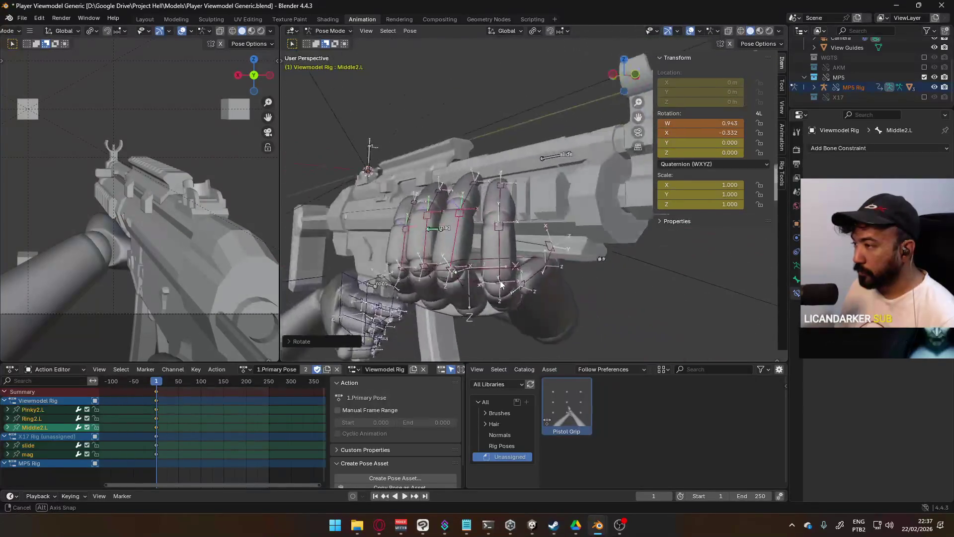
pyautogui.click(509, 217)
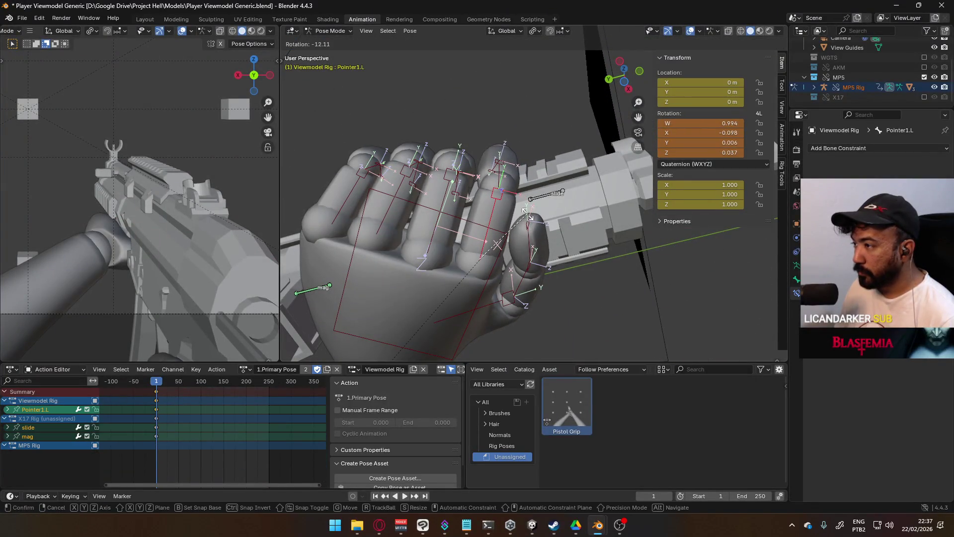
pyautogui.moveTo(509, 217)
pyautogui.mouseDown(button='middle')
pyautogui.moveTo(483, 275)
pyautogui.moveTo(521, 257)
pyautogui.mouseUp(button='middle')
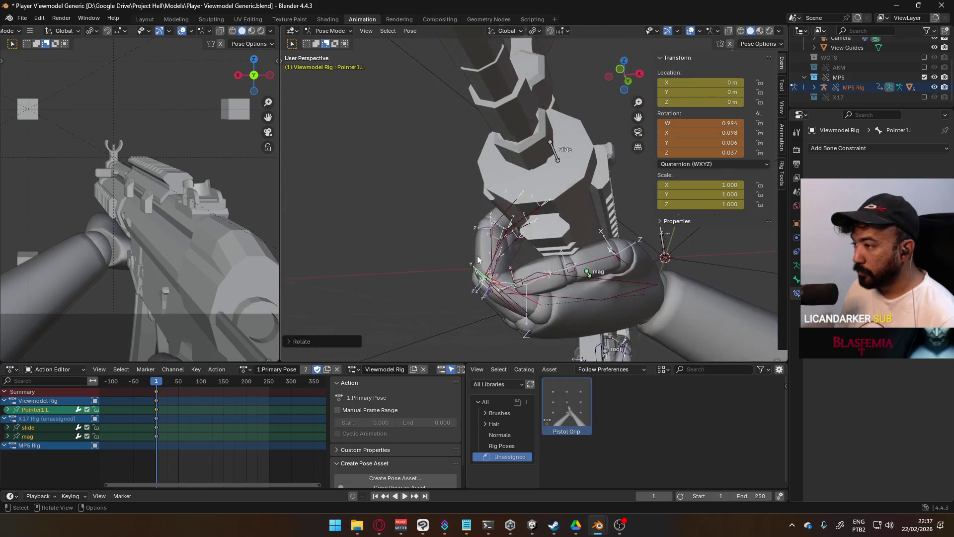
pyautogui.press('r')
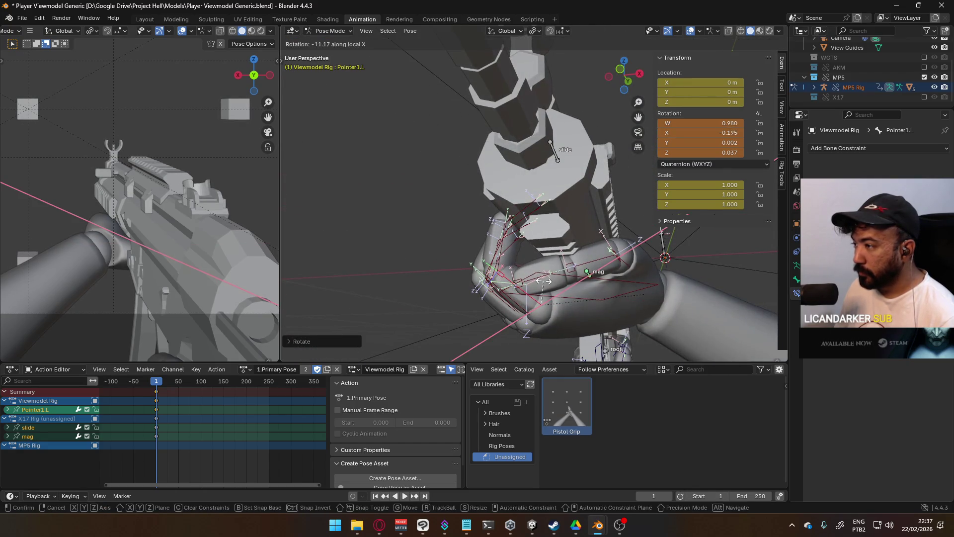
pyautogui.click(538, 276)
pyautogui.click(505, 245)
pyautogui.moveTo(504, 245); pyautogui.dragTo(553, 226, button='middle')
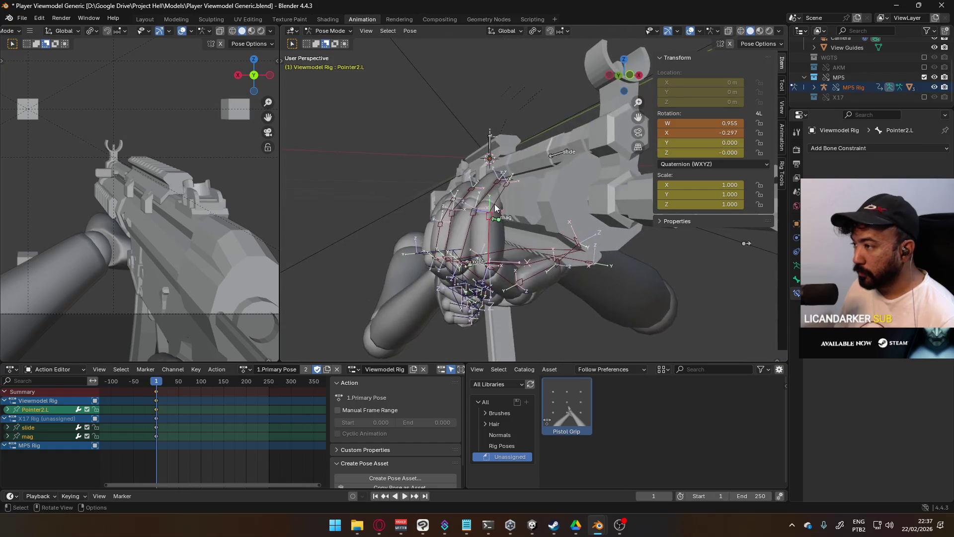
pyautogui.press('r')
pyautogui.click(544, 196)
pyautogui.click(549, 246)
pyautogui.press('r')
pyautogui.click(542, 232)
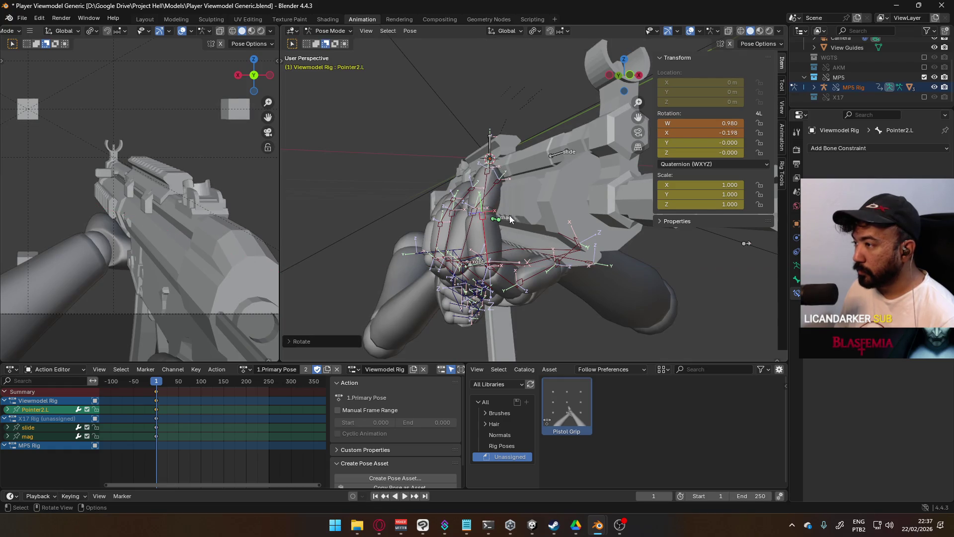
pyautogui.scroll(3, 542, 232)
# - Rotate the Ring1.L and Middle1.L bases together about the global X axis
pyautogui.moveTo(542, 232)
pyautogui.mouseDown(button='middle')
pyautogui.moveTo(639, 205)
pyautogui.moveTo(613, 230)
pyautogui.mouseUp(button='middle')
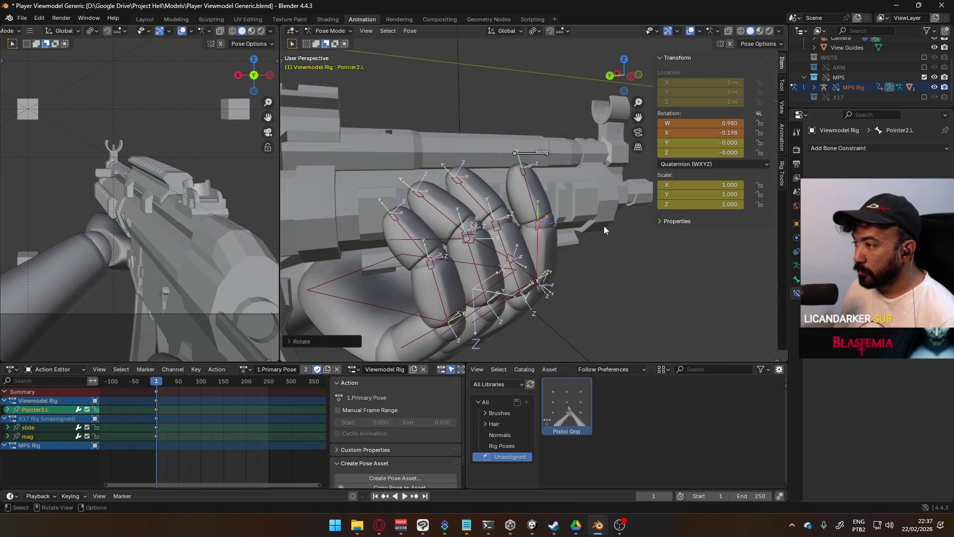
pyautogui.moveTo(504, 277)
pyautogui.mouseDown(button='middle')
pyautogui.moveTo(483, 282)
pyautogui.moveTo(496, 263)
pyautogui.mouseUp(button='middle')
pyautogui.click(449, 287)
pyautogui.keyDown('shift'); pyautogui.click(488, 258); pyautogui.keyUp('shift')
pyautogui.press('r')
pyautogui.press('x')
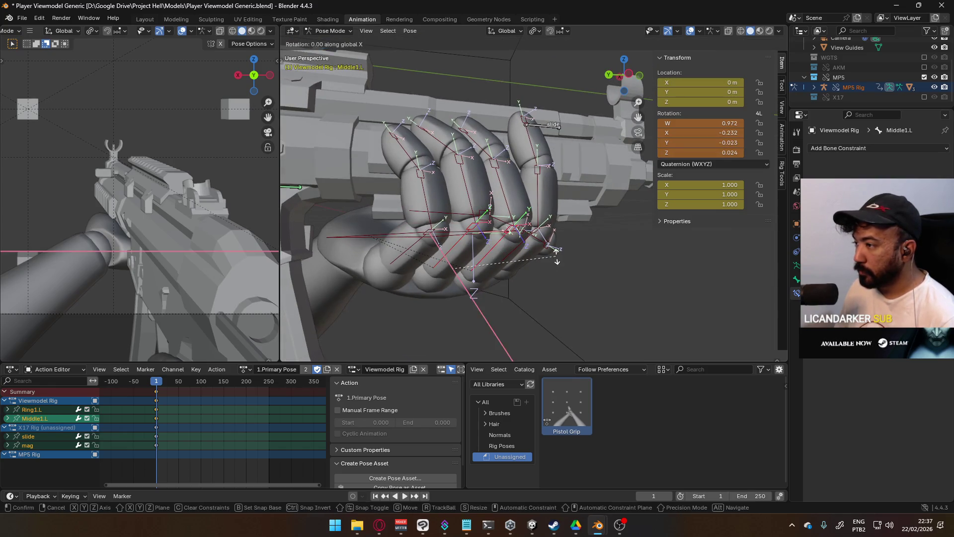
pyautogui.click(557, 261)
# - Refine the Middle1.L bend with local-X and free rotations
pyautogui.click(501, 256)
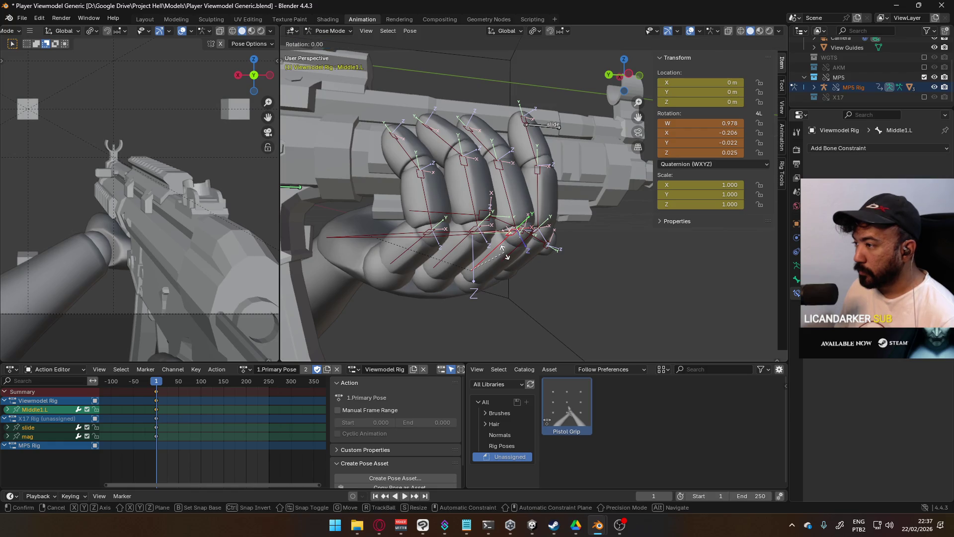
pyautogui.click(506, 257)
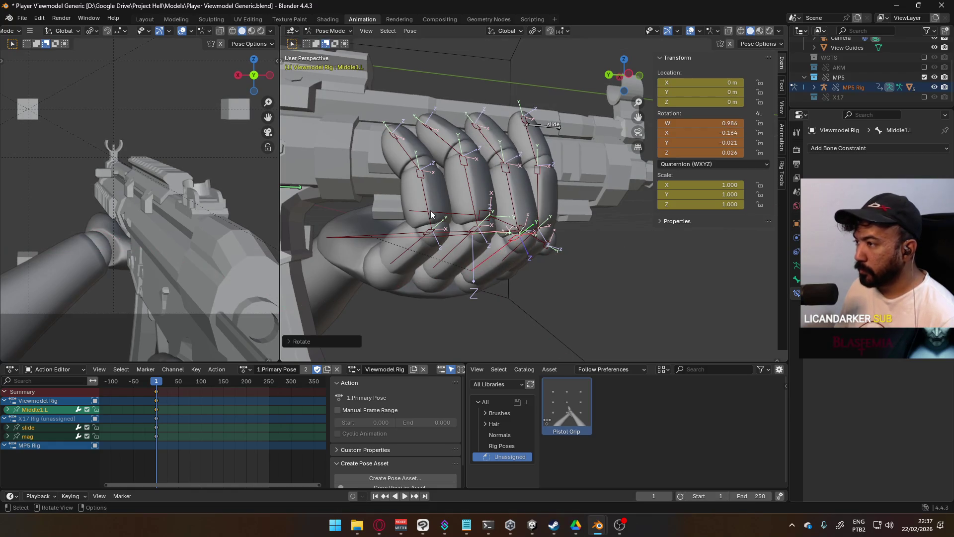
pyautogui.click(510, 202)
pyautogui.moveTo(528, 195)
pyautogui.mouseDown(button='middle')
pyautogui.moveTo(597, 201)
pyautogui.moveTo(477, 187)
pyautogui.mouseUp(button='middle')
pyautogui.press('r')
pyautogui.press('x')
pyautogui.press('x')
pyautogui.click(597, 198)
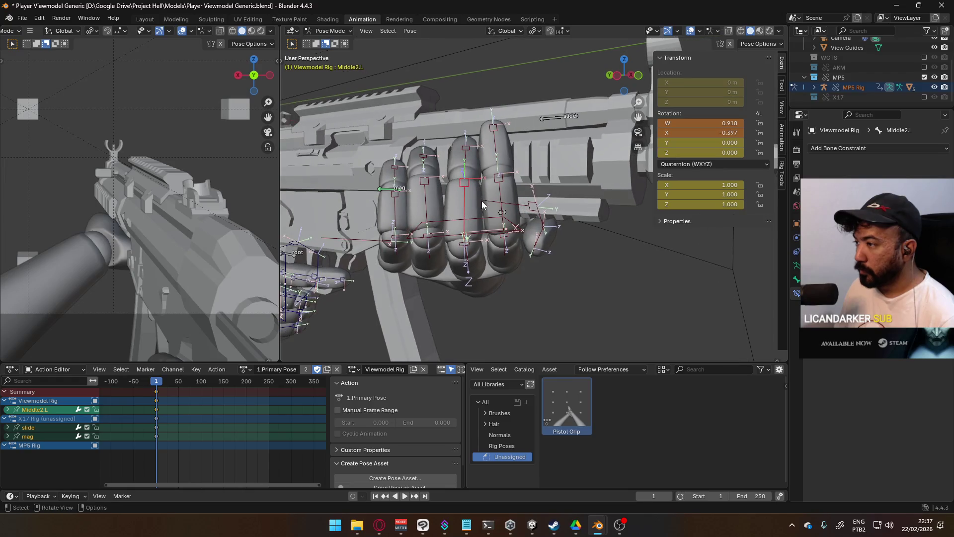
pyautogui.press('r')
pyautogui.click(508, 182)
# - Bend Pinky1.L about its local X axis, then curl Pinky2.L
pyautogui.moveTo(508, 183); pyautogui.dragTo(540, 203, button='middle')
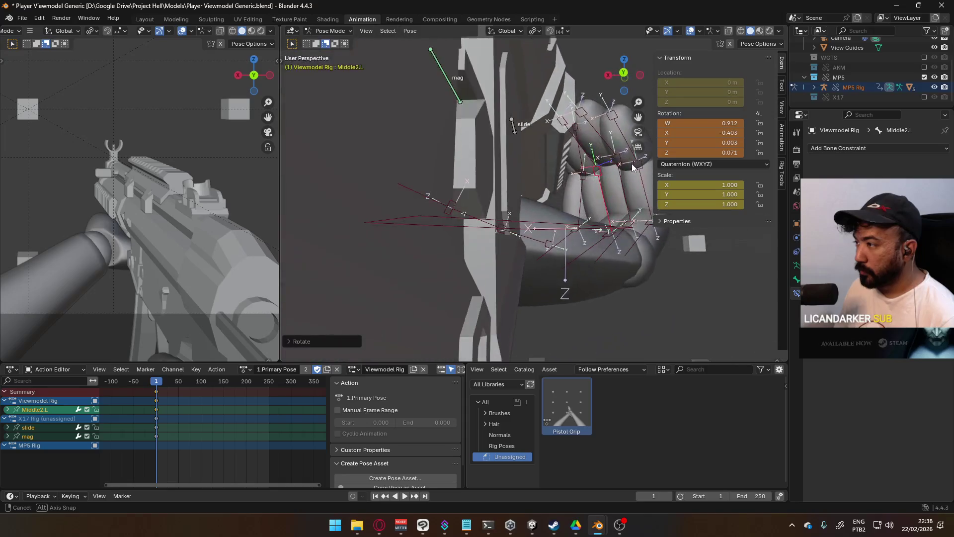
pyautogui.click(574, 241)
pyautogui.moveTo(574, 241)
pyautogui.mouseDown(button='middle')
pyautogui.moveTo(575, 231)
pyautogui.moveTo(420, 221)
pyautogui.mouseUp(button='middle')
pyautogui.press('r')
pyautogui.press('x')
pyautogui.press('x')
pyautogui.click(571, 225)
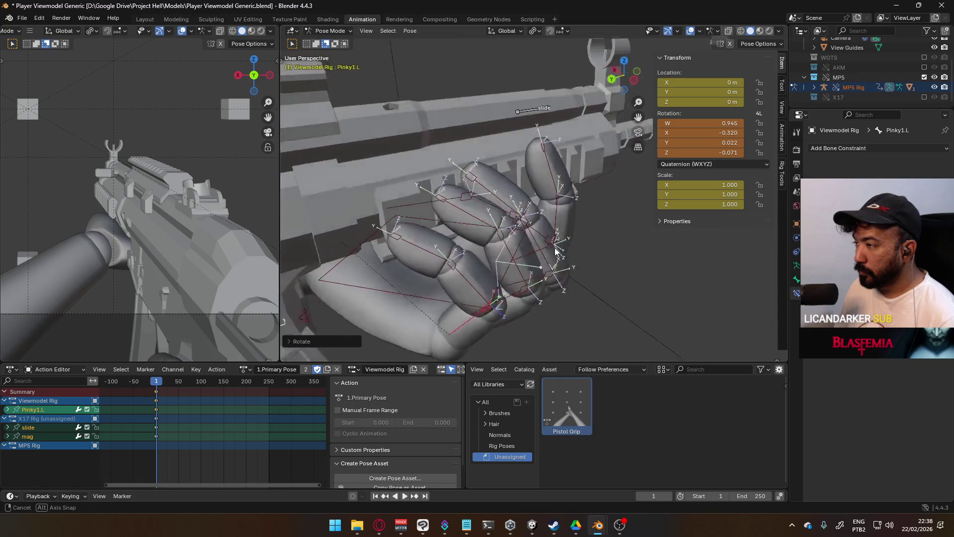
pyautogui.click(407, 215)
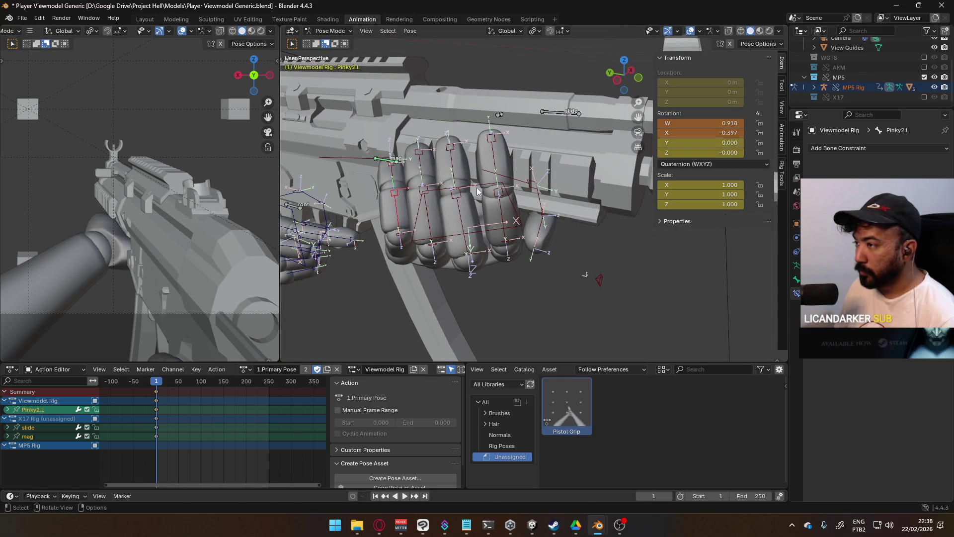
pyautogui.press('r')
pyautogui.click(487, 185)
# - Twist Pinky1.L about its local Y axis and select the Ring2.L joint
pyautogui.moveTo(487, 185)
pyautogui.mouseDown(button='middle')
pyautogui.moveTo(575, 155)
pyautogui.moveTo(403, 188)
pyautogui.moveTo(400, 242)
pyautogui.mouseUp(button='middle')
pyautogui.click(408, 239)
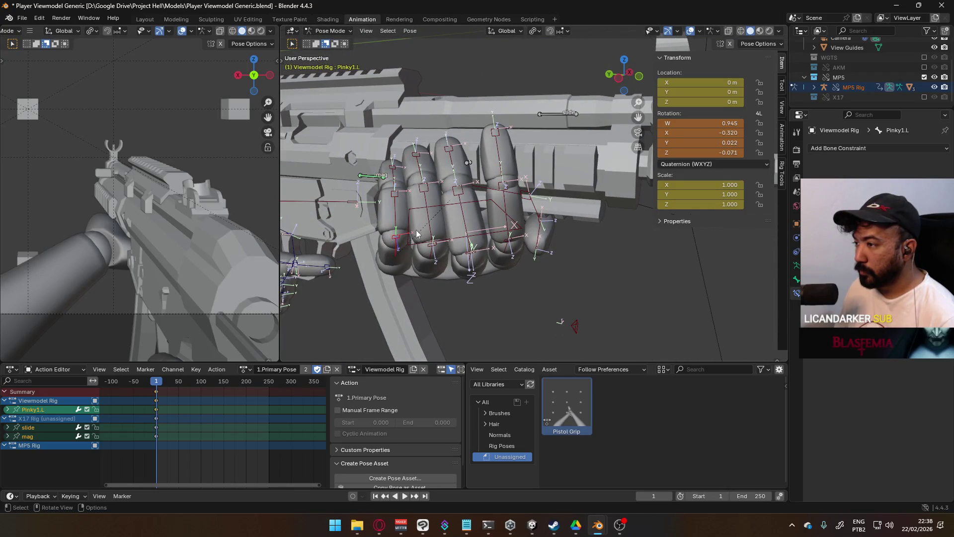
pyautogui.press('r')
pyautogui.press('y')
pyautogui.press('y')
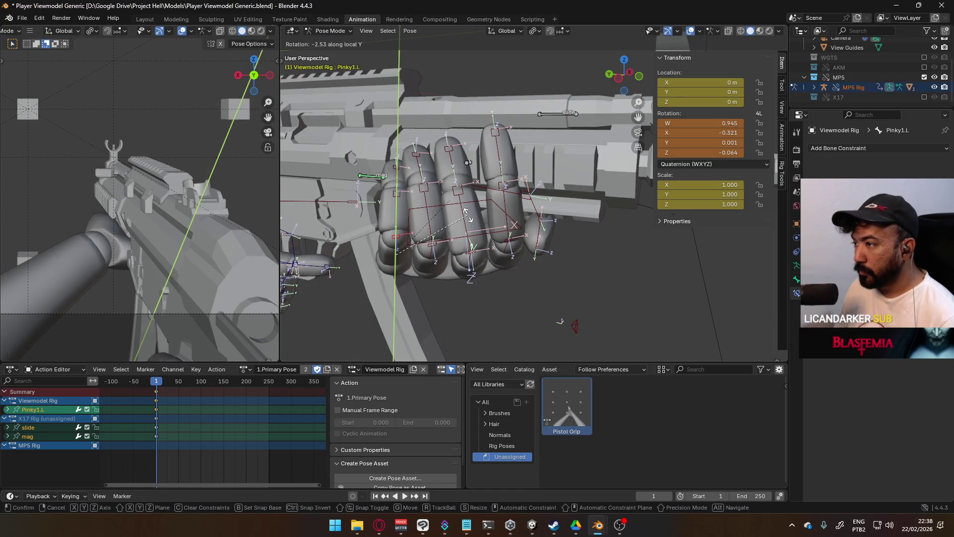
pyautogui.click(467, 215)
pyautogui.moveTo(468, 215)
pyautogui.mouseDown(button='middle')
pyautogui.moveTo(579, 203)
pyautogui.moveTo(526, 212)
pyautogui.mouseUp(button='middle')
pyautogui.click(492, 255)
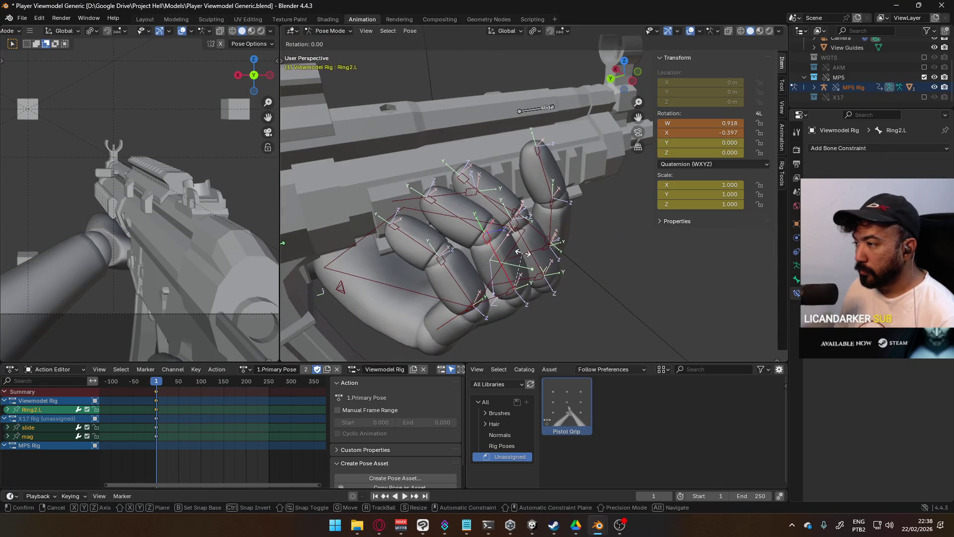
pyautogui.moveTo(492, 255)
pyautogui.mouseDown(button='middle')
pyautogui.moveTo(372, 170)
pyautogui.moveTo(495, 221)
pyautogui.moveTo(695, 222)
pyautogui.mouseUp(button='middle')
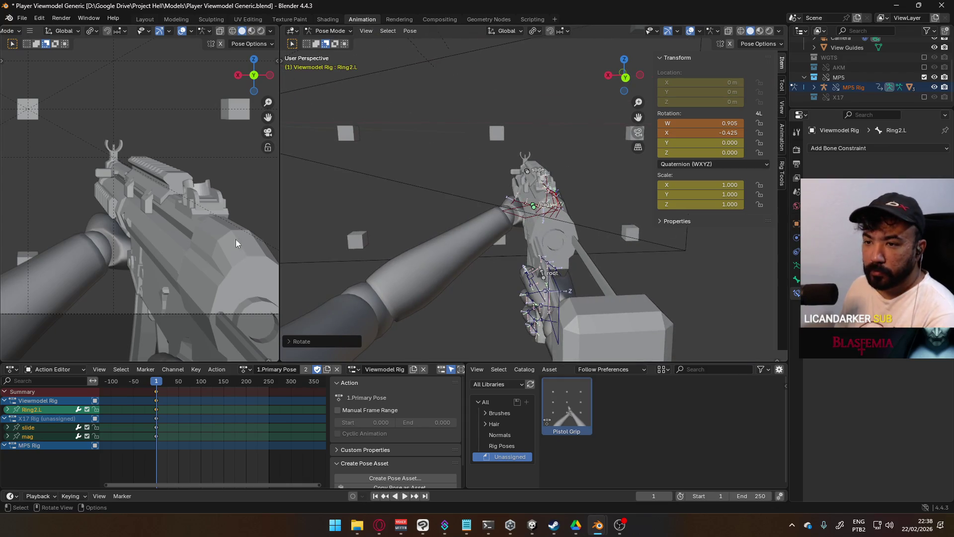
# - From front orthographic view, tilt the MP5 rig root about the global Y axis
pyautogui.moveTo(683, 222); pyautogui.dragTo(390, 240, button='middle')
pyautogui.scroll(2, 391, 240)
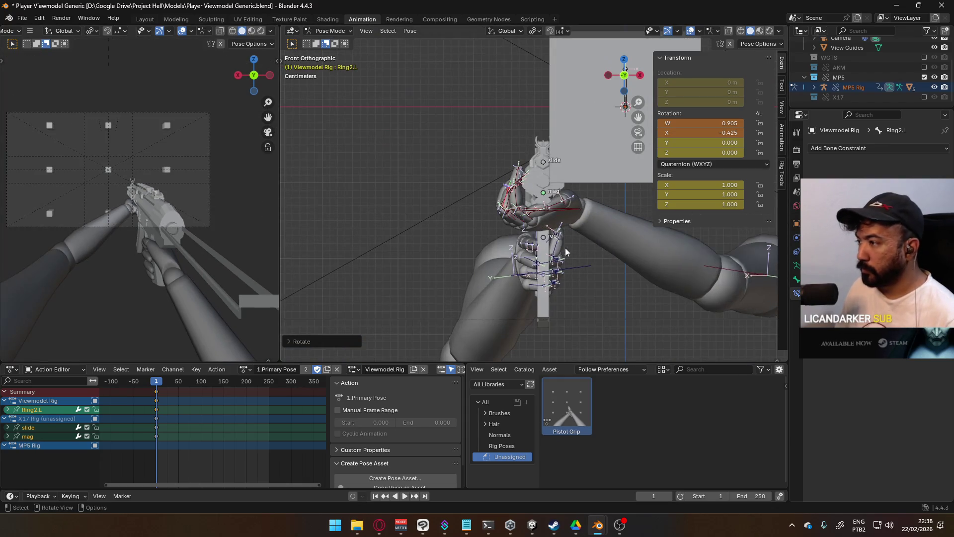
pyautogui.keyDown('shift'); pyautogui.moveTo(565, 247); pyautogui.dragTo(454, 203, button='middle'); pyautogui.keyUp('shift')
pyautogui.scroll(1, 487, 228)
pyautogui.click(453, 219)
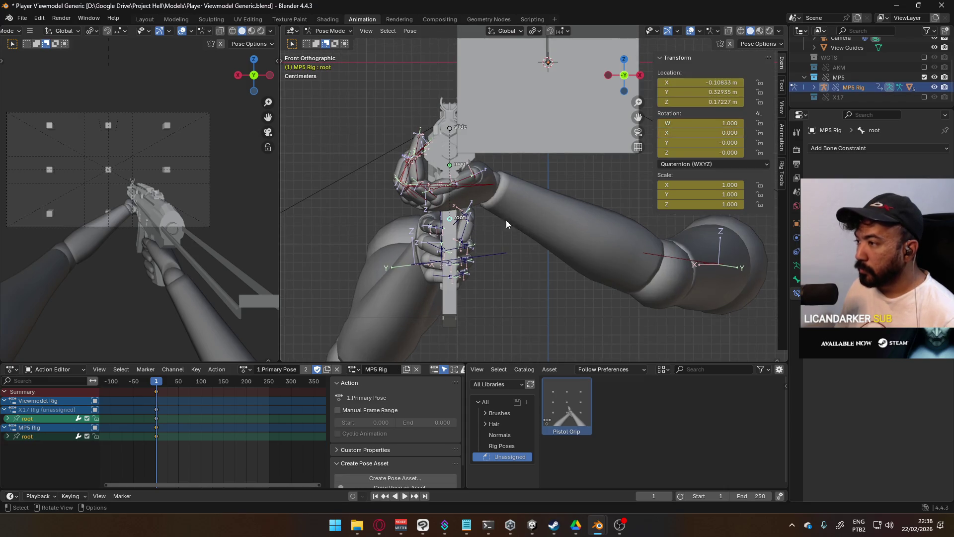
pyautogui.press('r')
pyautogui.press('y')
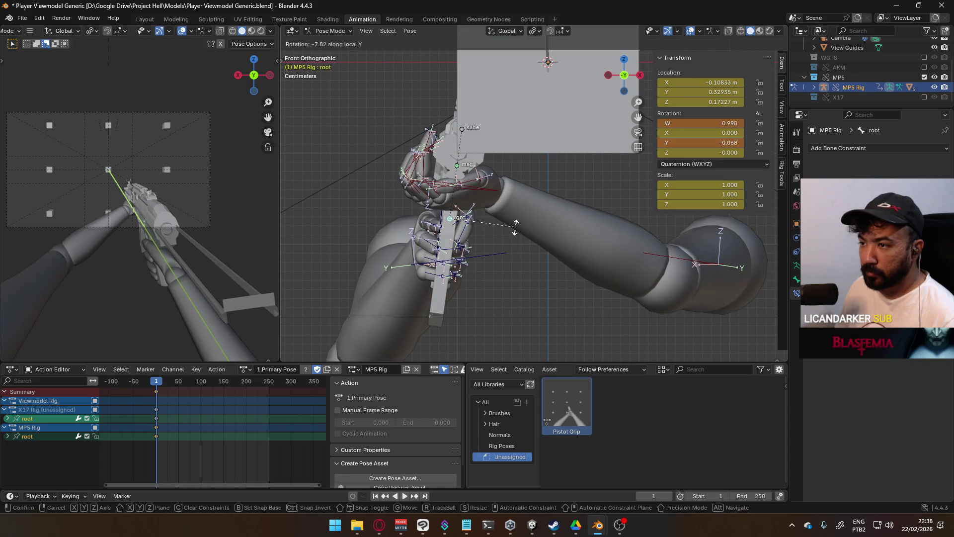
pyautogui.click(515, 227)
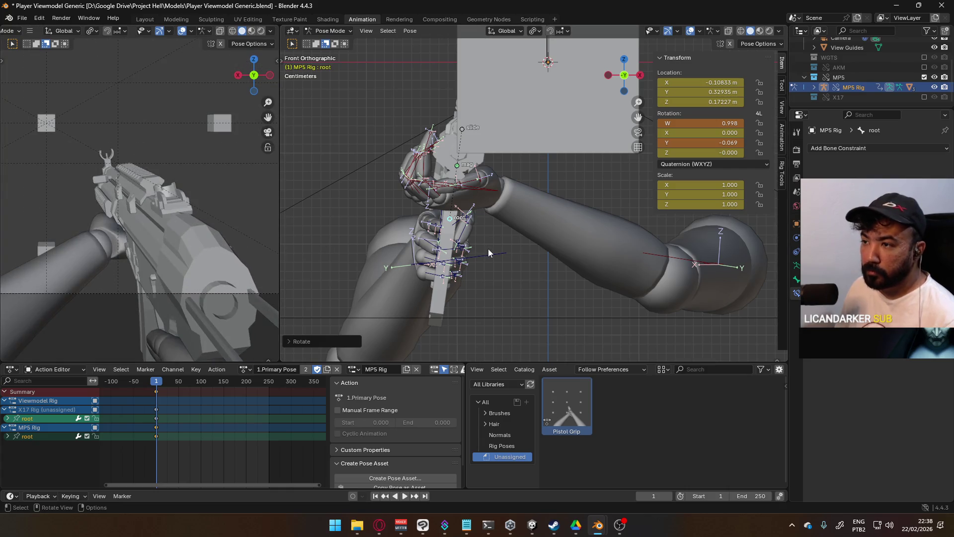
# - Shift the MP5 root sideways along global X, then view from above
pyautogui.press('g')
pyautogui.press('x')
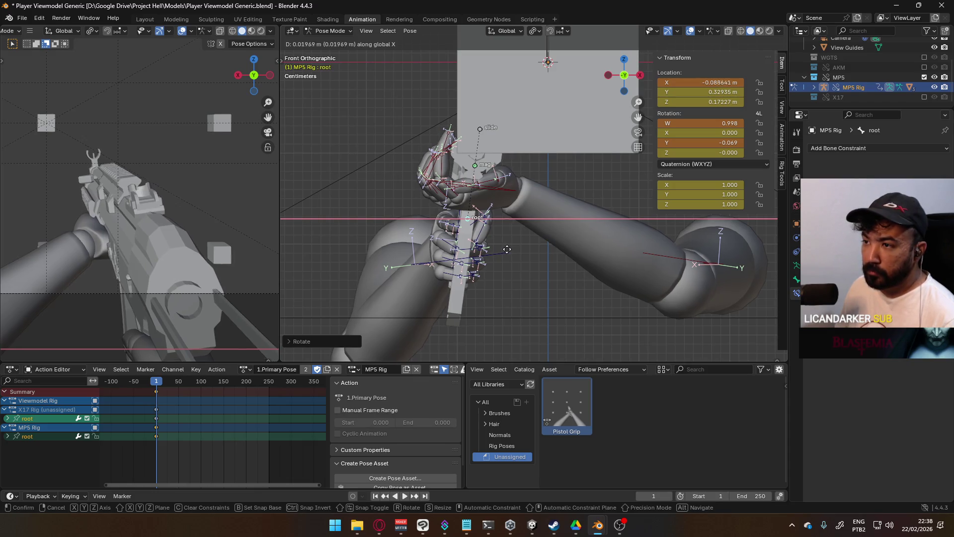
pyautogui.click(511, 249)
pyautogui.press('KP_7')
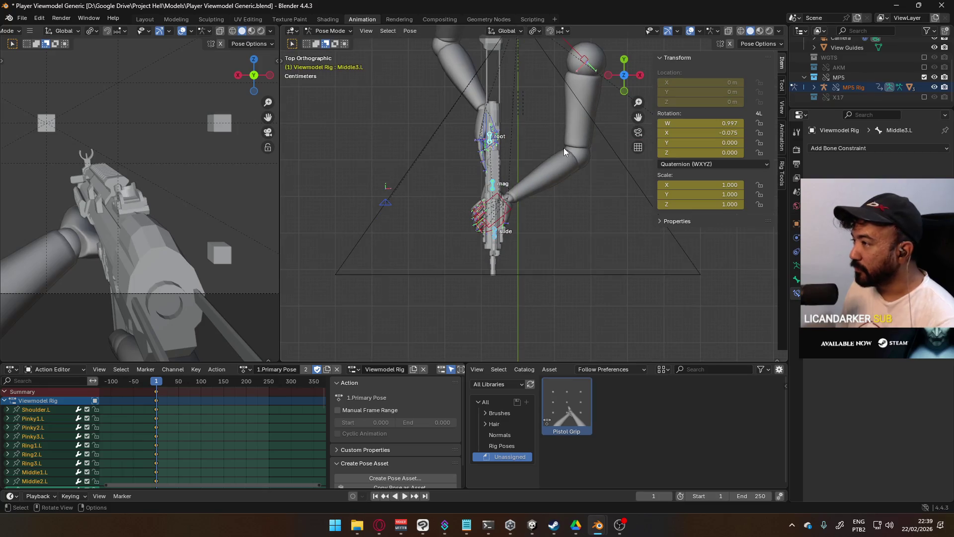
# - Move and rotate the Shoulder.R bone repeatedly in top view to reposition the right arm
pyautogui.click(440, 119)
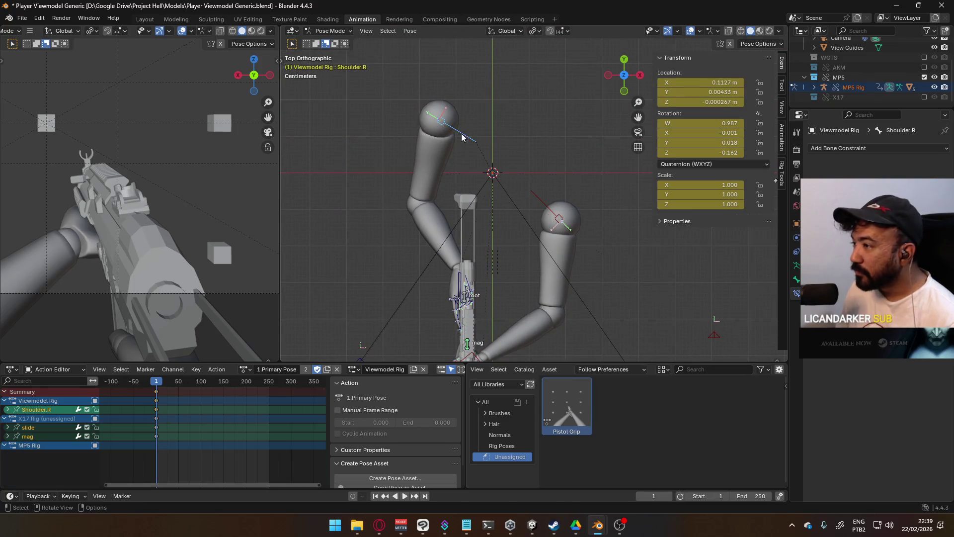
pyautogui.press('g')
pyautogui.click(486, 130)
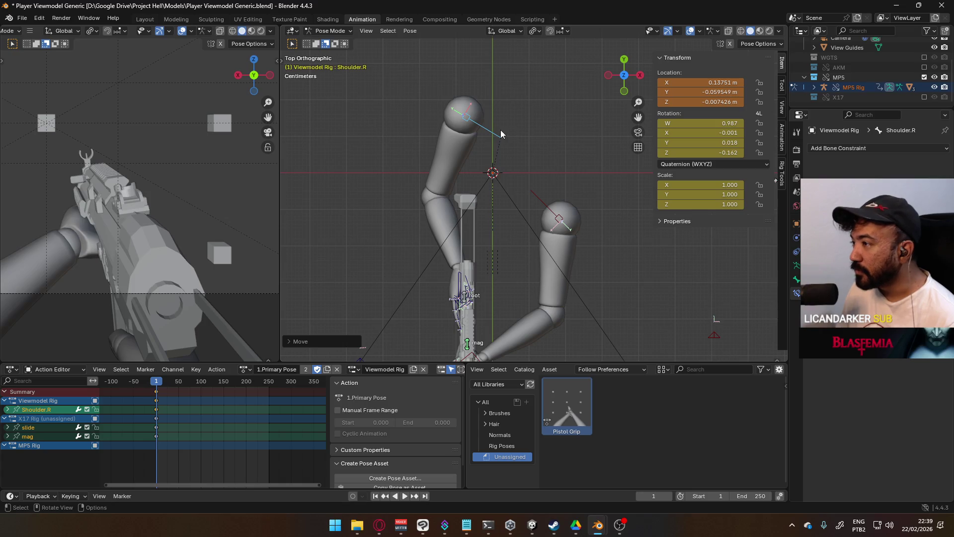
pyautogui.press('r')
pyautogui.click(522, 137)
pyautogui.press('g')
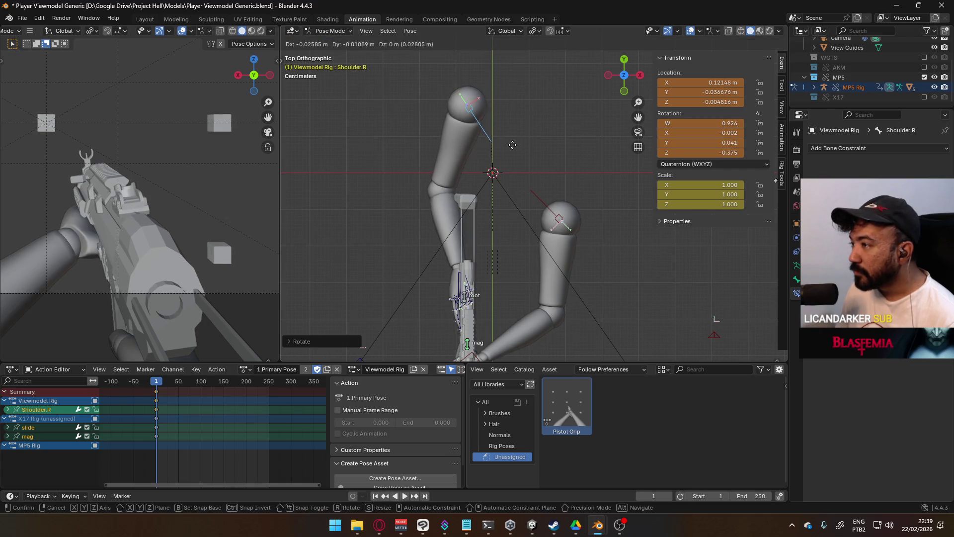
pyautogui.click(512, 162)
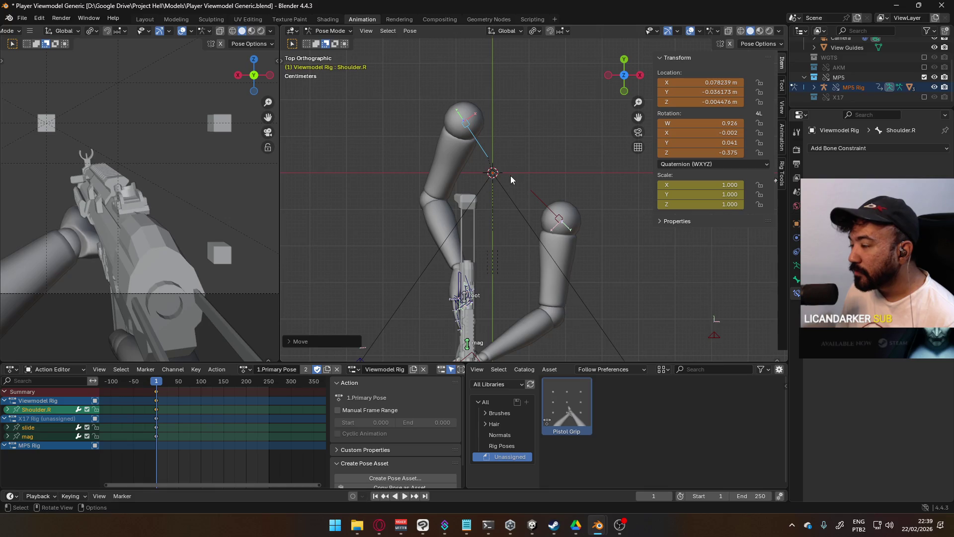
pyautogui.press('g')
pyautogui.click(511, 160)
pyautogui.press('r')
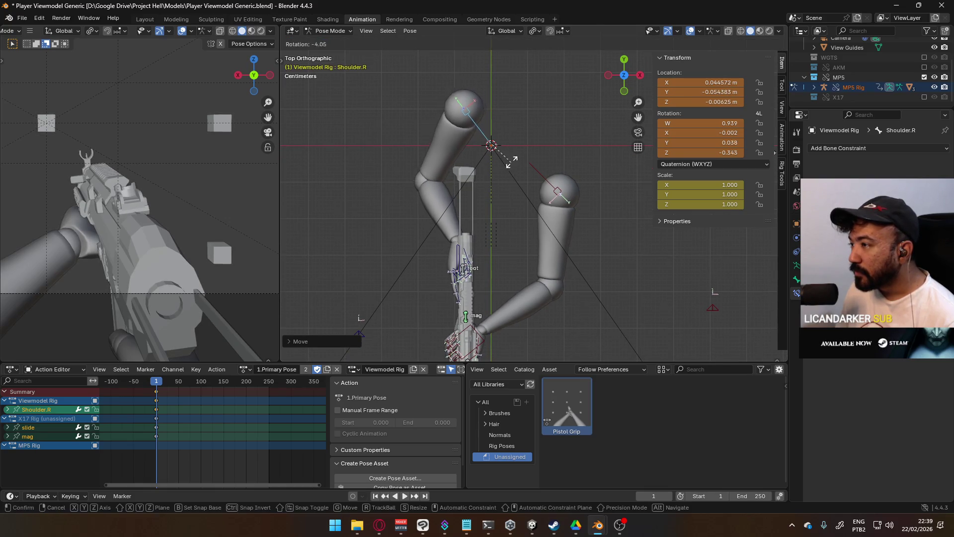
pyautogui.click(510, 155)
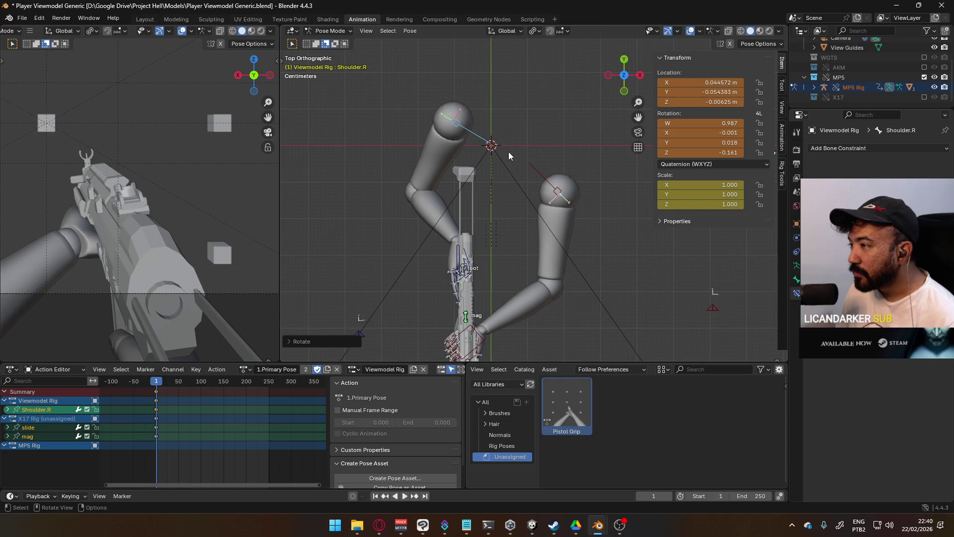
# - Reset Shoulder.R's location with Alt+G, then move and rotate it afresh
pyautogui.hotkey('alt', 'g')
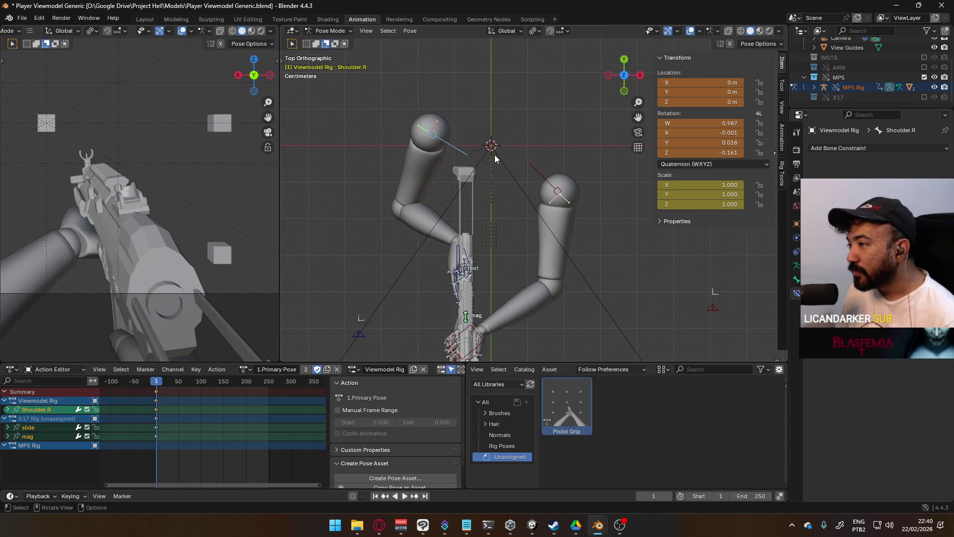
pyautogui.press('g')
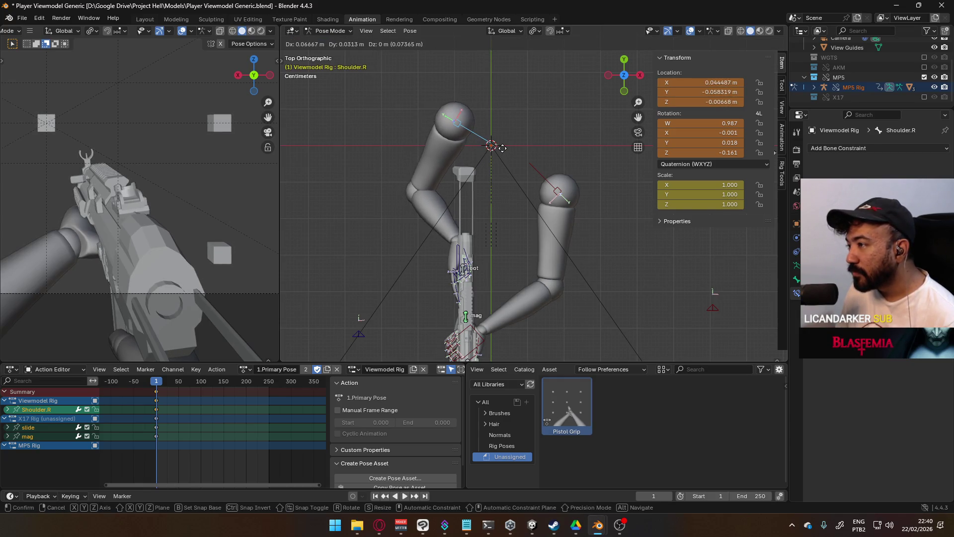
pyautogui.click(494, 148)
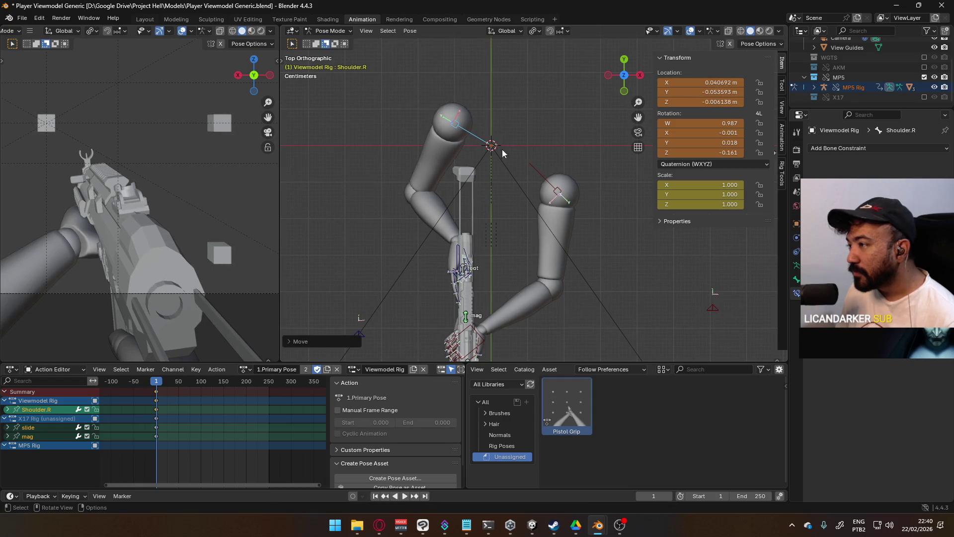
pyautogui.press('r')
pyautogui.click(532, 138)
# - Rotate and move the Shoulder.L bone, then switch to front view
pyautogui.click(559, 188)
pyautogui.keyDown('shift'); pyautogui.moveTo(559, 188); pyautogui.dragTo(511, 143, button='middle'); pyautogui.keyUp('shift')
pyautogui.press('r')
pyautogui.click(548, 154)
pyautogui.press('g')
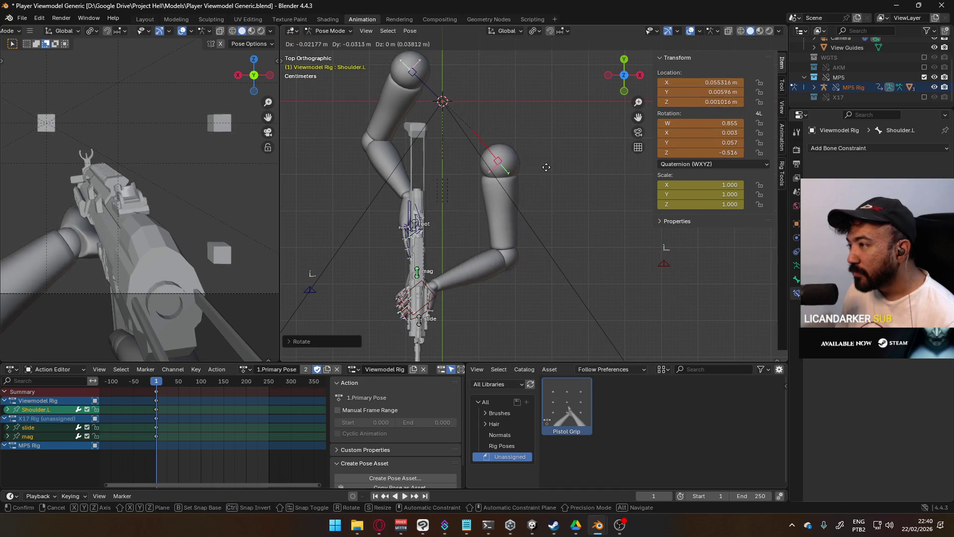
pyautogui.click(542, 171)
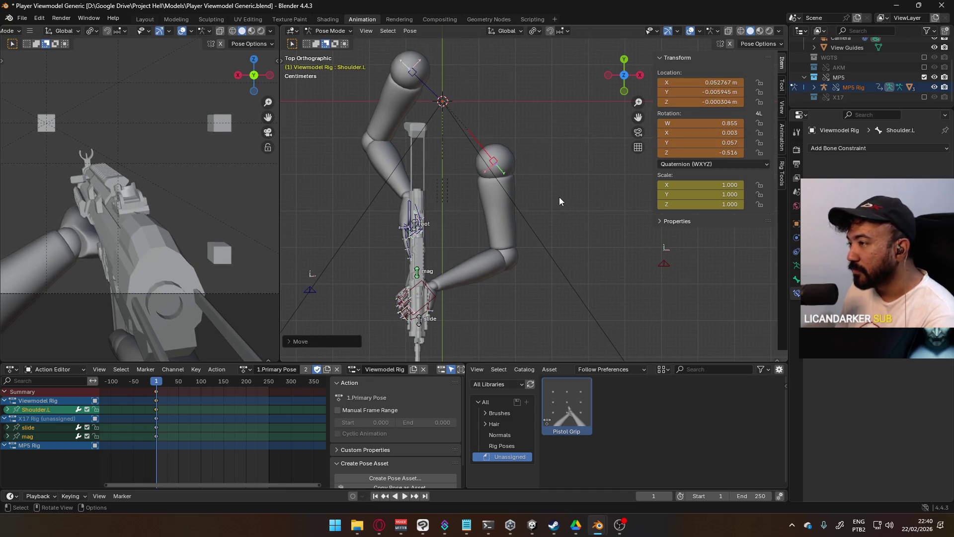
pyautogui.press('KP_1')
pyautogui.keyDown('shift'); pyautogui.moveTo(556, 257); pyautogui.dragTo(549, 186, button='middle'); pyautogui.keyUp('shift')
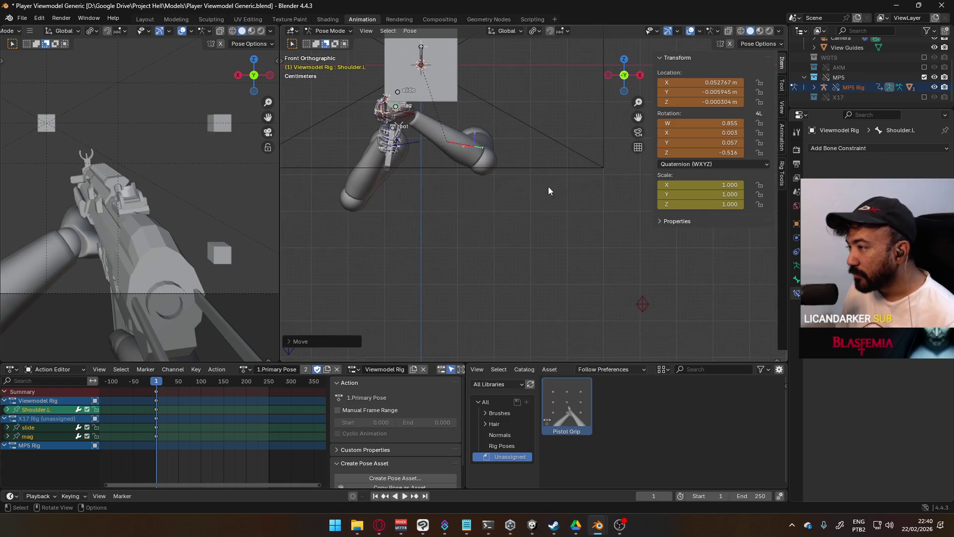
pyautogui.click(640, 312)
pyautogui.press('g')
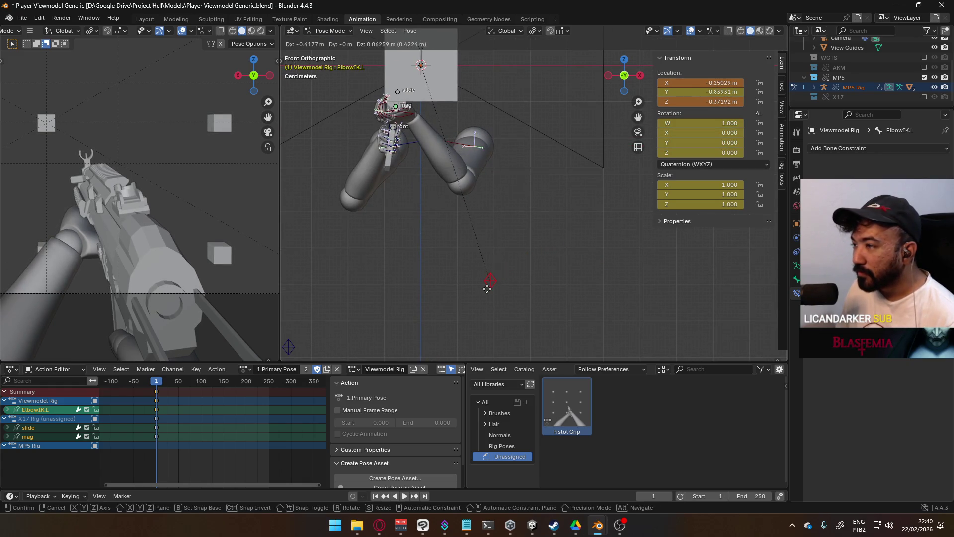
pyautogui.click(487, 289)
pyautogui.scroll(-4, 224, 224)
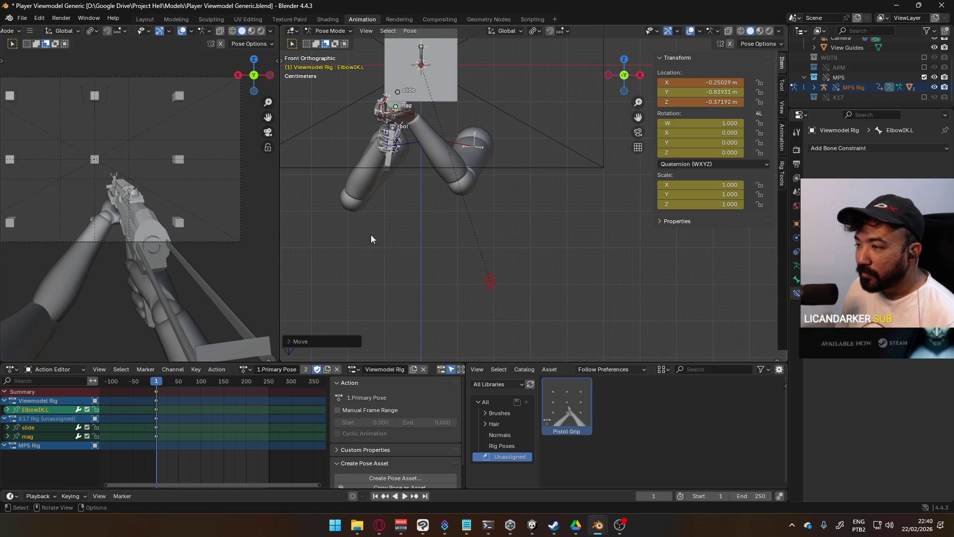
pyautogui.press('g')
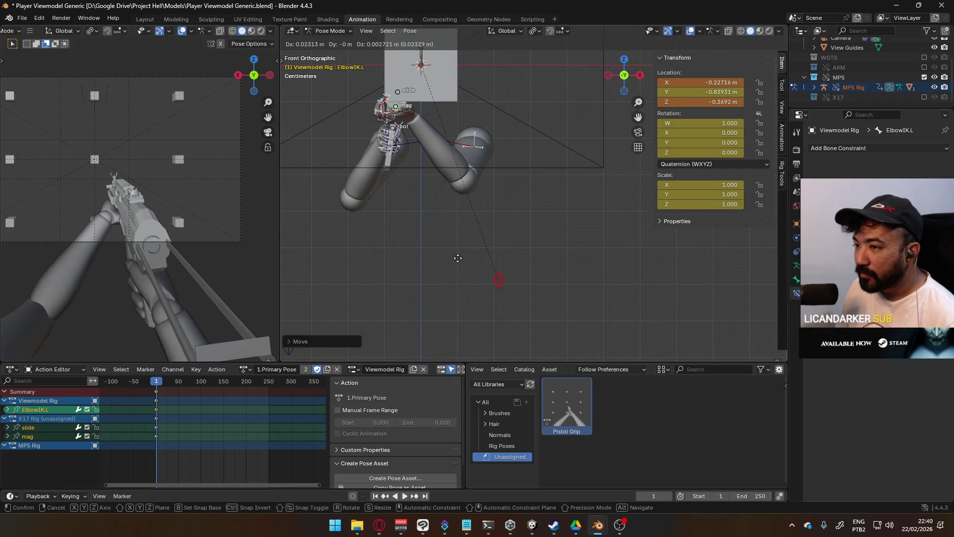
pyautogui.press('Escape')
pyautogui.moveTo(494, 192)
pyautogui.mouseDown(button='middle')
pyautogui.moveTo(473, 172)
pyautogui.moveTo(443, 190)
pyautogui.moveTo(514, 191)
pyautogui.moveTo(499, 195)
pyautogui.mouseUp(button='middle')
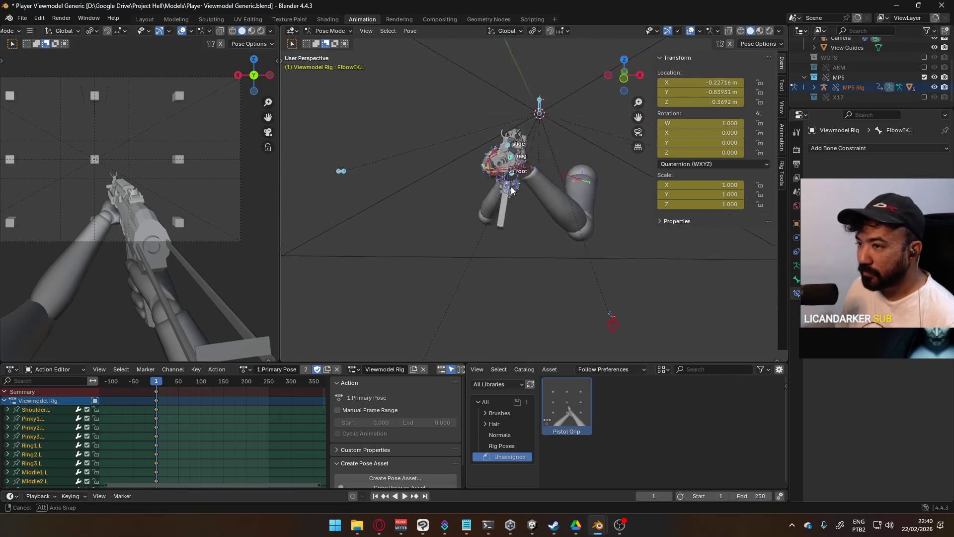
pyautogui.moveTo(498, 190)
pyautogui.mouseDown(button='middle')
pyautogui.moveTo(624, 190)
pyautogui.moveTo(558, 193)
pyautogui.moveTo(519, 208)
pyautogui.mouseUp(button='middle')
pyautogui.rightClick(519, 209)
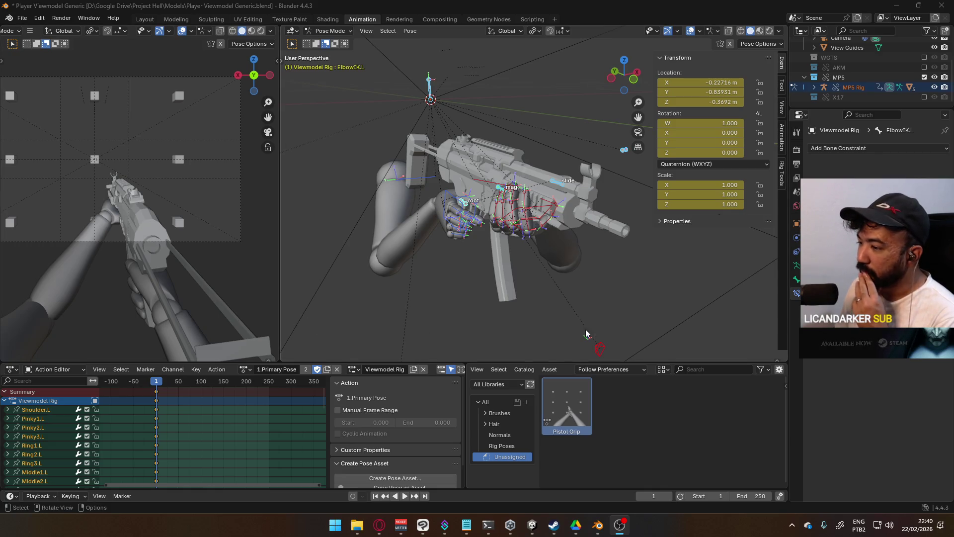
# - Create a new pose asset named Rifle Grip from the current hand pose
pyautogui.click(427, 478)
pyautogui.write('Rifle Grip')
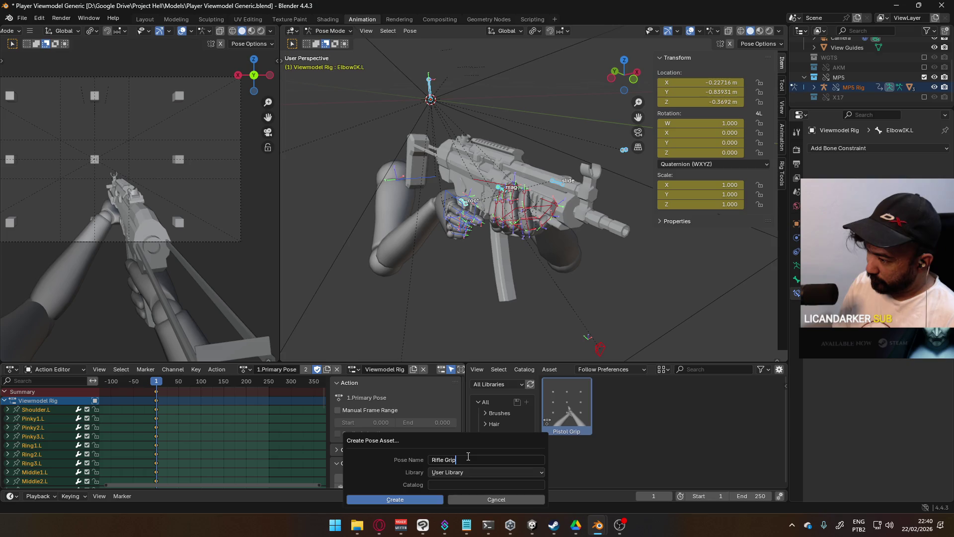
pyautogui.click(421, 498)
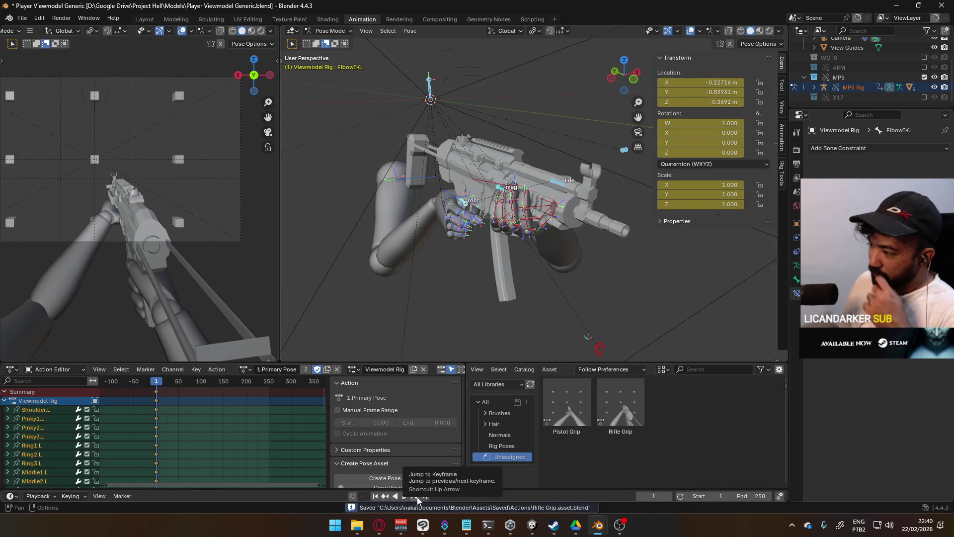
pyautogui.moveTo(552, 321)
pyautogui.mouseDown(button='middle')
pyautogui.moveTo(563, 235)
pyautogui.moveTo(402, 251)
pyautogui.mouseUp(button='middle')
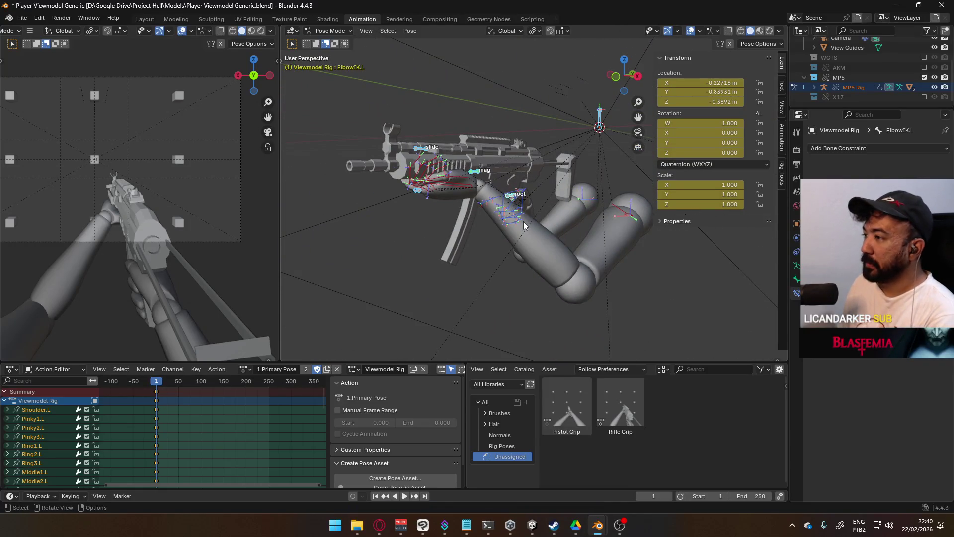
# - In right orthographic view, rotate the HandIK.R control to angle the right hand
pyautogui.press('KP_3')
pyautogui.scroll(3, 570, 226)
pyautogui.scroll(2, 570, 226)
pyautogui.scroll(2, 570, 220)
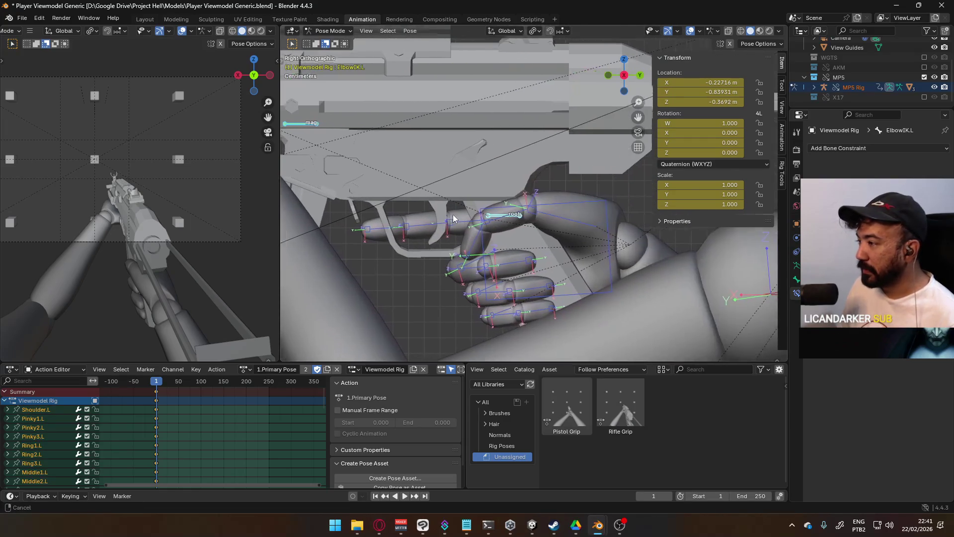
pyautogui.click(595, 191)
pyautogui.press('r')
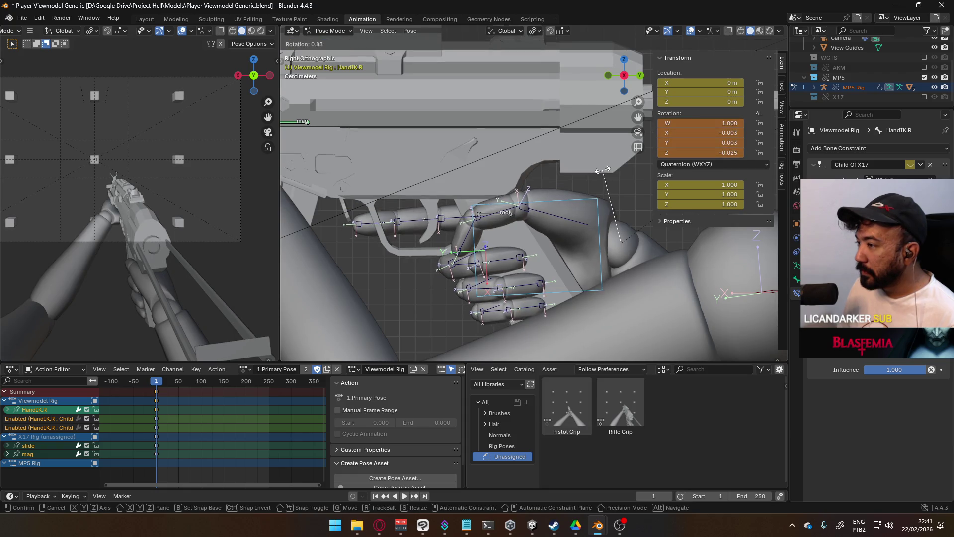
pyautogui.click(604, 170)
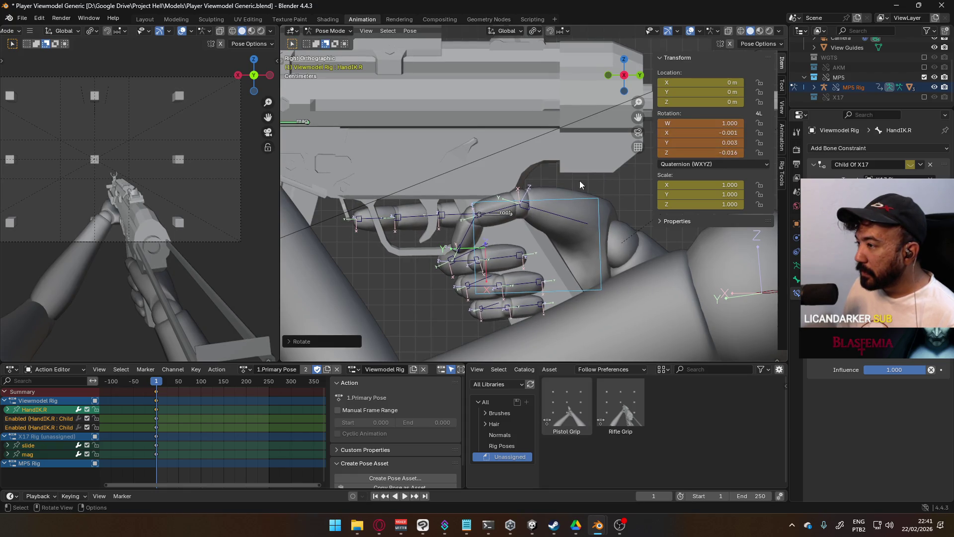
# - Rotate the Pointer1.R base bone toward the MP5 grip
pyautogui.click(460, 211)
pyautogui.press('r')
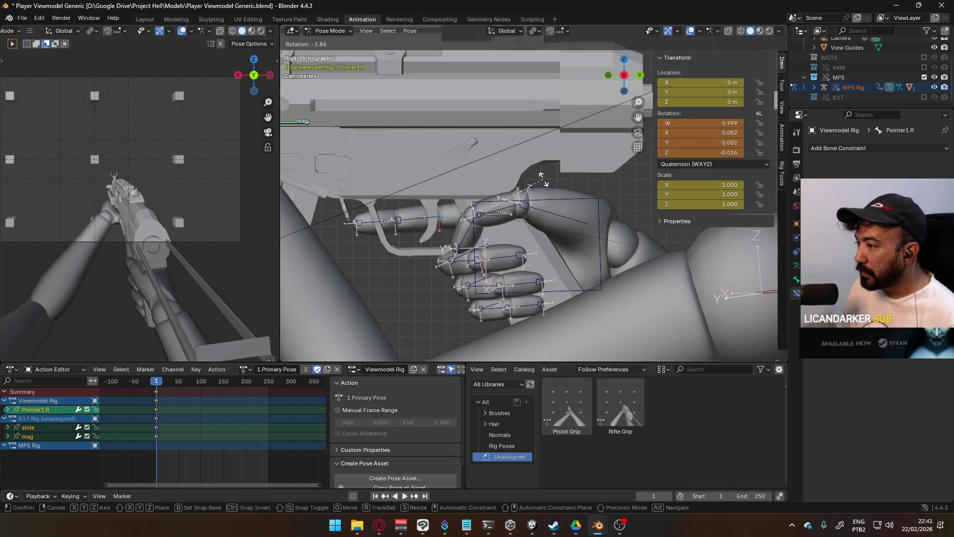
pyautogui.click(542, 176)
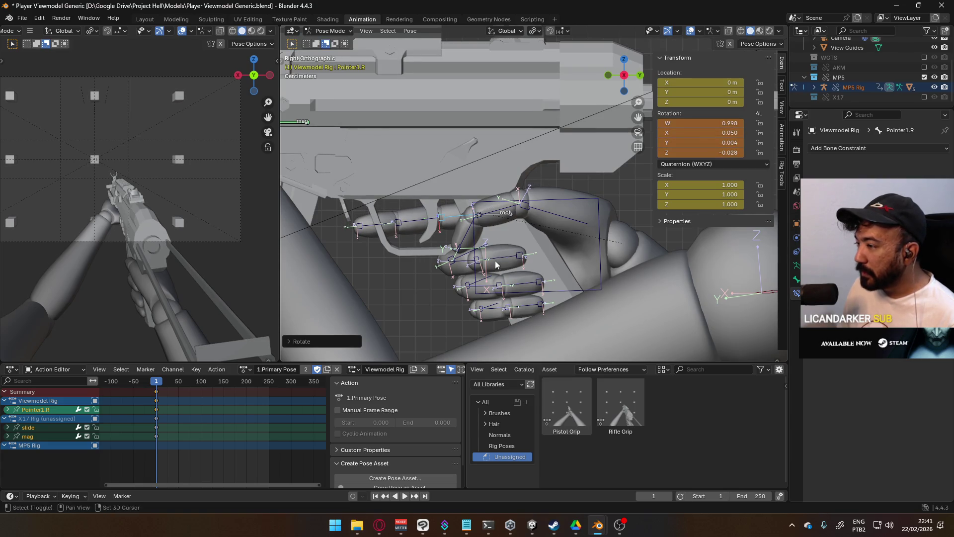
pyautogui.keyDown('shift'); pyautogui.moveTo(504, 255); pyautogui.dragTo(515, 214, button='middle'); pyautogui.keyUp('shift')
# - Rotate the Middle1.R, Ring1.R and Pinky1.R bases together around the grip
pyautogui.click(541, 223)
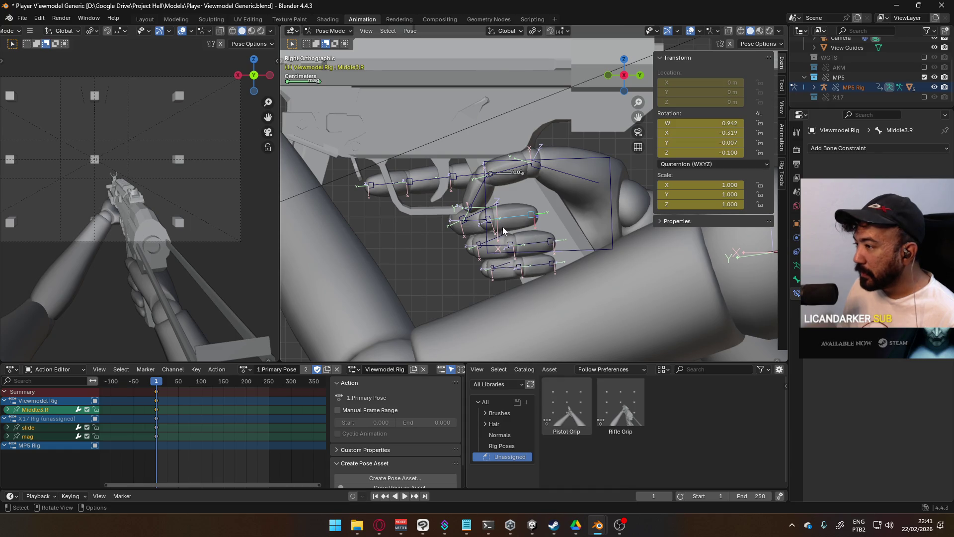
pyautogui.click(494, 212)
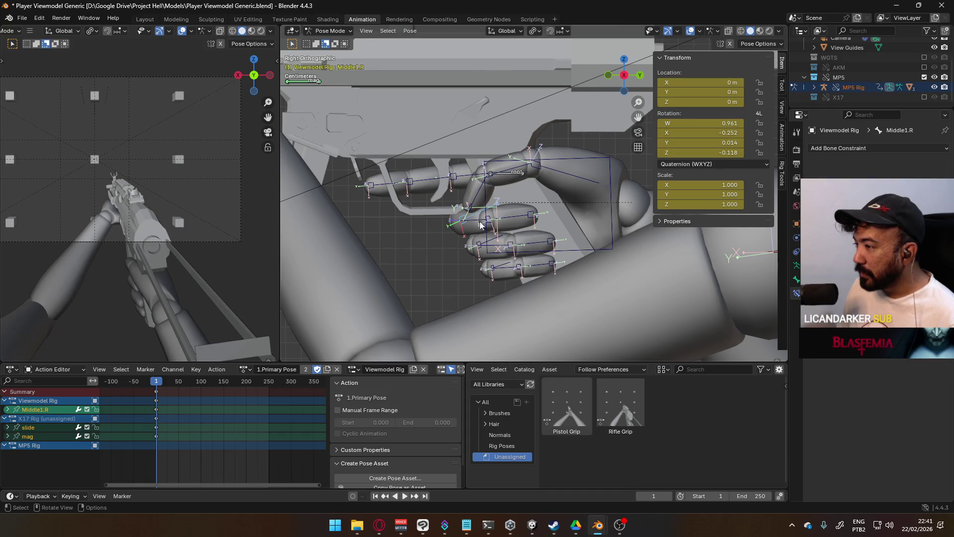
pyautogui.keyDown('shift'); pyautogui.click(494, 242); pyautogui.keyUp('shift')
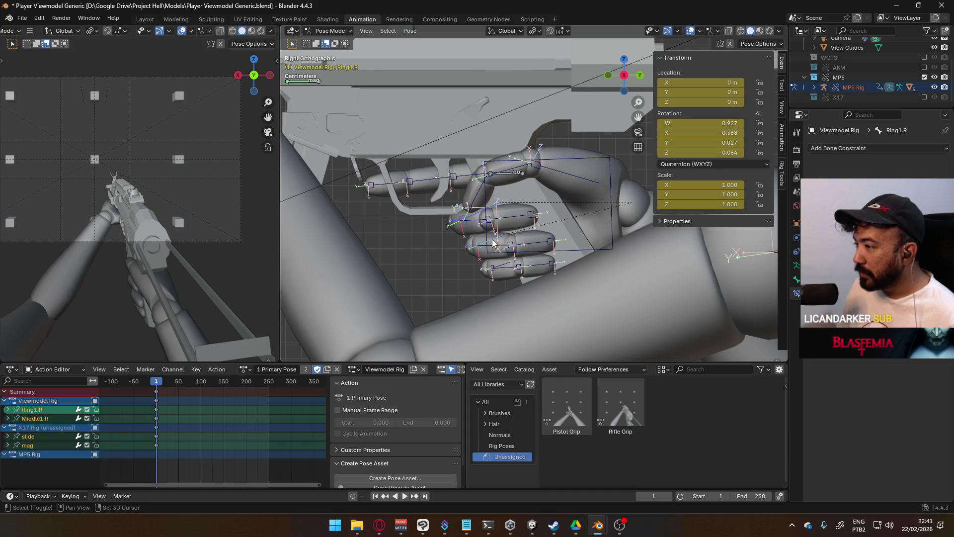
pyautogui.keyDown('shift'); pyautogui.click(506, 264); pyautogui.keyUp('shift')
pyautogui.press('r')
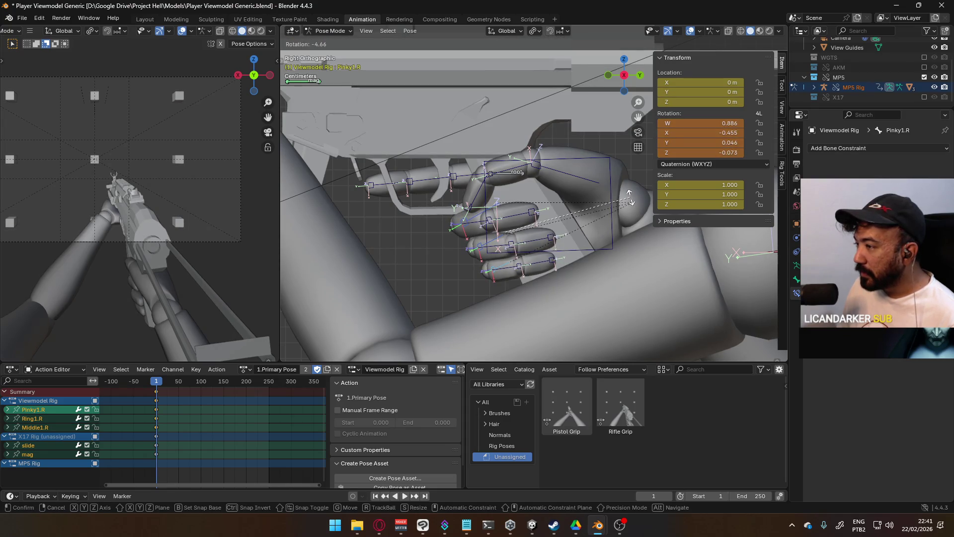
pyautogui.click(630, 192)
pyautogui.moveTo(527, 200)
pyautogui.mouseDown(button='middle')
pyautogui.moveTo(413, 201)
pyautogui.moveTo(469, 188)
pyautogui.moveTo(468, 136)
pyautogui.moveTo(448, 164)
pyautogui.moveTo(409, 151)
pyautogui.moveTo(412, 262)
pyautogui.moveTo(469, 251)
pyautogui.moveTo(515, 223)
pyautogui.moveTo(595, 230)
pyautogui.moveTo(632, 215)
pyautogui.moveTo(718, 223)
pyautogui.mouseUp(button='middle')
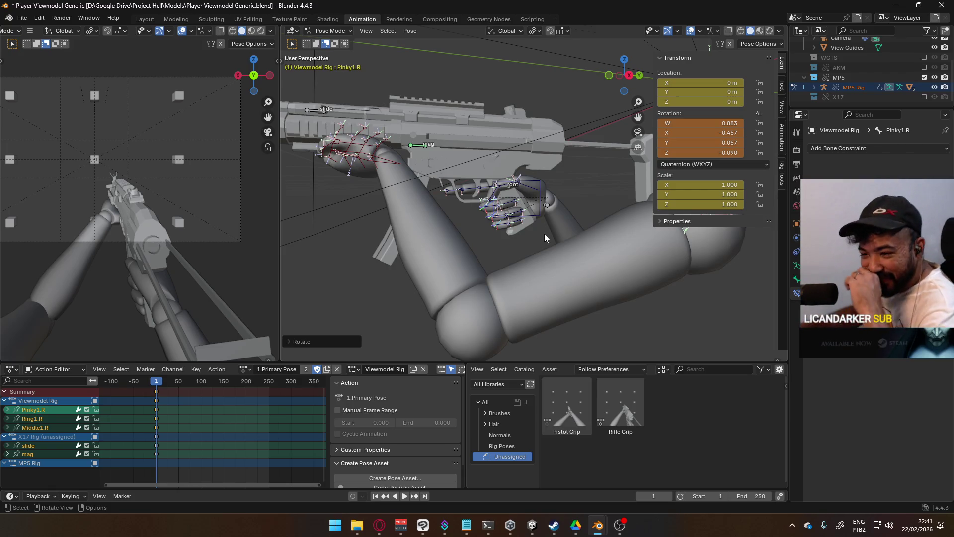
# - Save the blend file, pick the X17 Rig action channel and inspect the hand and gun from below
pyautogui.hotkey('ctrl', 's')
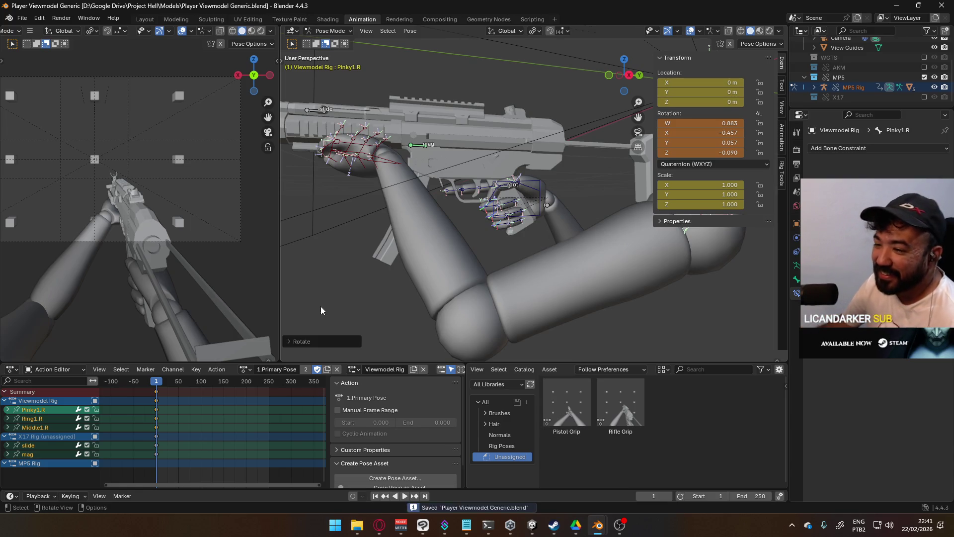
pyautogui.click(58, 437)
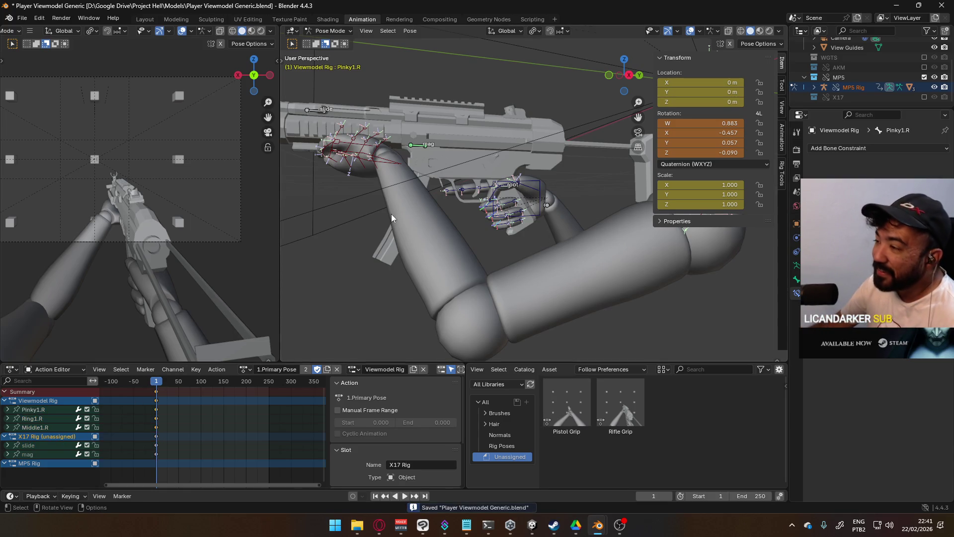
pyautogui.moveTo(395, 220)
pyautogui.mouseDown(button='middle')
pyautogui.moveTo(514, 210)
pyautogui.moveTo(437, 254)
pyautogui.mouseUp(button='middle')
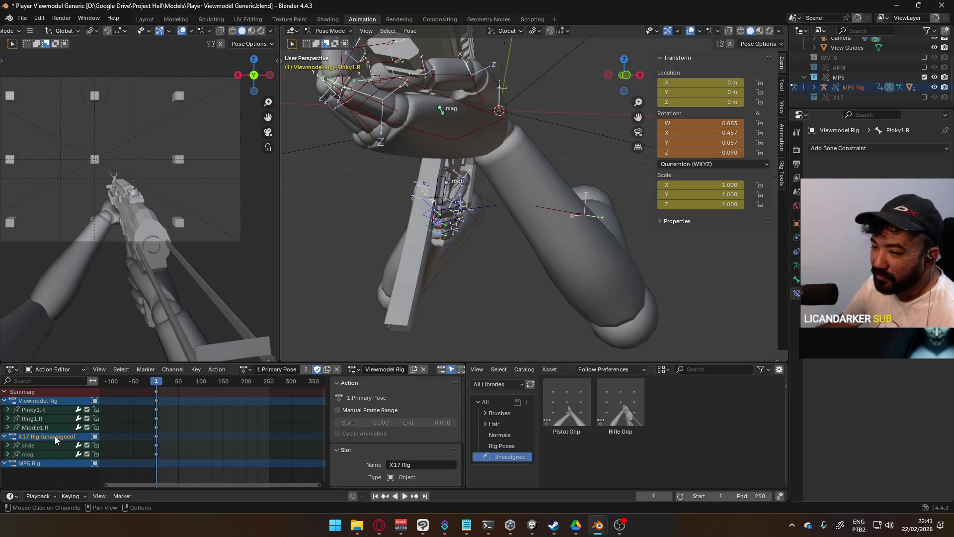
pyautogui.moveTo(421, 209)
pyautogui.mouseDown(button='middle')
pyautogui.moveTo(354, 219)
pyautogui.moveTo(683, 230)
pyautogui.mouseUp(button='middle')
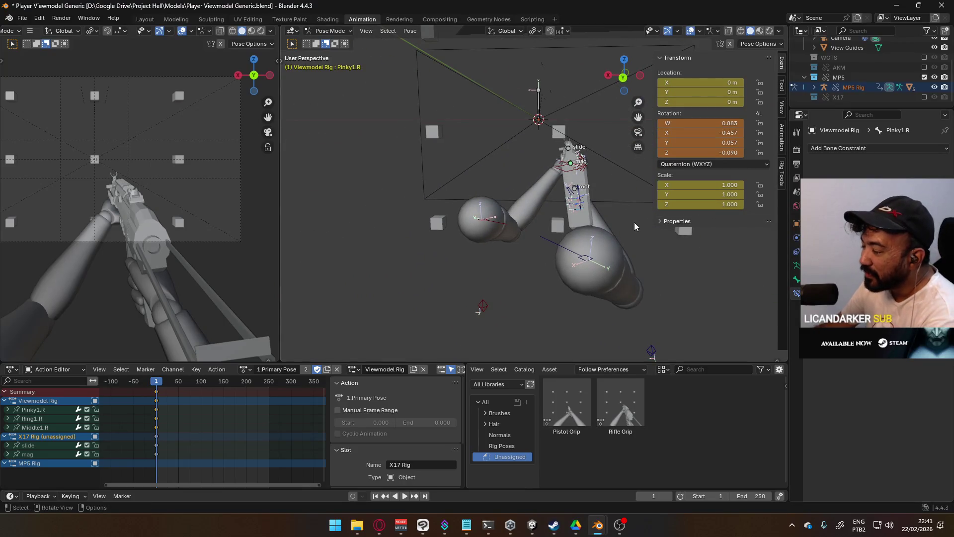
# - Check the rig in top, front and right orthographic views, then select the left shoulder bone to rotate it
pyautogui.press('KP_7')
pyautogui.press('KP_1')
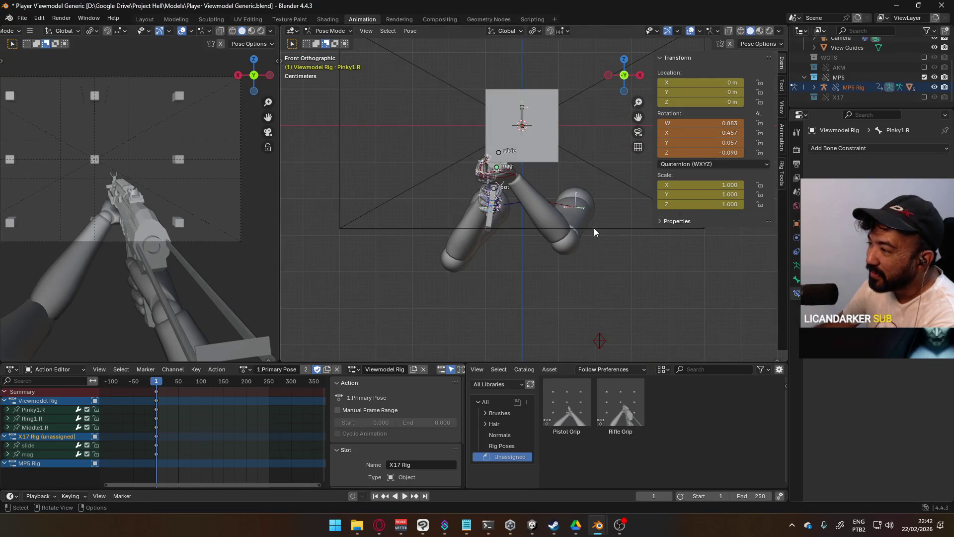
pyautogui.press('KP_3')
pyautogui.moveTo(609, 218)
pyautogui.keyDown('ctrl'); pyautogui.mouseDown(button='middle')
pyautogui.moveTo(528, 223)
pyautogui.moveTo(508, 214)
pyautogui.mouseUp(button='middle'); pyautogui.keyUp('ctrl')
pyautogui.click(525, 195)
pyautogui.press('r')
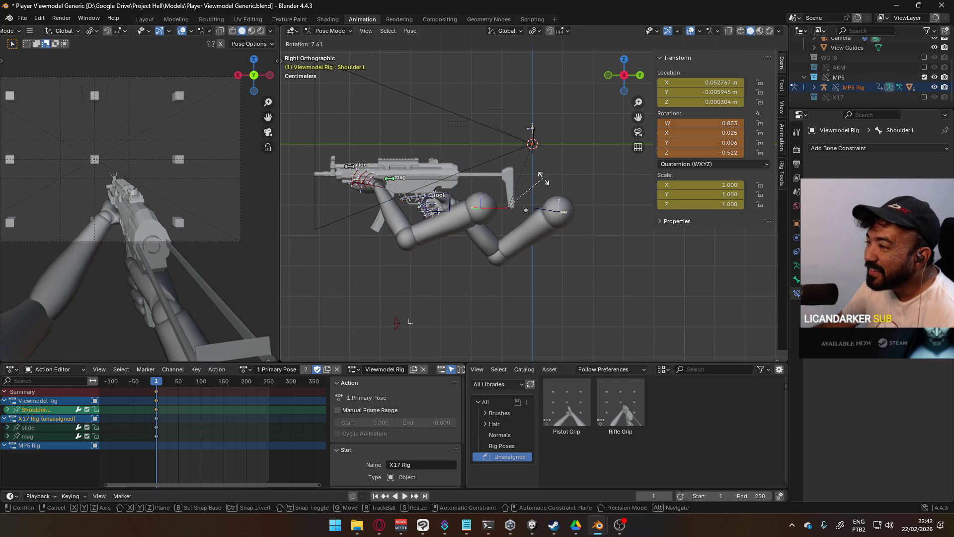
# - Rotate Shoulder.L twice so the left arm sits under the MP5
pyautogui.click(540, 181)
pyautogui.scroll(2, 550, 239)
pyautogui.scroll(2, 550, 239)
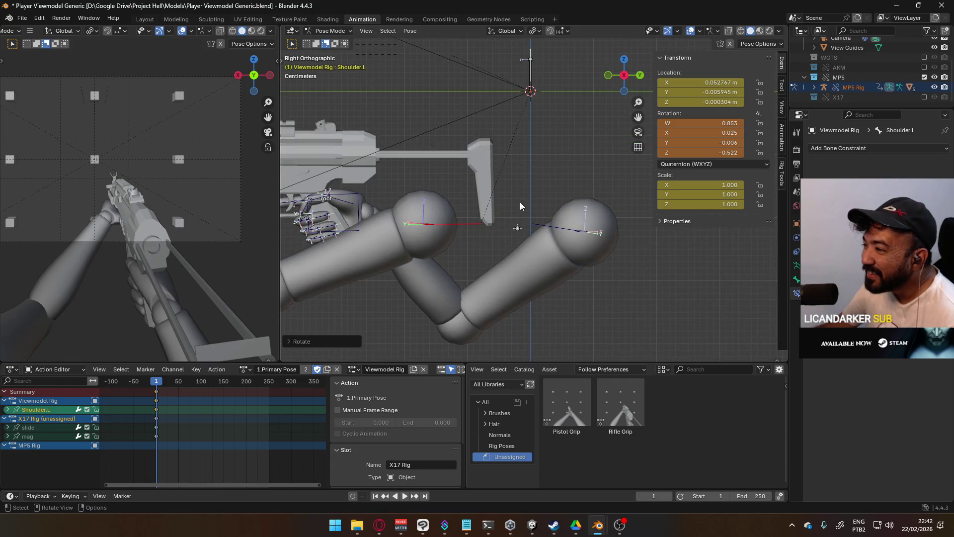
pyautogui.scroll(2, 461, 260)
pyautogui.scroll(3, 557, 194)
pyautogui.press('r')
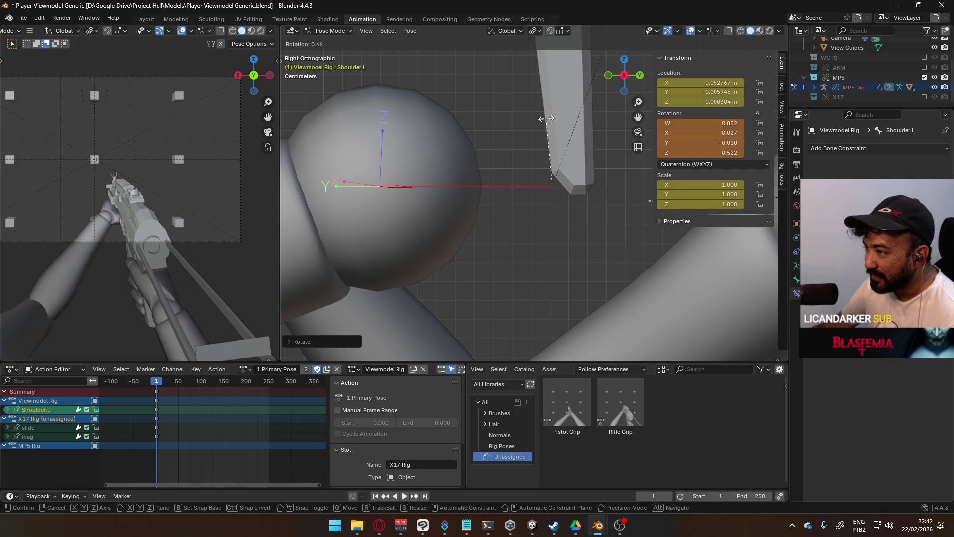
pyautogui.click(545, 123)
pyautogui.scroll(-3, 546, 126)
pyautogui.scroll(-2, 544, 156)
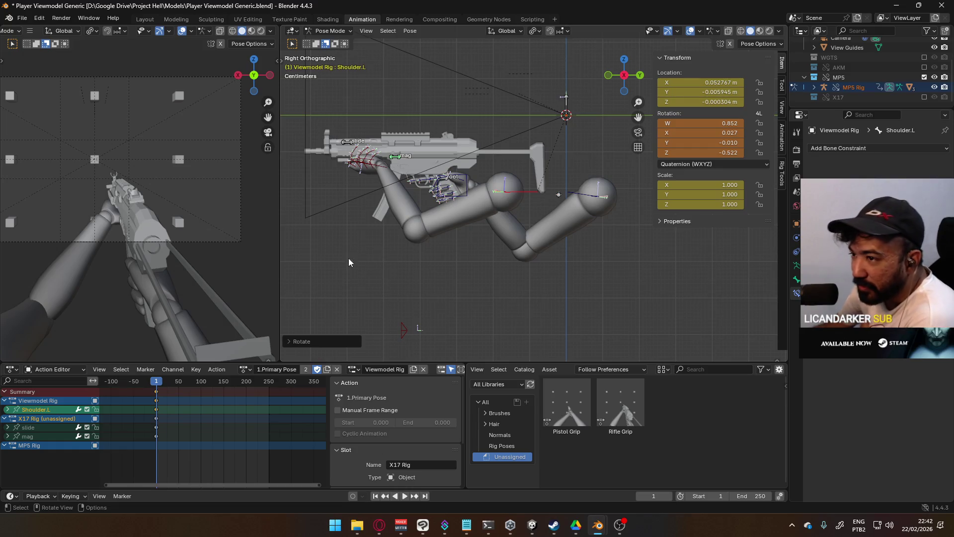
# - Save the file with the new shoulder rotation and select the left thumb bone
pyautogui.moveTo(422, 257); pyautogui.dragTo(563, 251, button='middle')
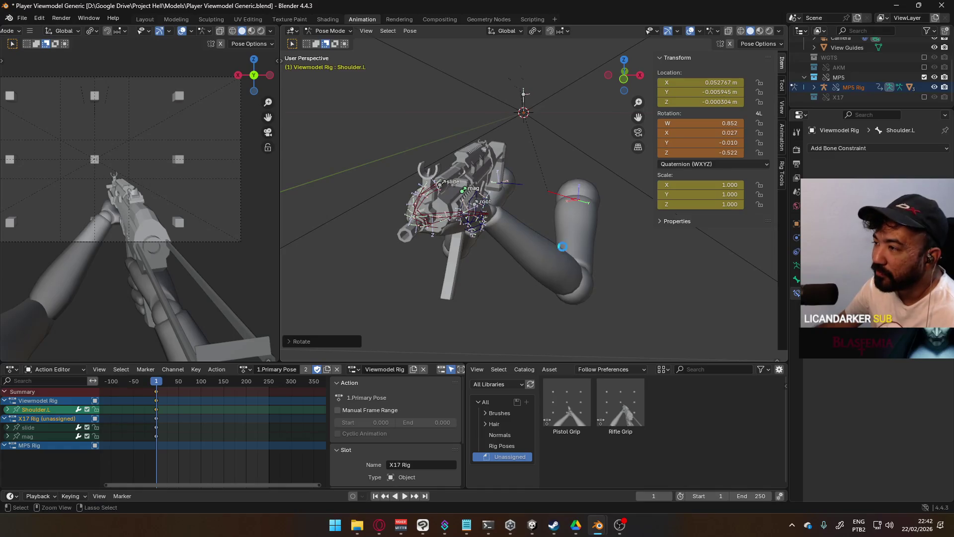
pyautogui.hotkey('ctrl', 's')
pyautogui.click(190, 415)
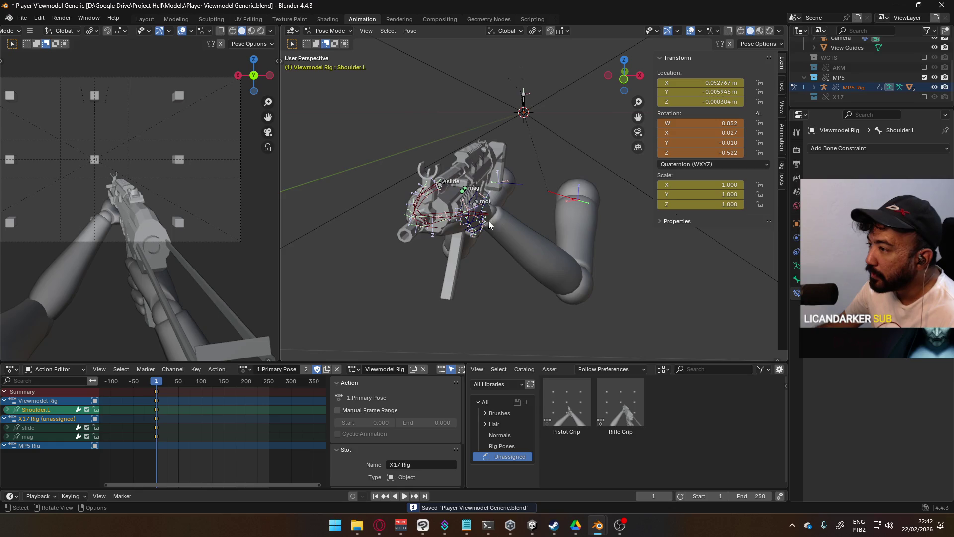
pyautogui.click(462, 220)
# - Select both hand IK controls and review the HandIK.R constraint's keyframe and Influence options
pyautogui.moveTo(463, 220); pyautogui.dragTo(571, 229, button='middle')
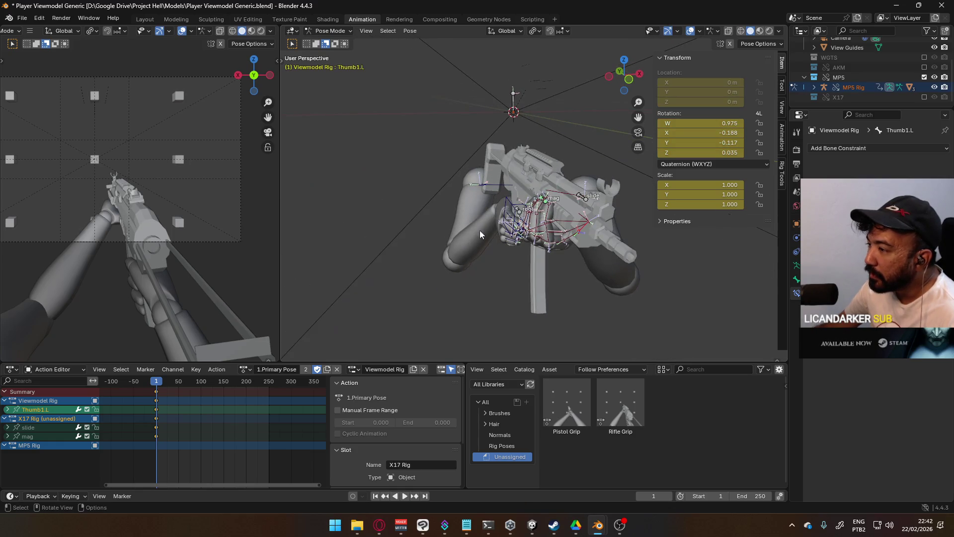
pyautogui.click(559, 231)
pyautogui.keyDown('shift'); pyautogui.click(502, 206); pyautogui.keyUp('shift')
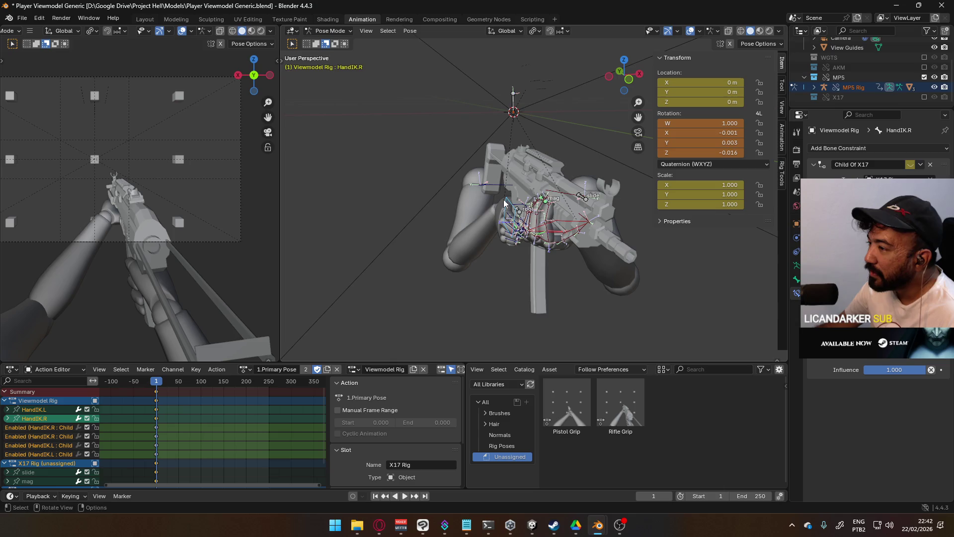
pyautogui.rightClick(910, 167)
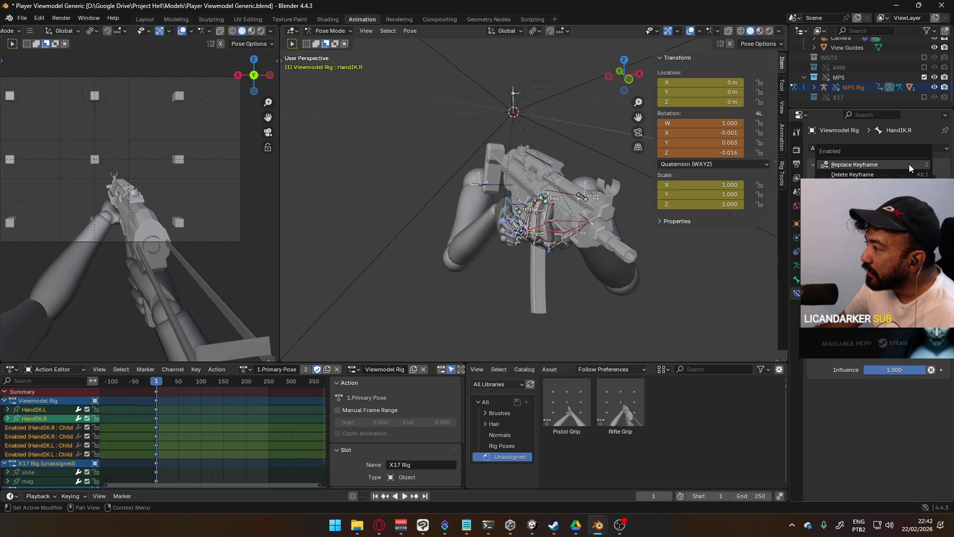
pyautogui.rightClick(894, 369)
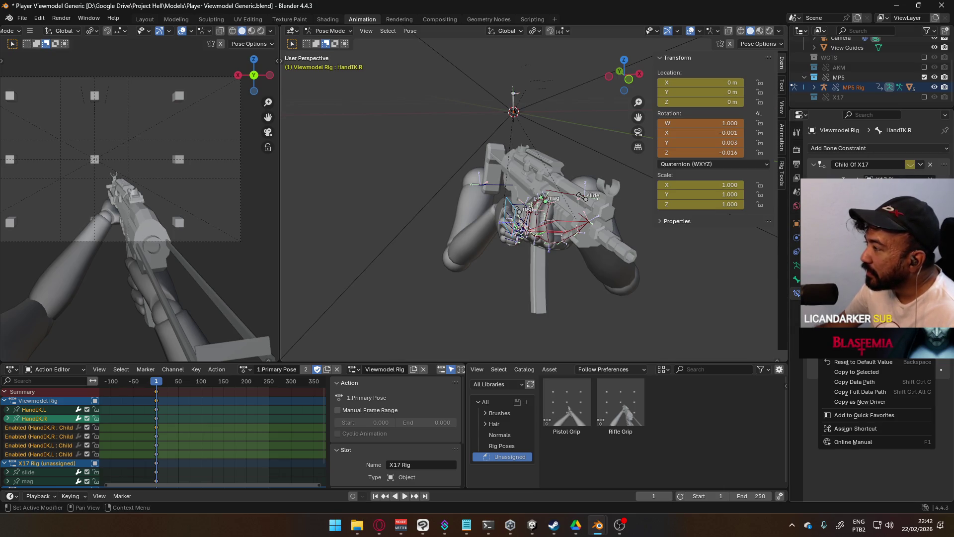
# - Make HandIK.L active and review its constraint Influence options
pyautogui.moveTo(712, 258); pyautogui.dragTo(453, 240, button='middle')
pyautogui.click(448, 236)
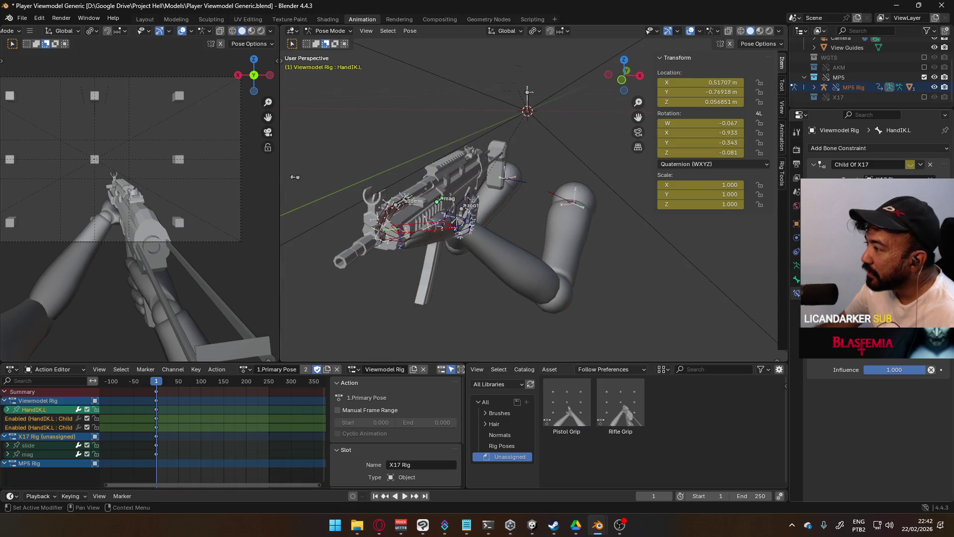
pyautogui.rightClick(895, 369)
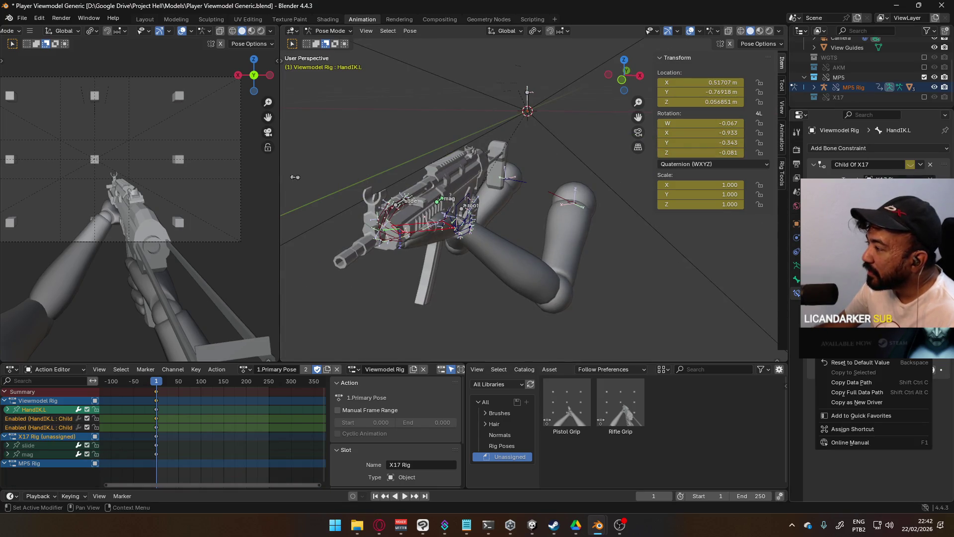
pyautogui.moveTo(467, 270)
pyautogui.mouseDown(button='middle')
pyautogui.moveTo(565, 235)
pyautogui.moveTo(410, 267)
pyautogui.moveTo(784, 264)
pyautogui.moveTo(770, 265)
pyautogui.mouseUp(button='middle')
# - Save the Player Viewmodel Generic file twice, checking the action list in between
pyautogui.hotkey('ctrl', 's')
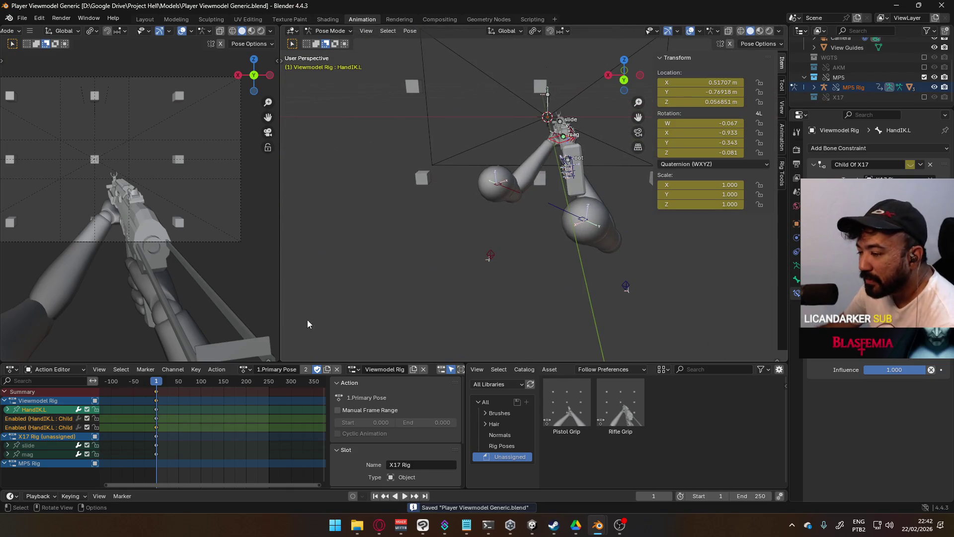
pyautogui.click(246, 369)
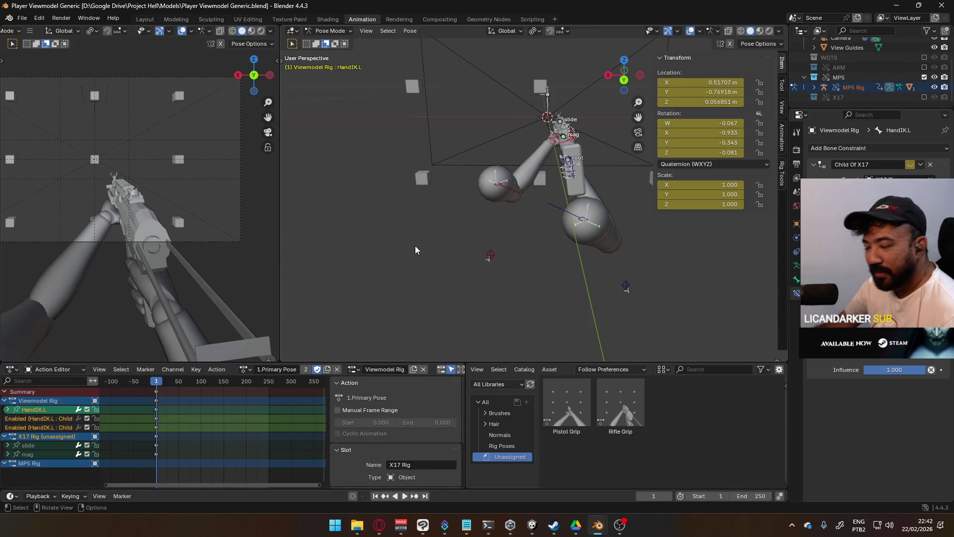
pyautogui.hotkey('ctrl', 's')
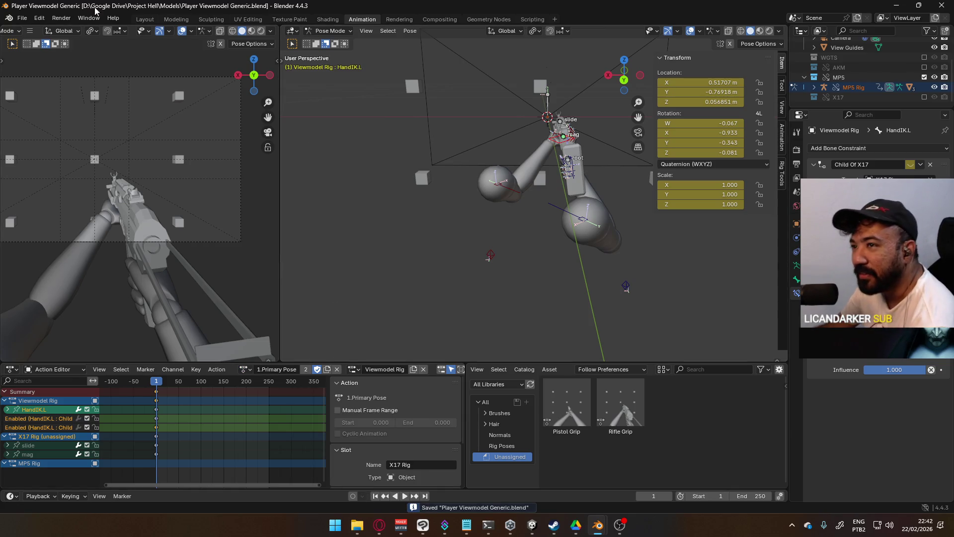
pyautogui.click(22, 19)
# - Revert to the saved file, keep the Primary Pose action unchanged and widen the camera view area
pyautogui.click(45, 59)
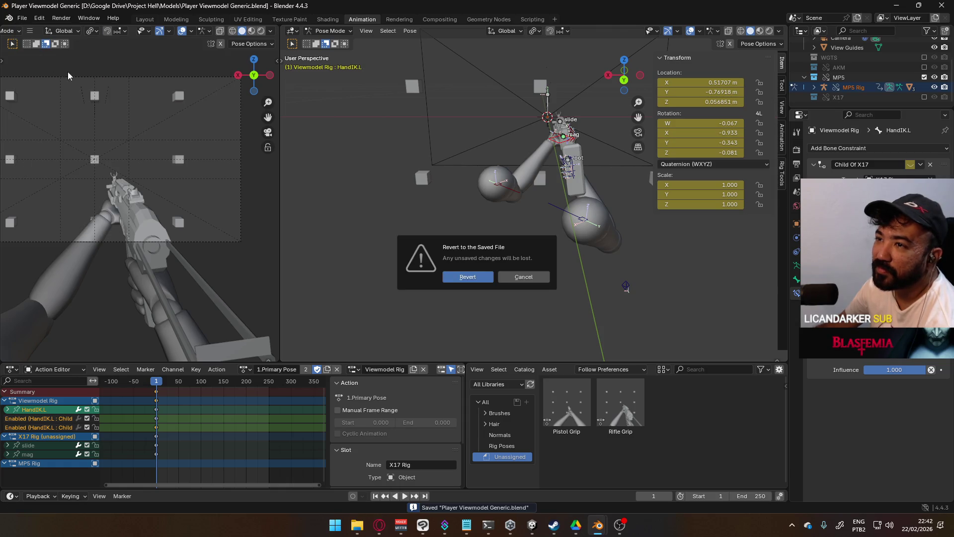
pyautogui.click(460, 281)
pyautogui.click(240, 370)
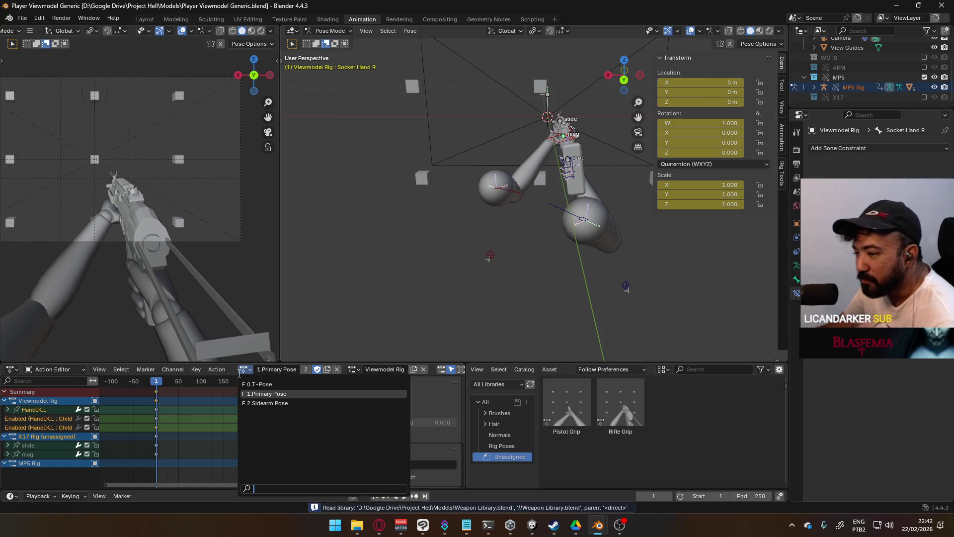
pyautogui.click(239, 373)
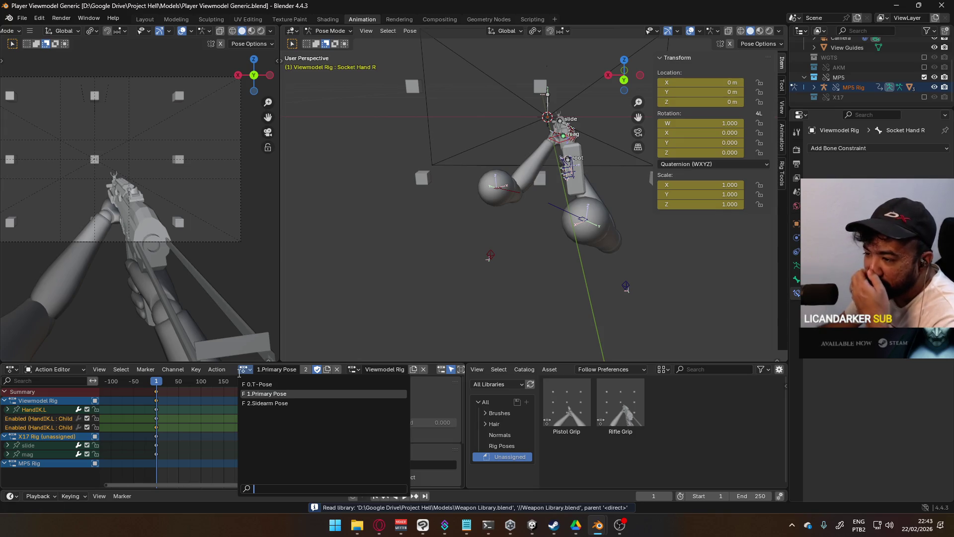
pyautogui.click(239, 376)
pyautogui.moveTo(418, 261); pyautogui.dragTo(457, 259, button='middle')
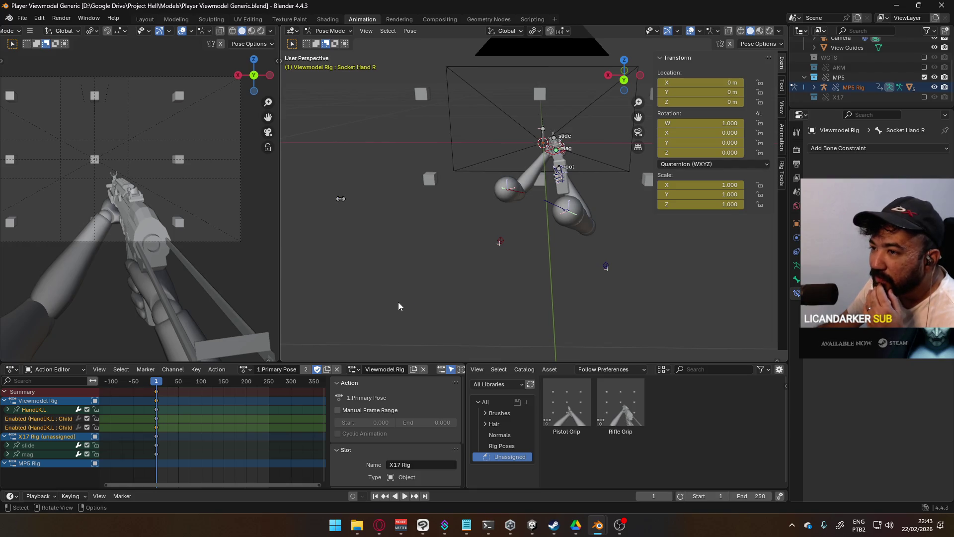
pyautogui.scroll(2, 124, 243)
pyautogui.scroll(-2, 124, 245)
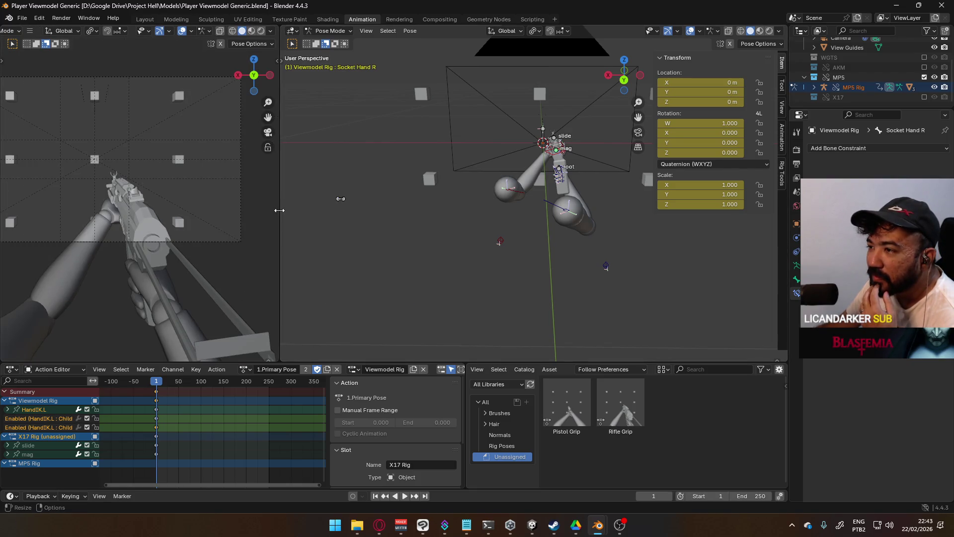
pyautogui.moveTo(280, 212); pyautogui.dragTo(444, 220)
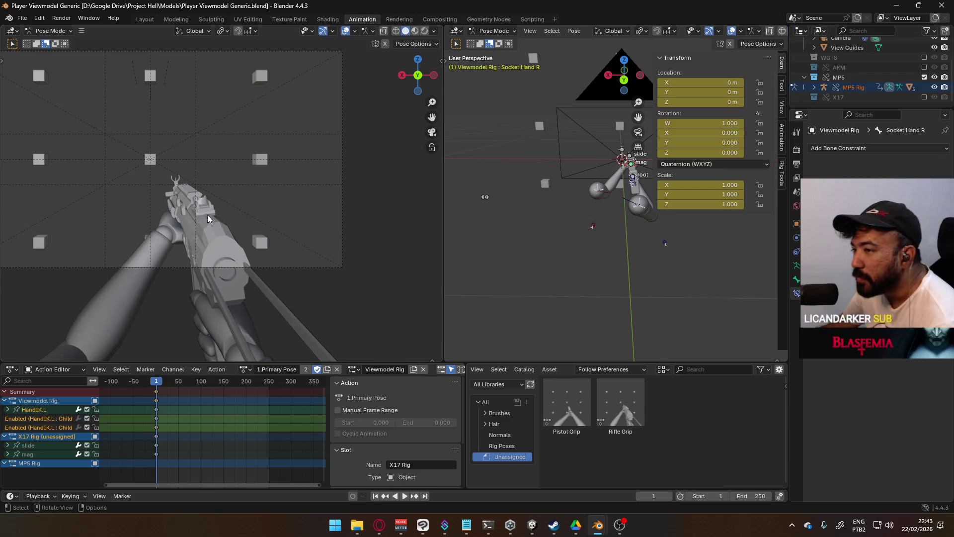
# - Return the left viewport to camera view and fit the whole camera frame around the rifle
pyautogui.press('KP_0')
pyautogui.press('KP_0')
pyautogui.scroll(1, 218, 227)
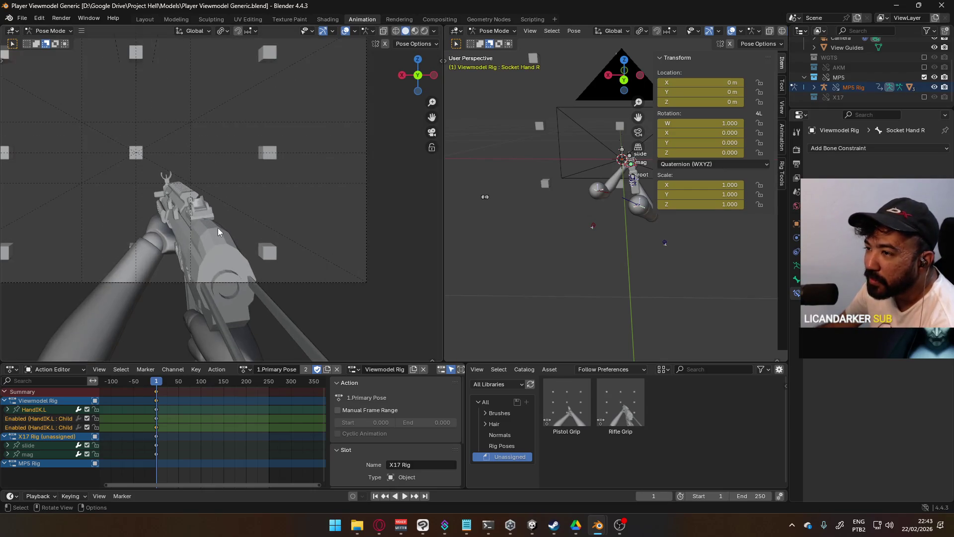
pyautogui.press('Home')
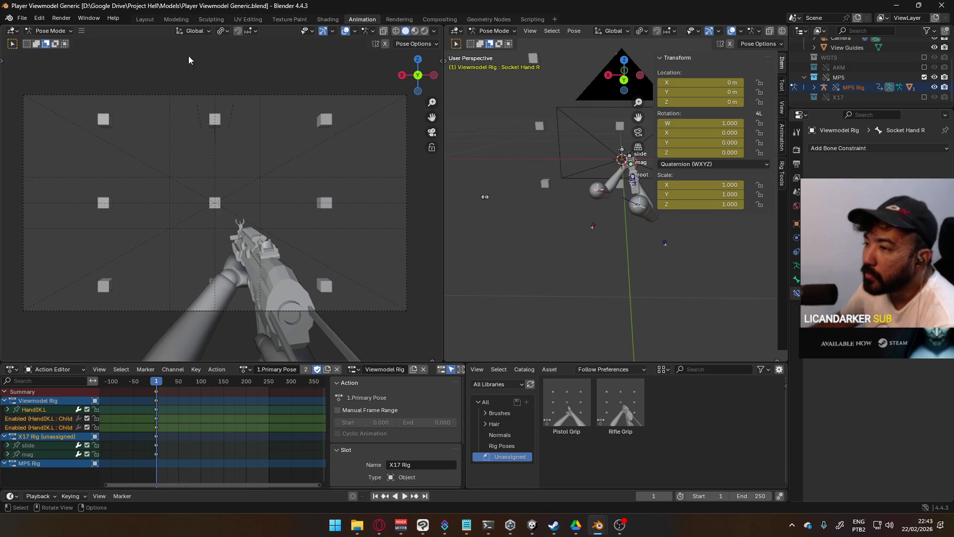
pyautogui.scroll(3, 264, 237)
pyautogui.scroll(2, 263, 237)
pyautogui.scroll(-3, 264, 237)
pyautogui.scroll(-3, 263, 238)
pyautogui.scroll(1, 264, 233)
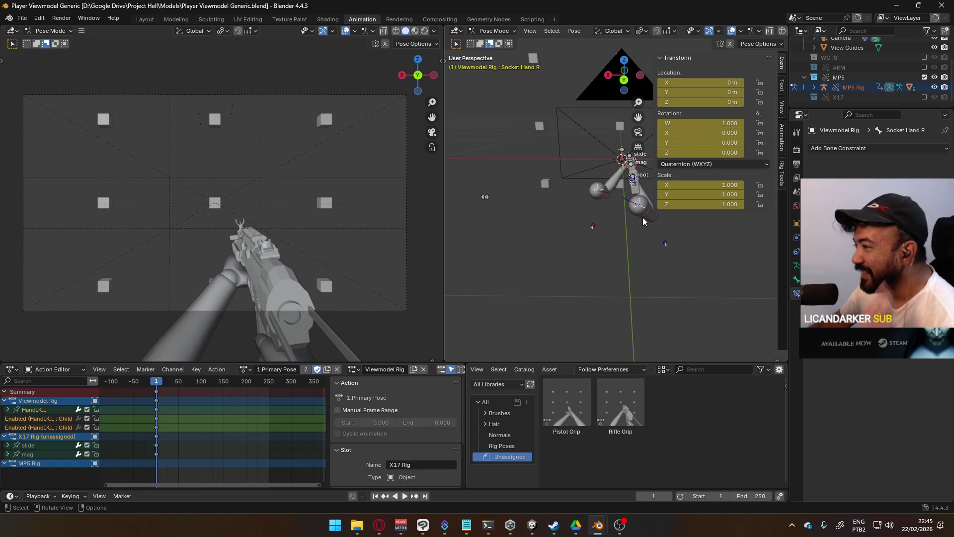
# - Select the MP5 Rig root bone and try a move along global X, leaving it in place
pyautogui.moveTo(643, 217); pyautogui.dragTo(557, 245, button='middle')
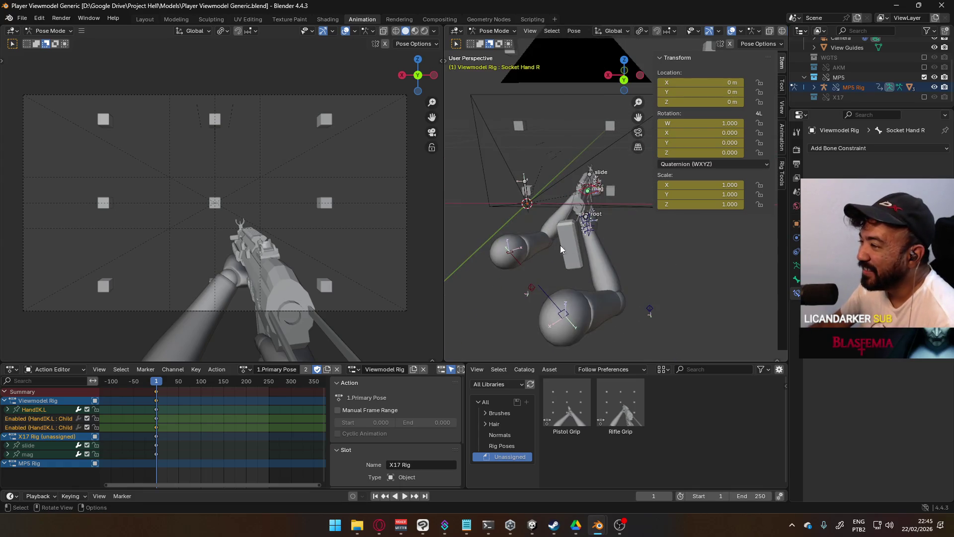
pyautogui.click(586, 220)
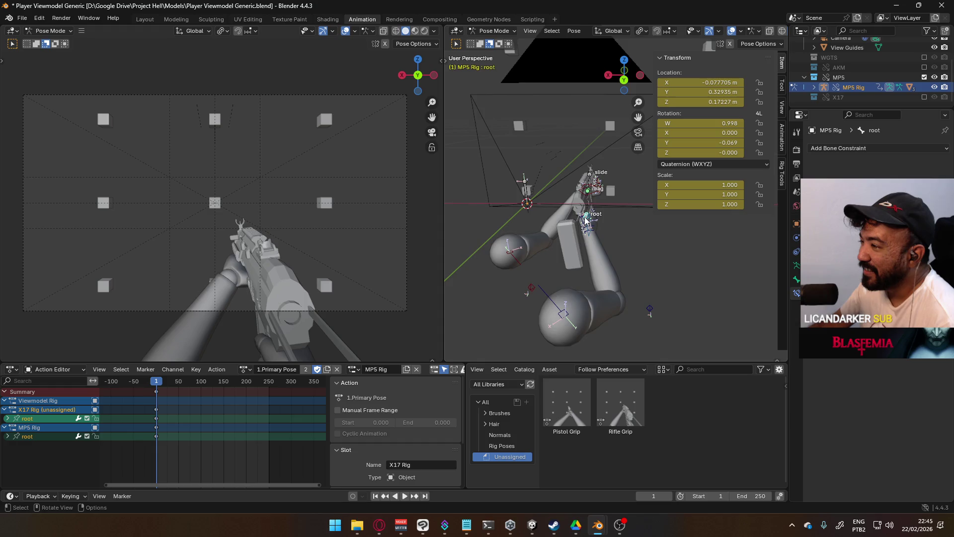
pyautogui.moveTo(586, 219); pyautogui.dragTo(648, 235, button='middle')
pyautogui.press('g')
pyautogui.press('x')
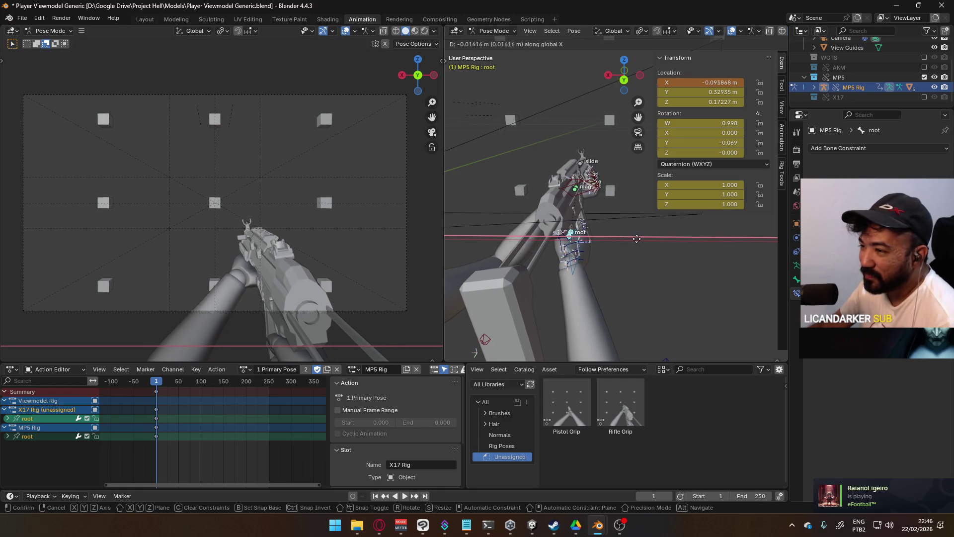
pyautogui.click(634, 239)
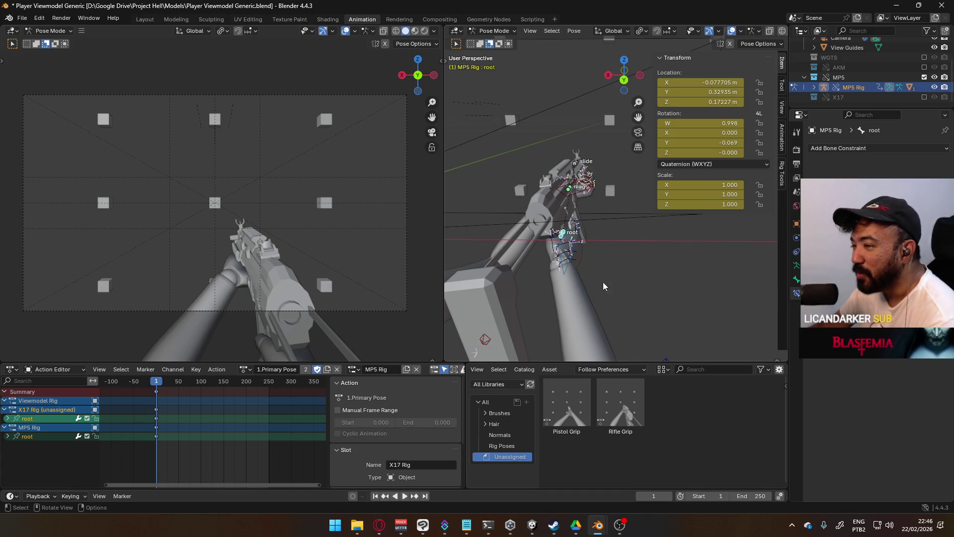
# - Try a global Z move of the root, leave it, then select ElbowIK.L to move it
pyautogui.press('g')
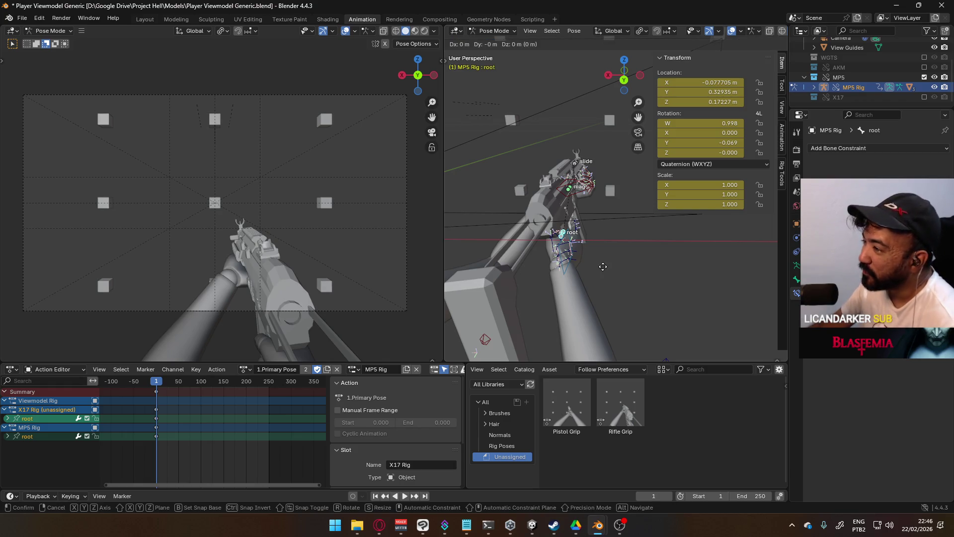
pyautogui.press('z')
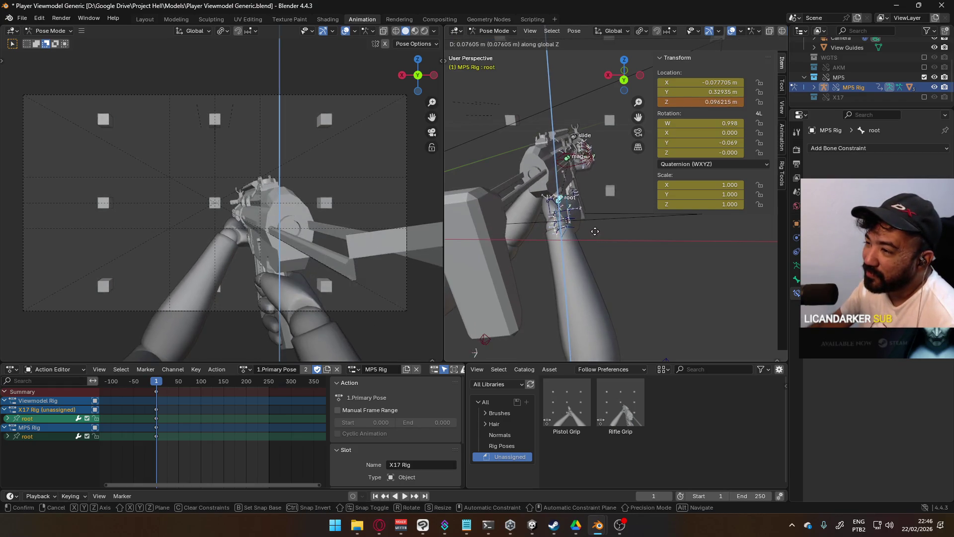
pyautogui.click(593, 275)
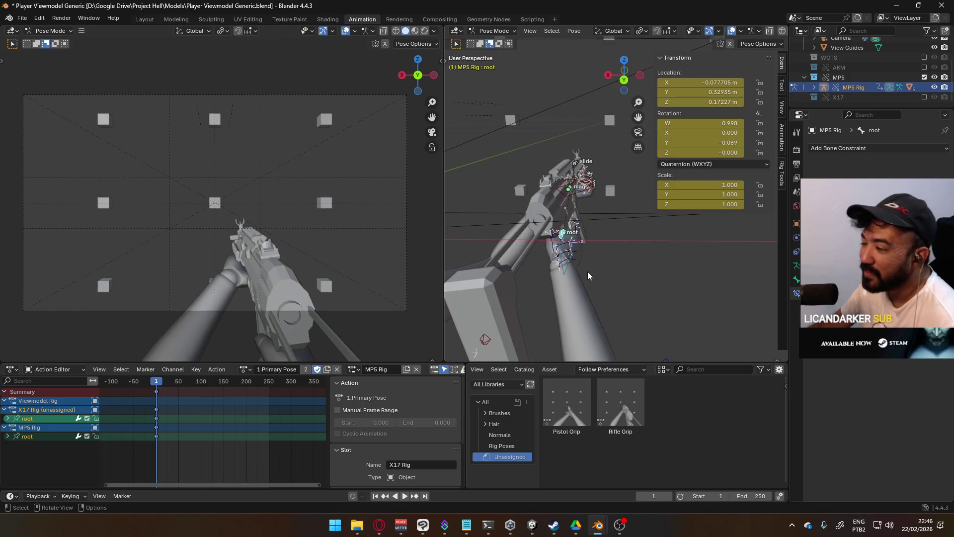
pyautogui.moveTo(589, 271)
pyautogui.mouseDown(button='middle')
pyautogui.moveTo(572, 249)
pyautogui.moveTo(525, 258)
pyautogui.mouseUp(button='middle')
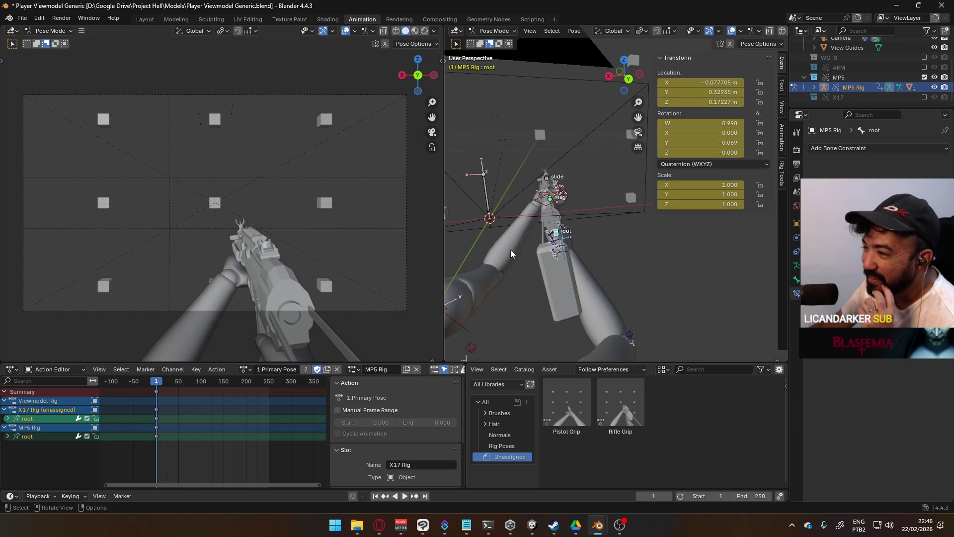
pyautogui.click(479, 346)
pyautogui.press('g')
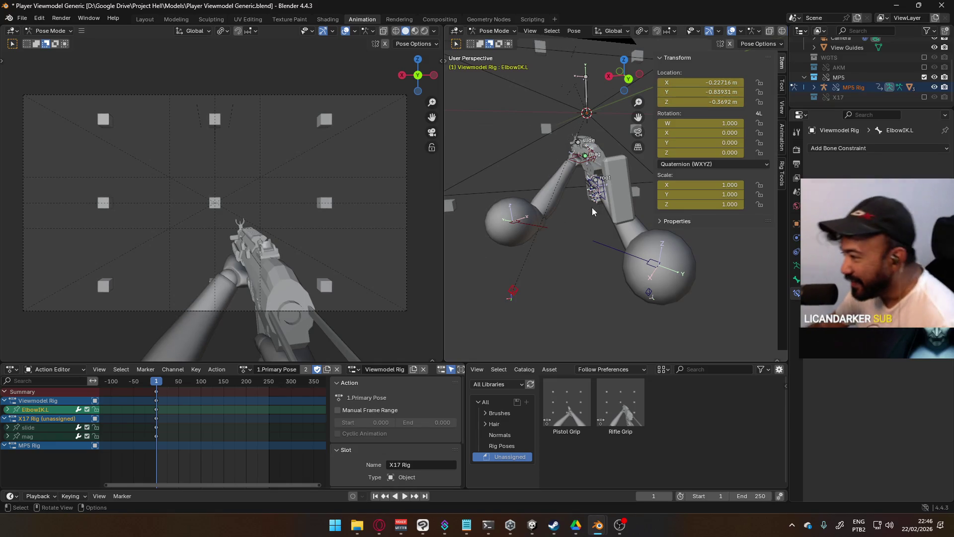
# - Place the left elbow IK target, keyframe its location, then select the right elbow IK target
pyautogui.click(547, 269)
pyautogui.moveTo(547, 269); pyautogui.dragTo(569, 276, button='middle')
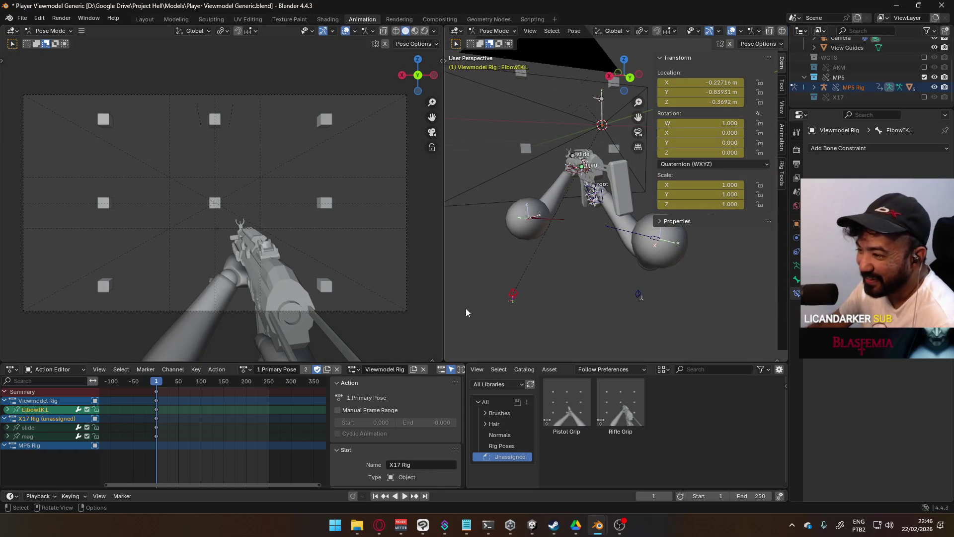
pyautogui.press('g')
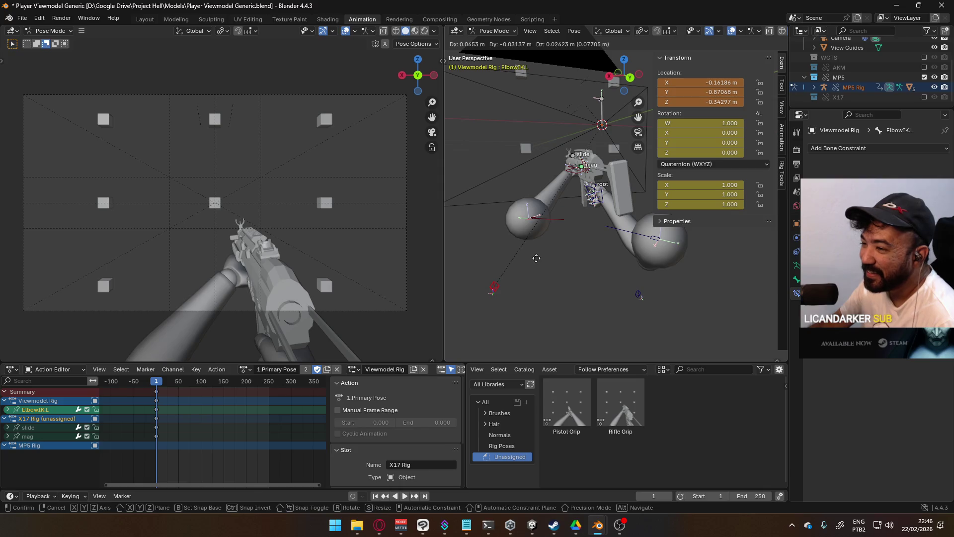
pyautogui.click(535, 255)
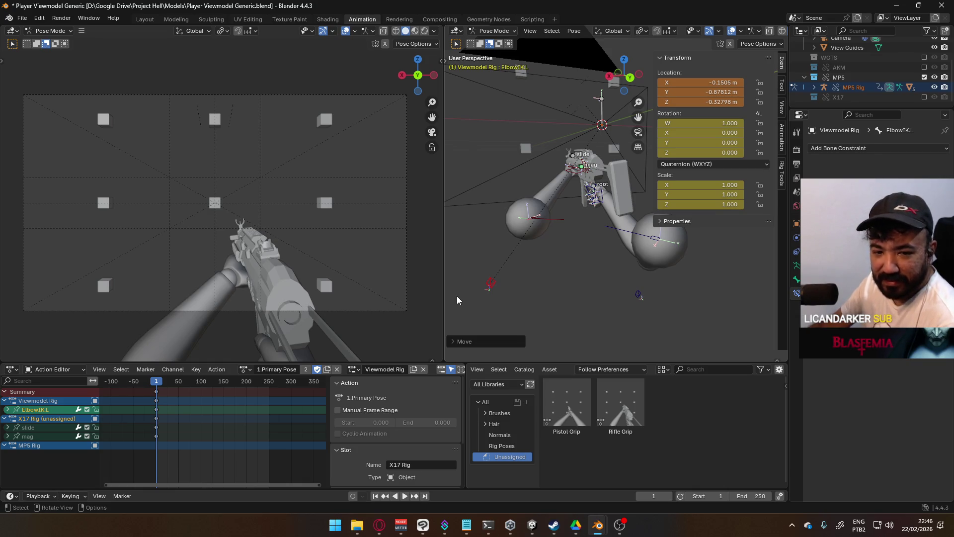
pyautogui.press('i')
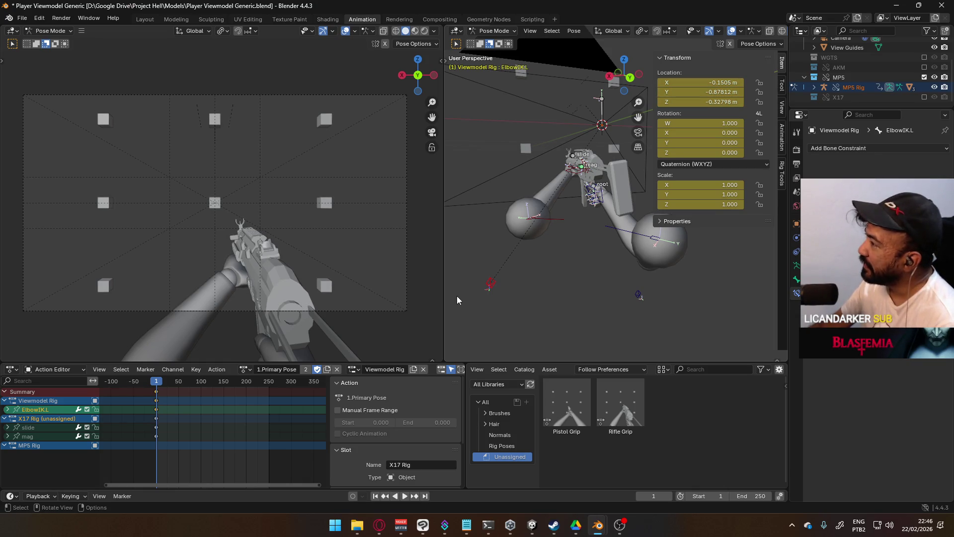
pyautogui.click(638, 297)
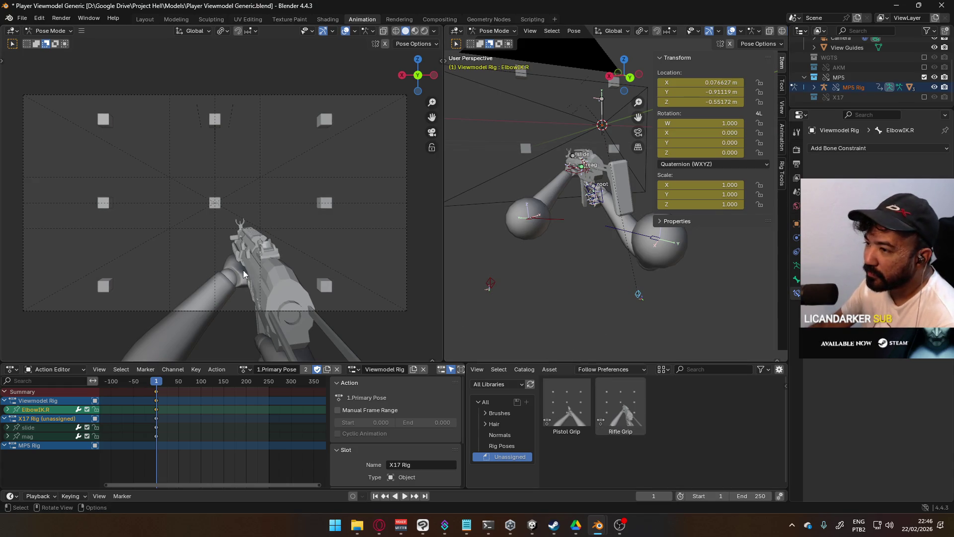
pyautogui.moveTo(580, 235)
pyautogui.mouseDown(button='middle')
pyautogui.moveTo(743, 230)
pyautogui.moveTo(537, 228)
pyautogui.moveTo(455, 272)
pyautogui.moveTo(747, 264)
pyautogui.mouseUp(button='middle')
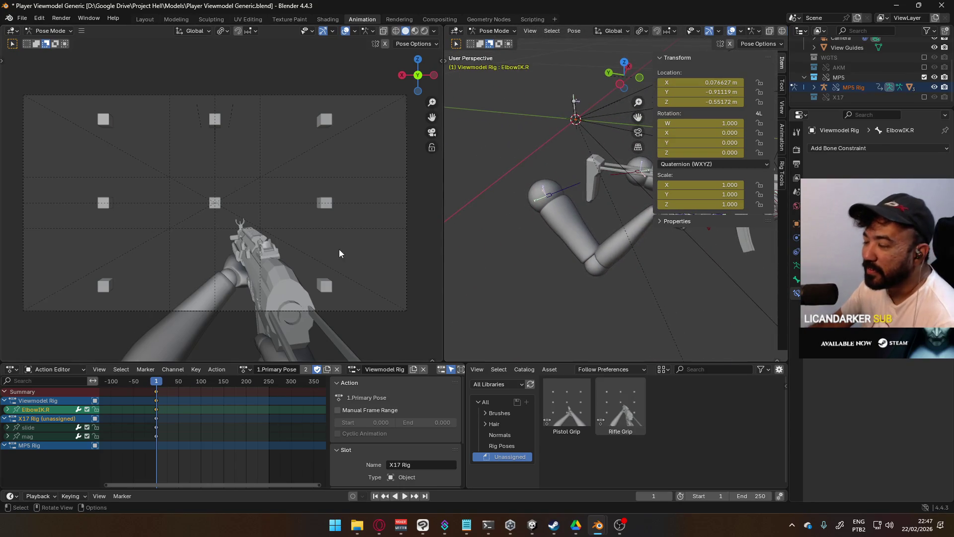
pyautogui.scroll(-2, 358, 265)
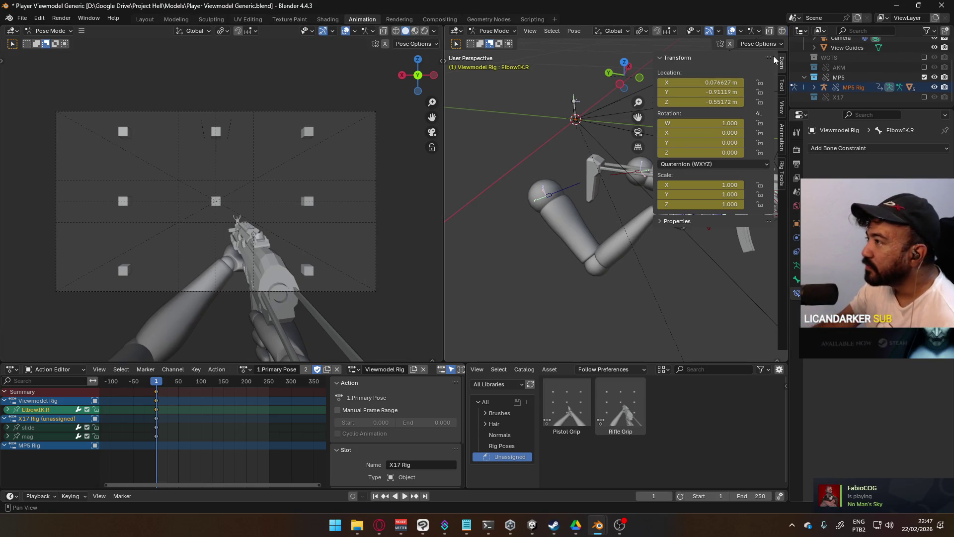
# - In the sidebar Animation tab, select the MP5 Rig root and turn animation layers on, adding Anim_Layer and Base_Layer
pyautogui.click(782, 131)
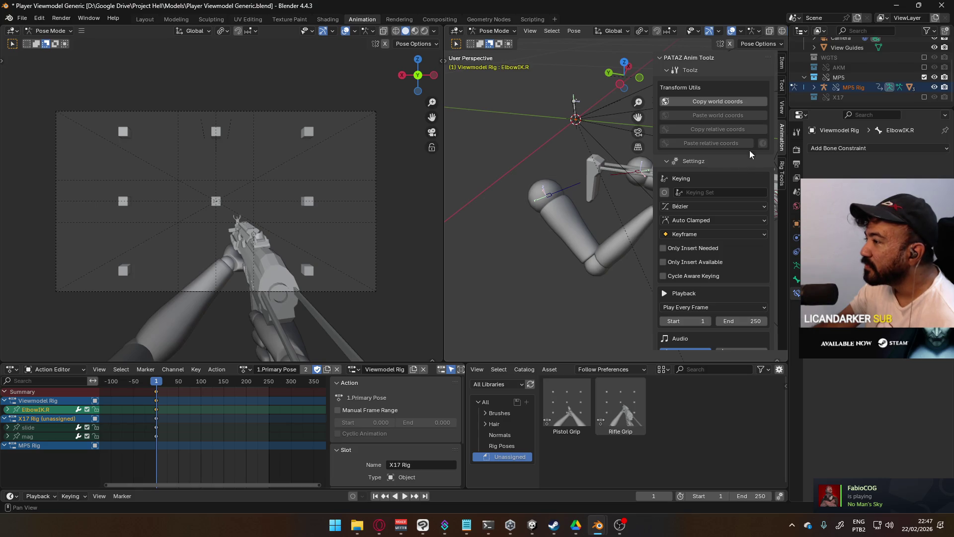
pyautogui.scroll(-3, 754, 148)
pyautogui.scroll(-2, 736, 190)
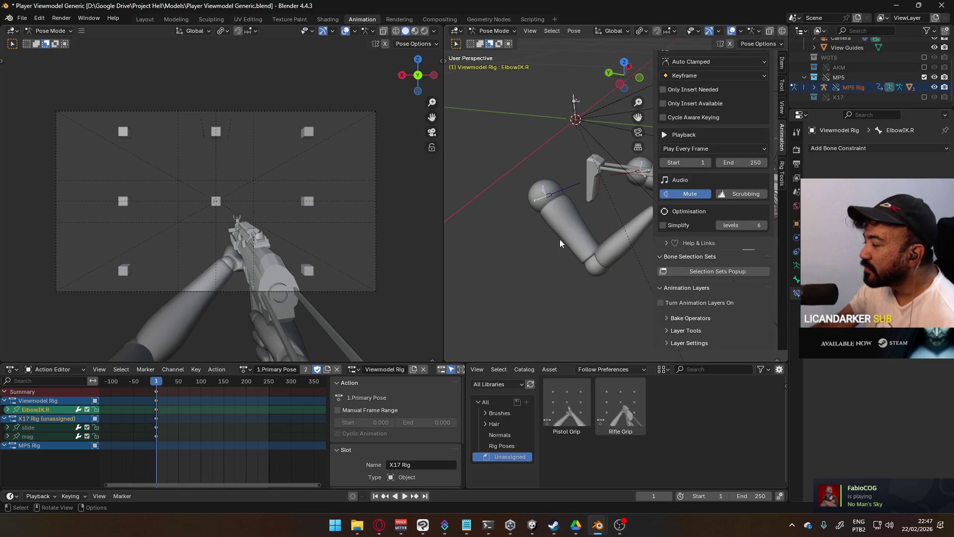
pyautogui.moveTo(484, 275); pyautogui.dragTo(561, 228, button='middle')
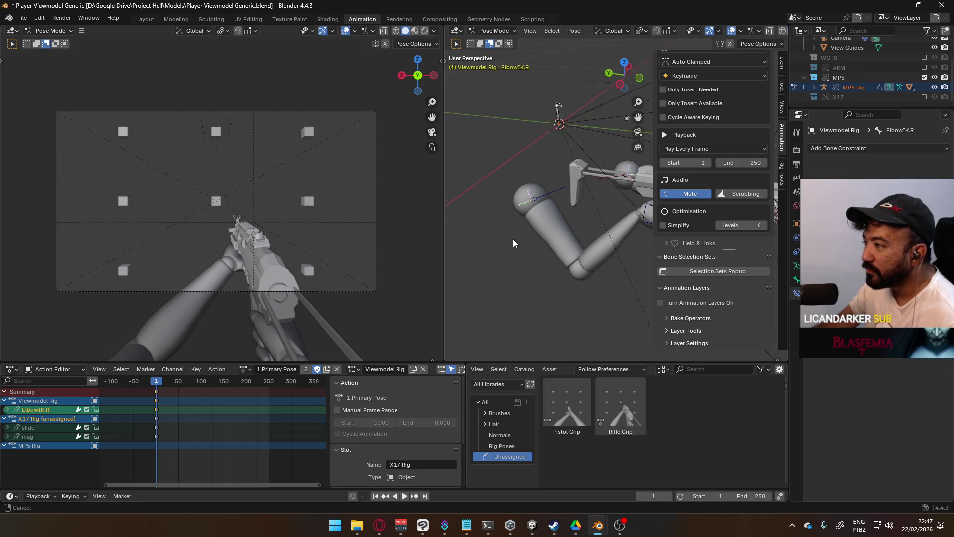
pyautogui.click(502, 219)
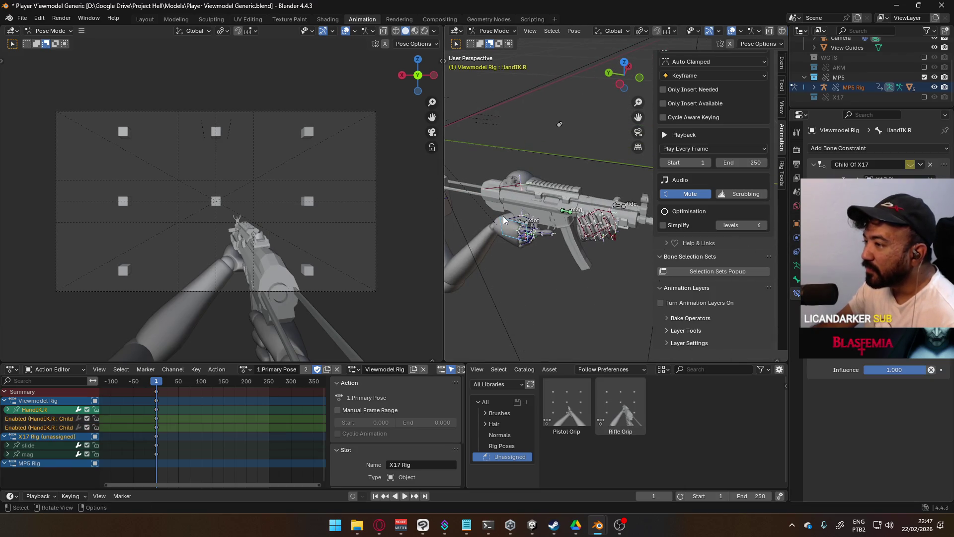
pyautogui.click(531, 224)
pyautogui.click(716, 303)
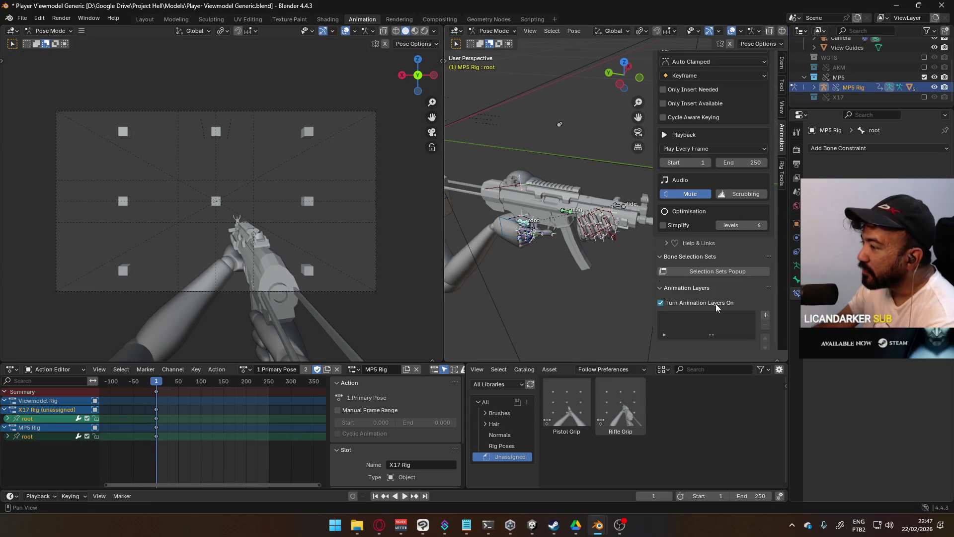
pyautogui.scroll(-2, 763, 301)
pyautogui.click(763, 276)
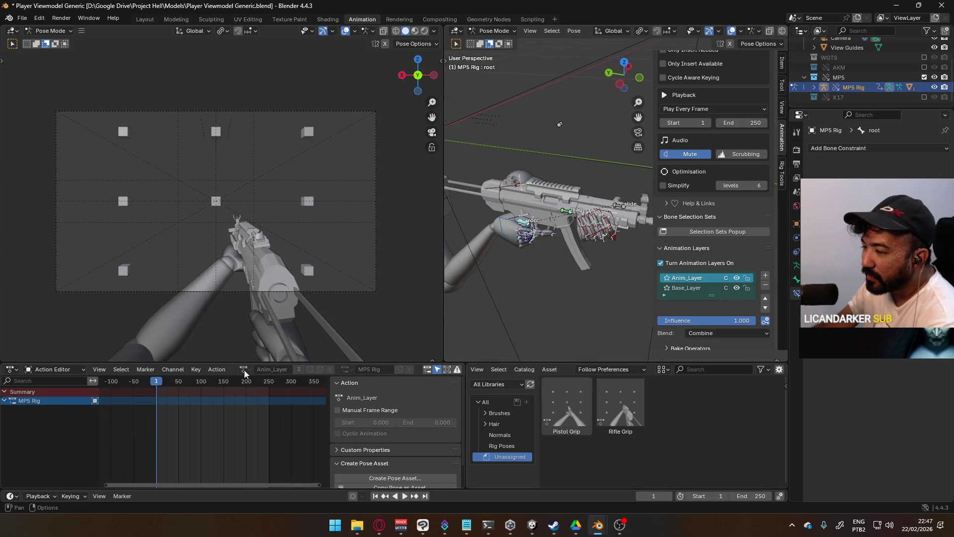
# - Toggle animation layers off and on, make Base_Layer active, then remove both layers
pyautogui.click(660, 263)
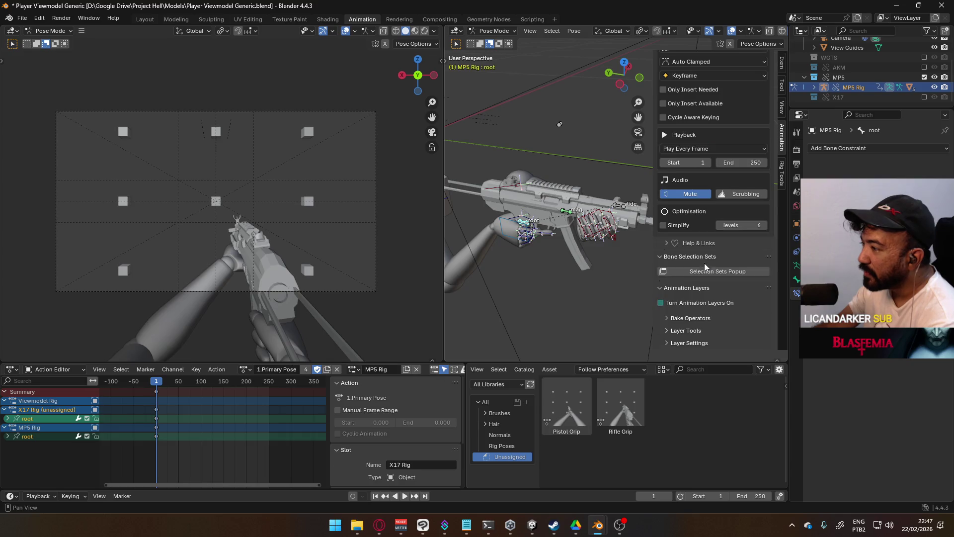
pyautogui.click(246, 369)
pyautogui.press('Escape')
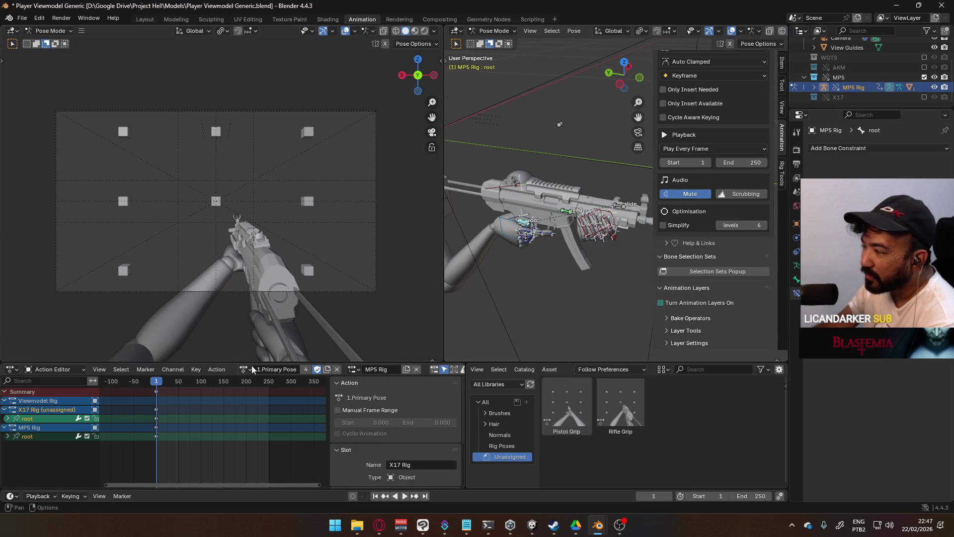
pyautogui.click(659, 302)
pyautogui.scroll(-2, 729, 302)
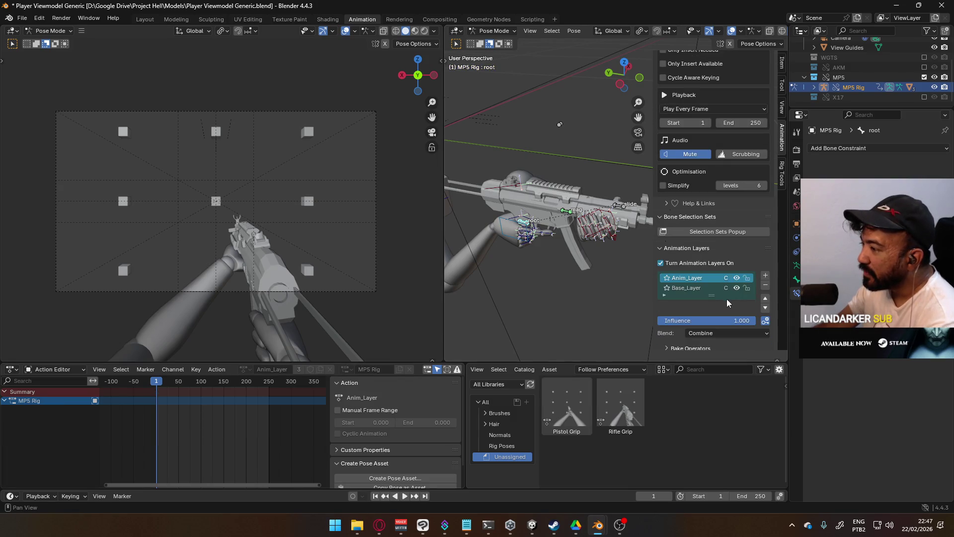
pyautogui.click(706, 290)
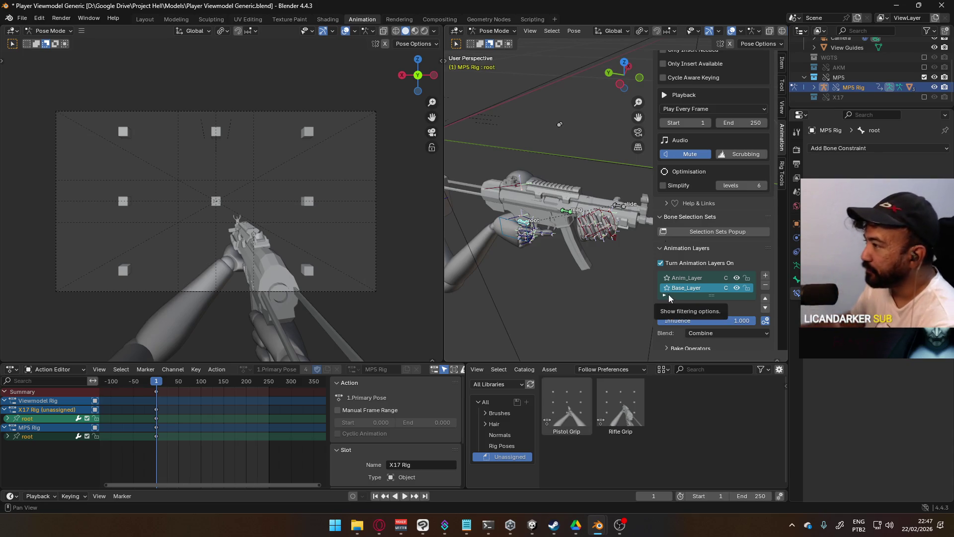
pyautogui.click(765, 284)
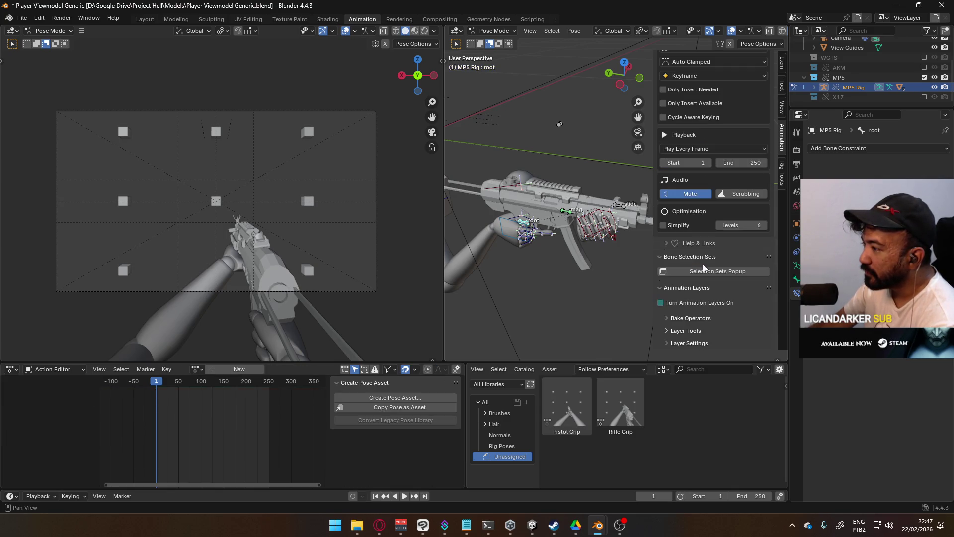
# - Assign the 1.Primary Pose action to the MP5 rig
pyautogui.click(197, 369)
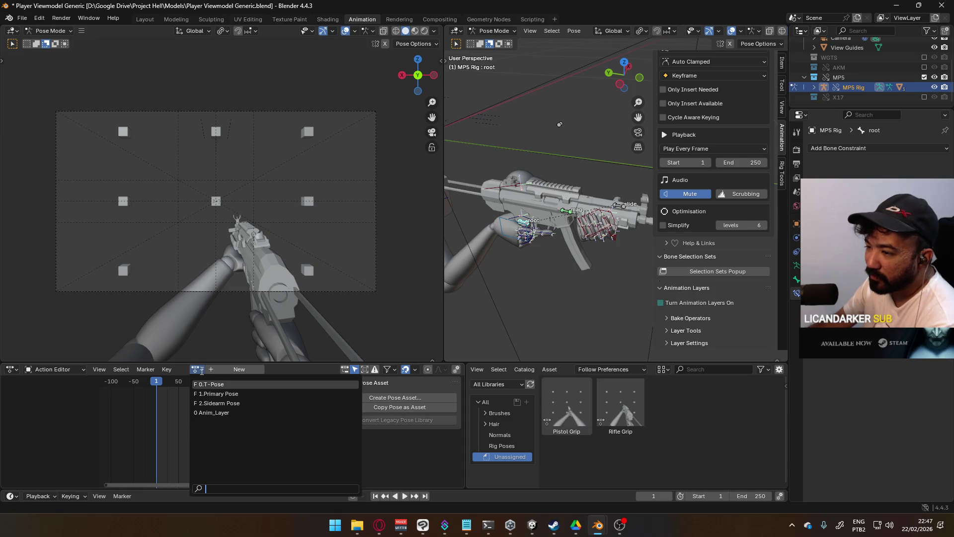
pyautogui.click(245, 396)
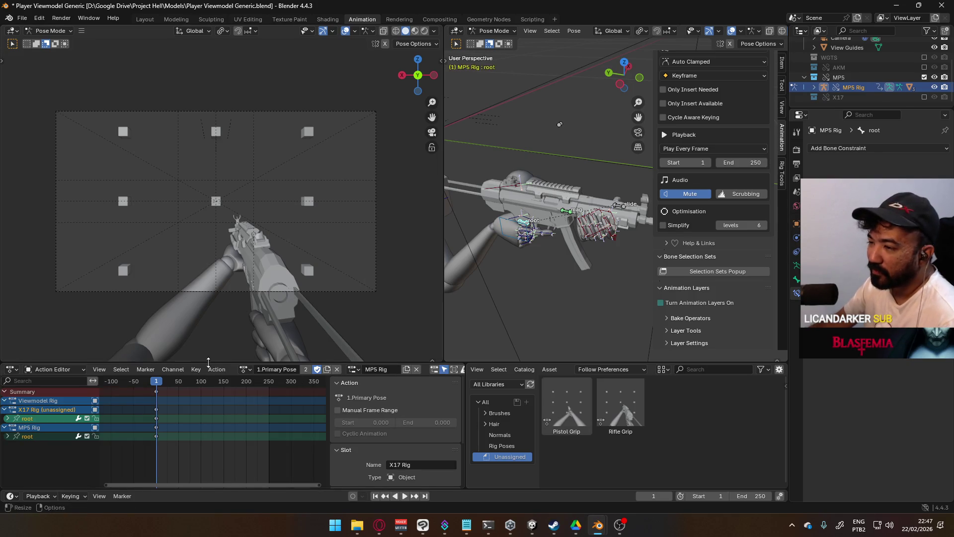
pyautogui.click(244, 370)
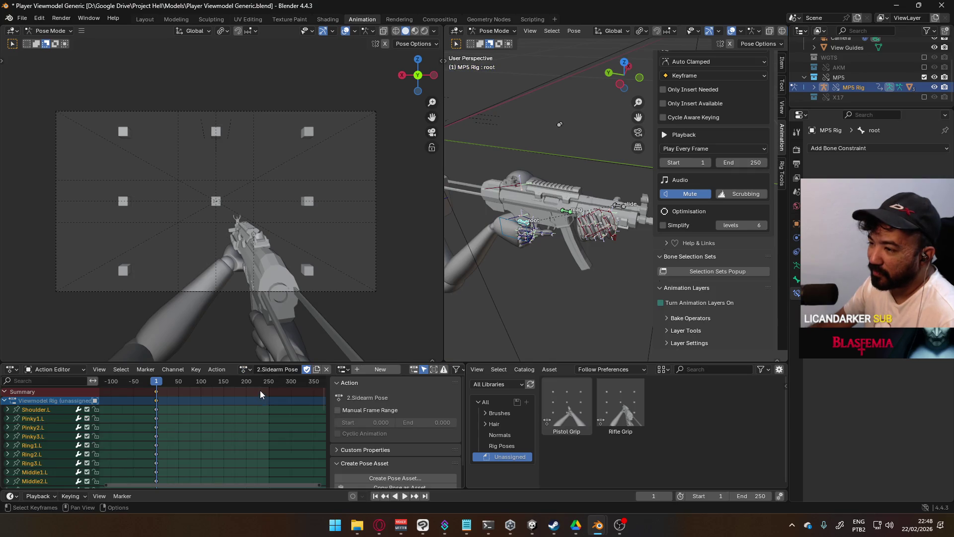
pyautogui.click(243, 368)
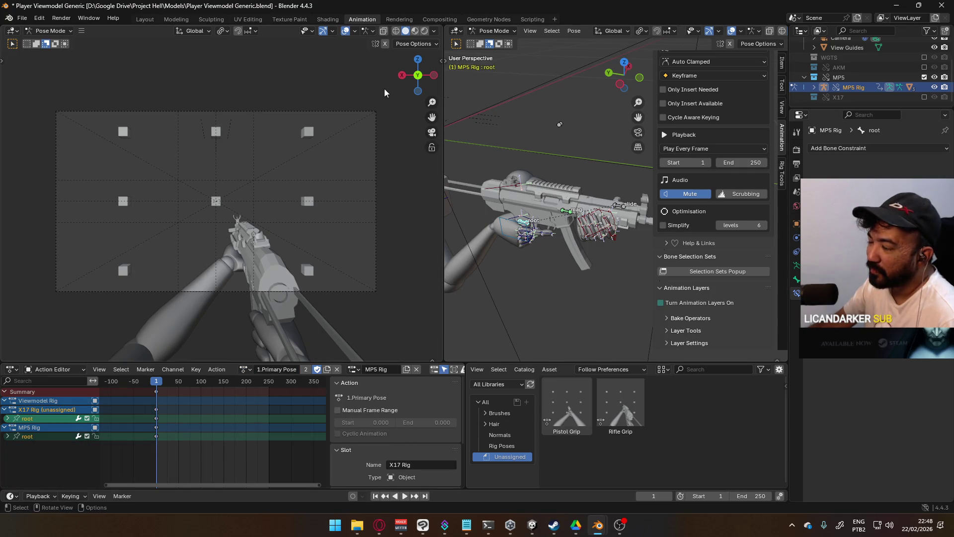
# - In Object Mode select the Viewmodel Rig and give the arms the 2.Sidearm Pose action
pyautogui.hotkey('ctrl', 'Tab')
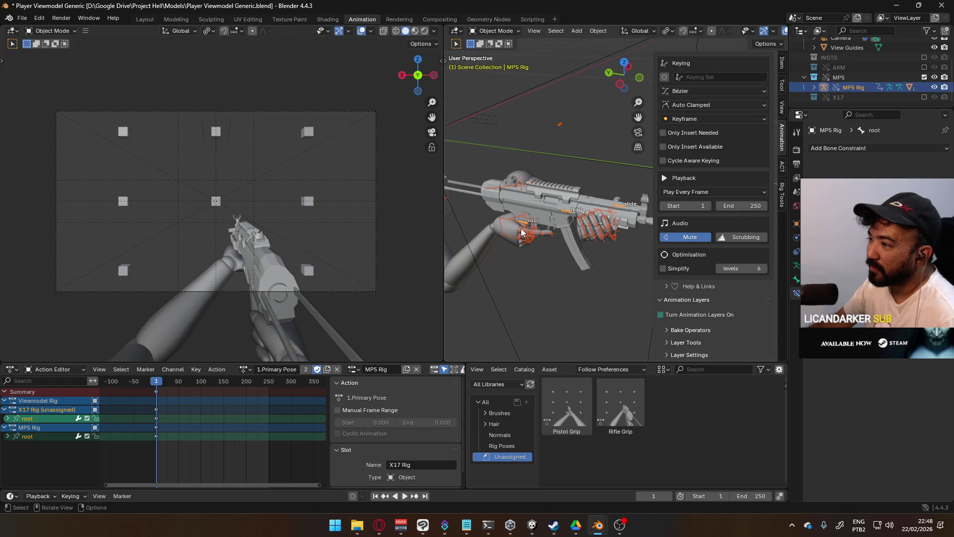
pyautogui.click(522, 233)
pyautogui.hotkey('alt', 'a')
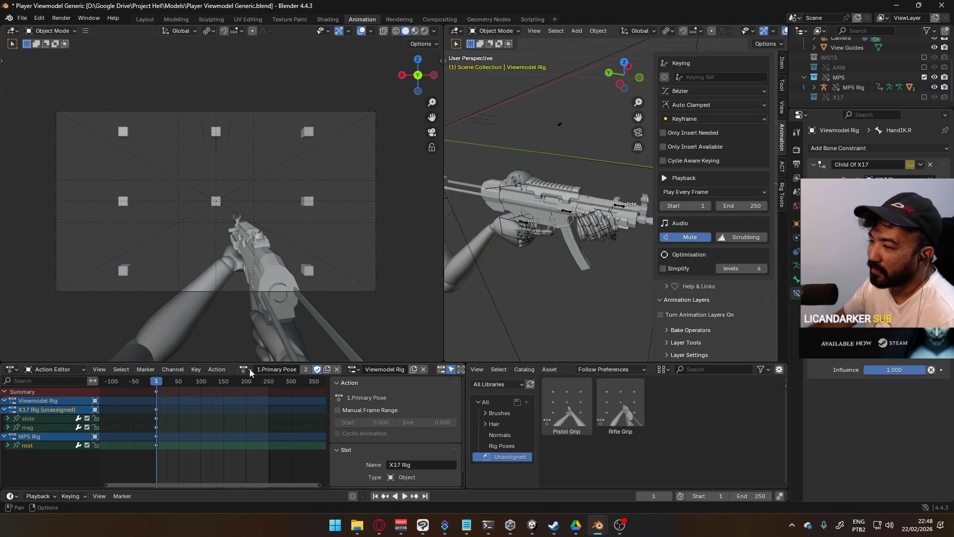
pyautogui.click(249, 373)
pyautogui.click(282, 404)
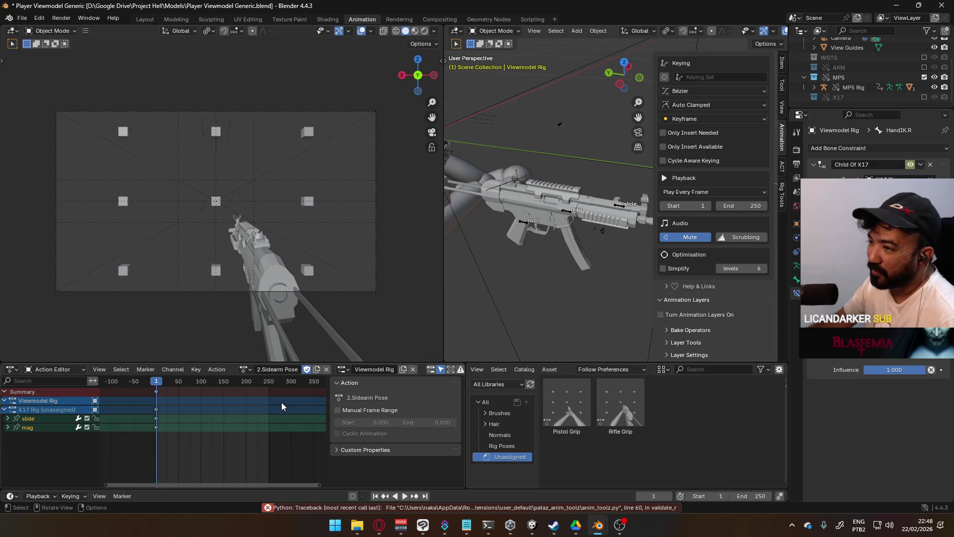
pyautogui.scroll(-5, 413, 329)
pyautogui.moveTo(522, 306)
pyautogui.mouseDown(button='middle')
pyautogui.moveTo(618, 327)
pyautogui.moveTo(595, 308)
pyautogui.mouseUp(button='middle')
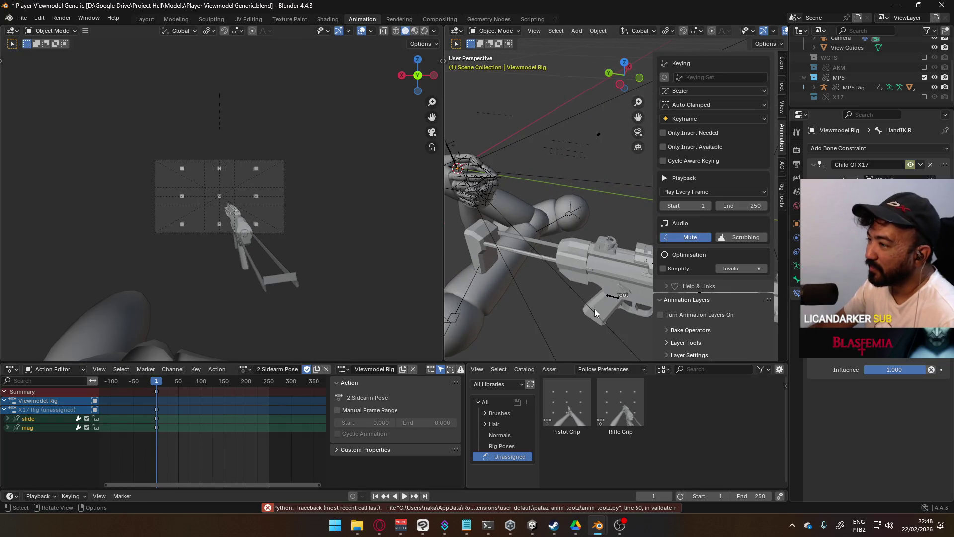
# - Show the X17 collection and assign the 2.Sidearm Pose action to the X17 Rig
pyautogui.click(935, 97)
pyautogui.moveTo(549, 208); pyautogui.dragTo(549, 177, button='middle')
pyautogui.click(547, 173)
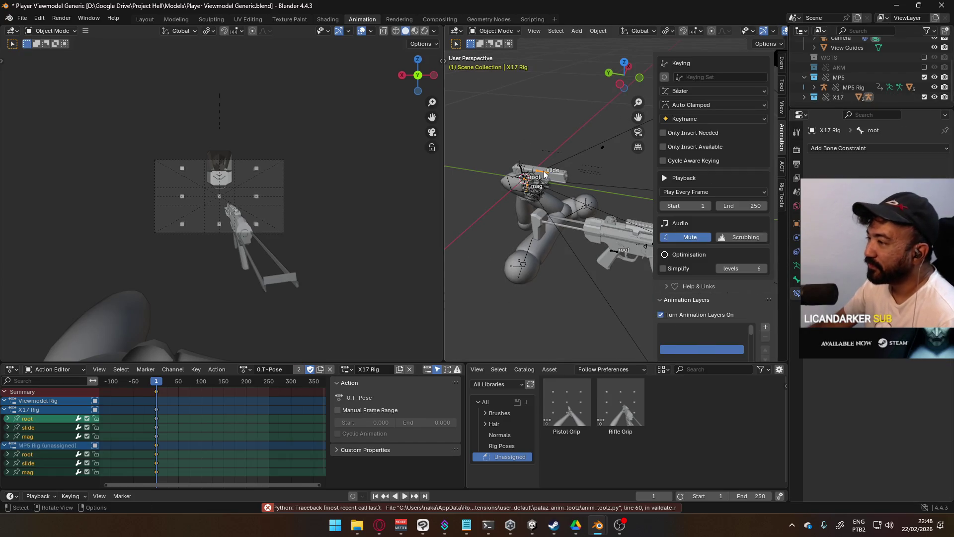
pyautogui.click(246, 369)
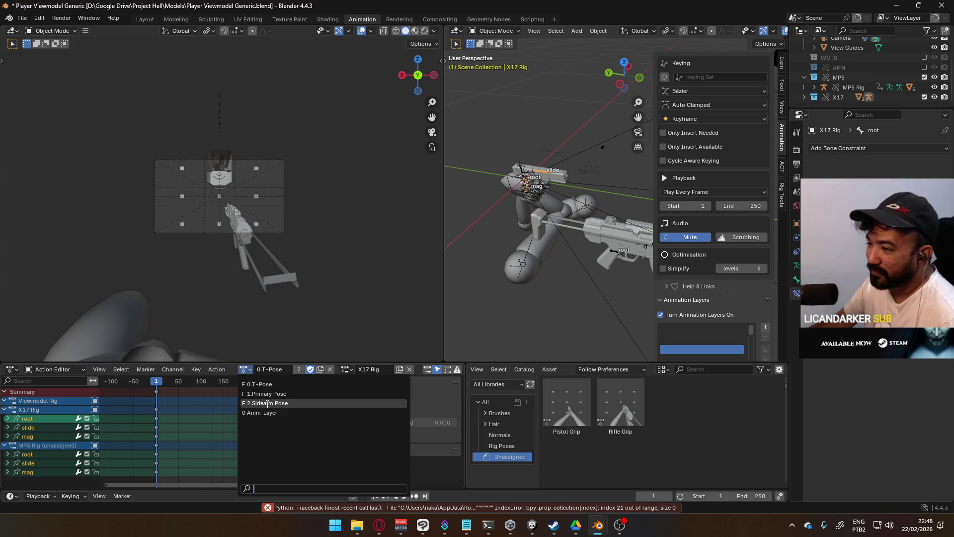
pyautogui.click(267, 403)
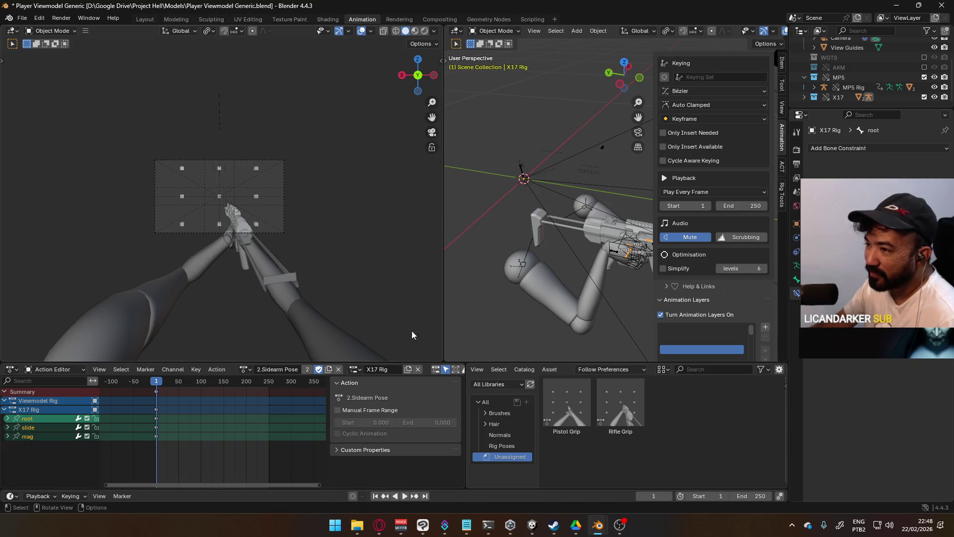
# - Inspect the pistol grip and re-enable the MP5 collection
pyautogui.moveTo(471, 286)
pyautogui.mouseDown(button='middle')
pyautogui.moveTo(494, 177)
pyautogui.moveTo(481, 186)
pyautogui.mouseUp(button='middle')
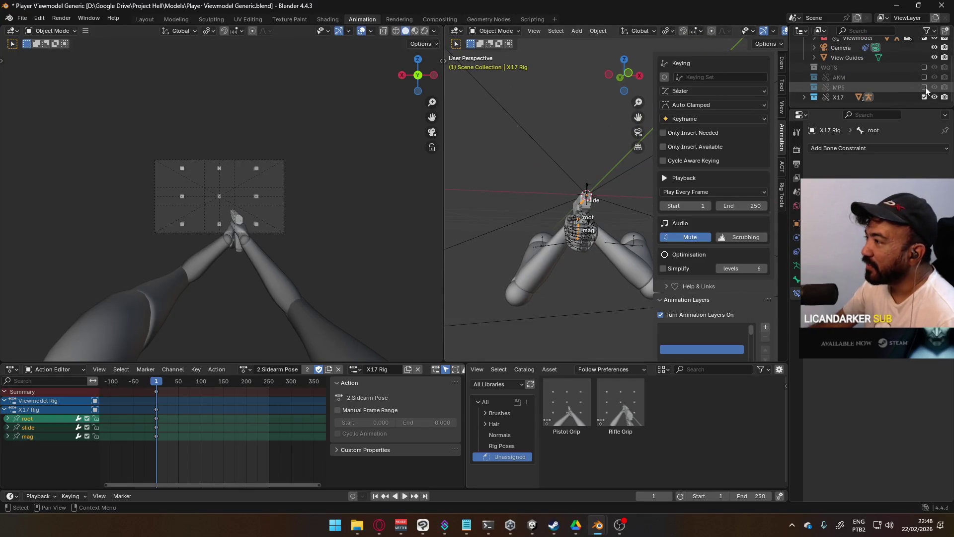
pyautogui.click(924, 88)
pyautogui.scroll(-1, 924, 92)
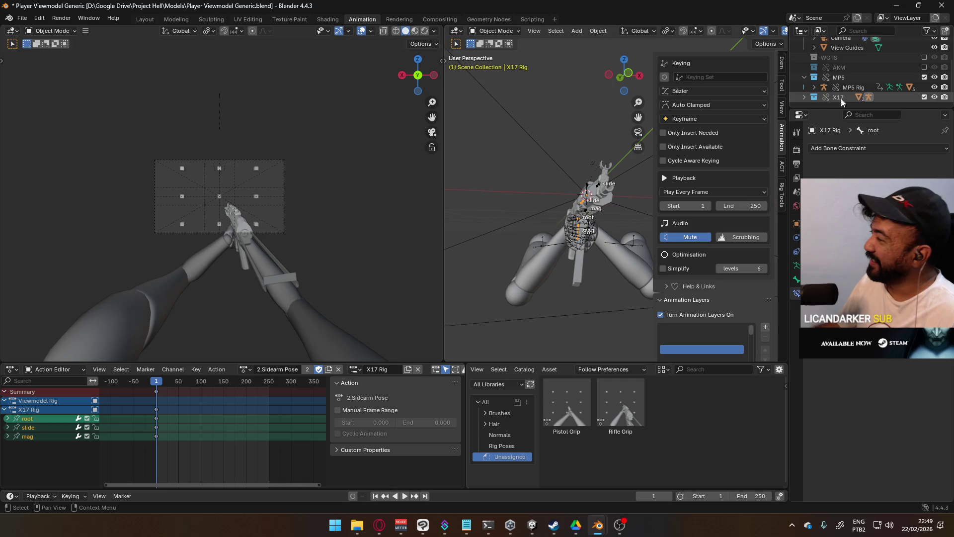
pyautogui.moveTo(552, 224); pyautogui.dragTo(574, 249, button='middle')
# - Return the X17 Rig to 0.T-Pose and exclude the X17 collection from the scene
pyautogui.click(244, 369)
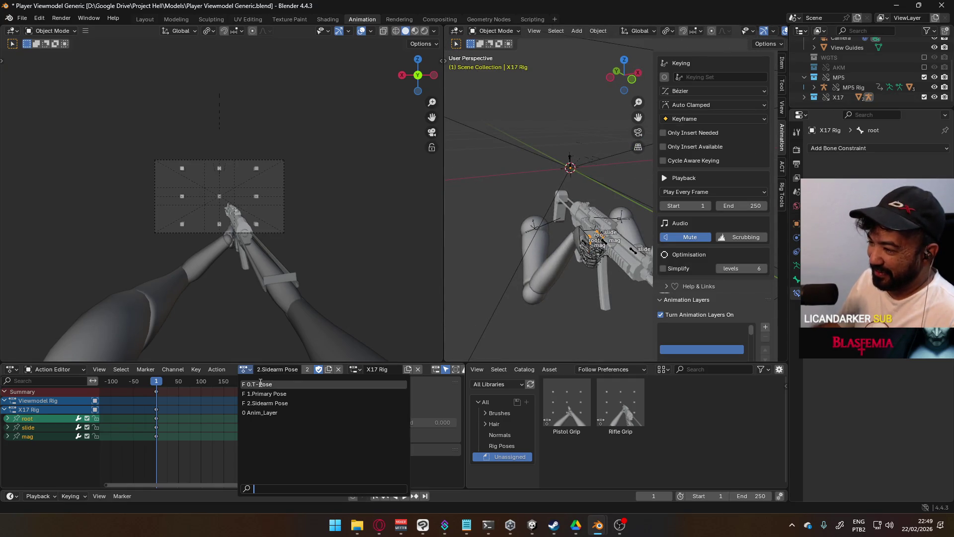
pyautogui.click(260, 390)
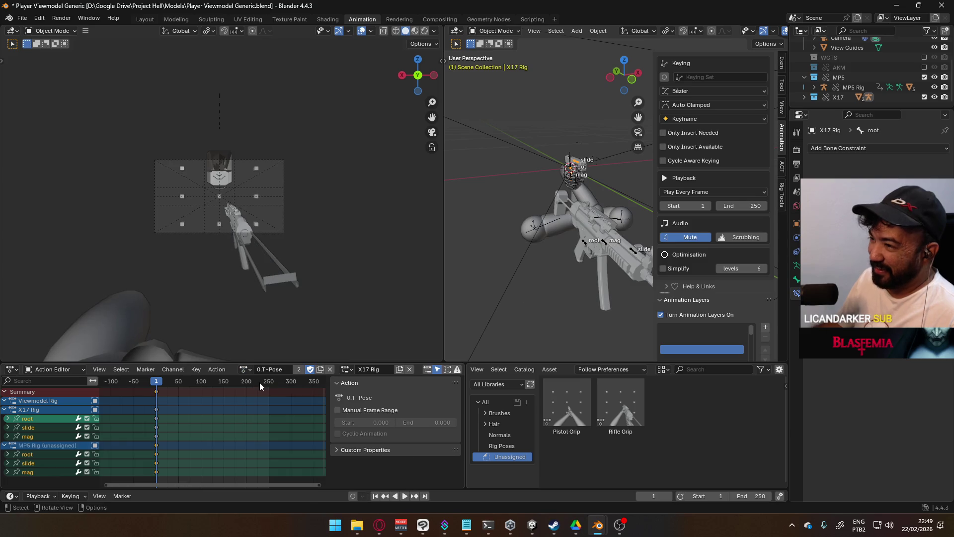
pyautogui.click(925, 97)
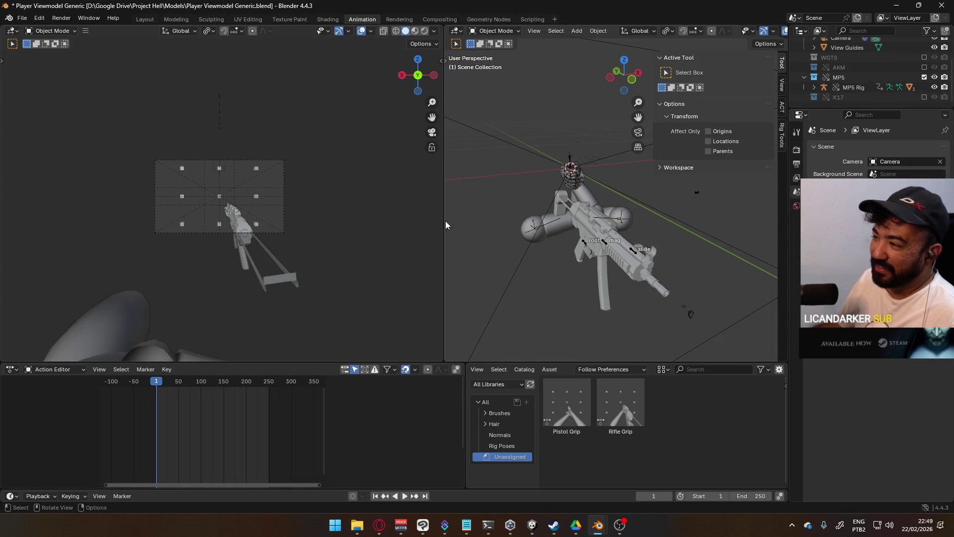
# - Assign the 1.Primary Pose action to the Viewmodel Rig arms
pyautogui.click(585, 243)
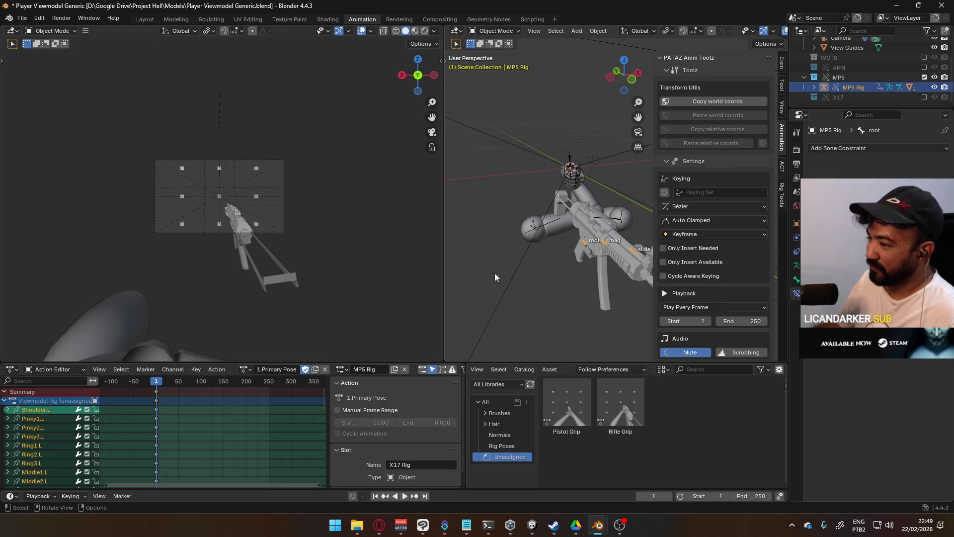
pyautogui.click(244, 369)
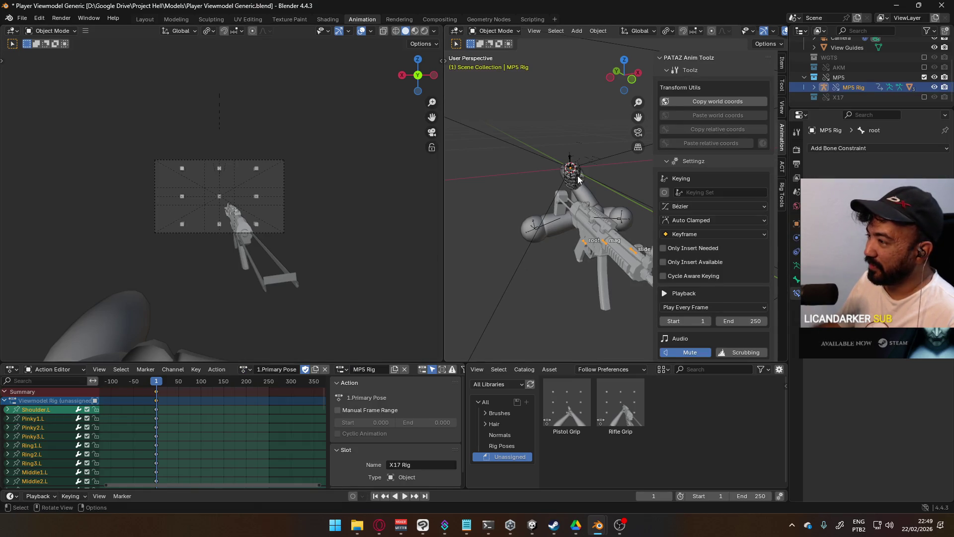
pyautogui.moveTo(578, 179); pyautogui.dragTo(499, 202, button='middle')
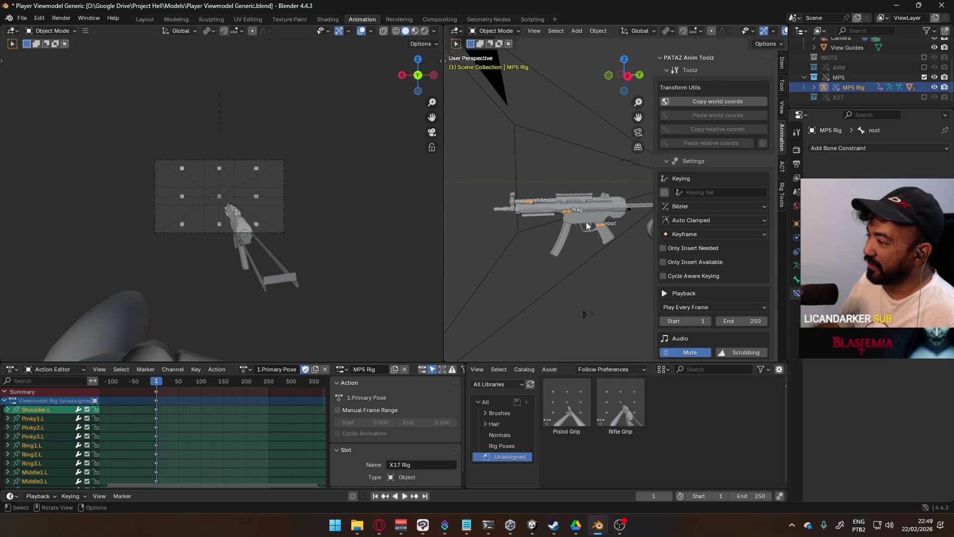
pyautogui.scroll(2, 532, 216)
pyautogui.scroll(2, 533, 216)
pyautogui.click(558, 201)
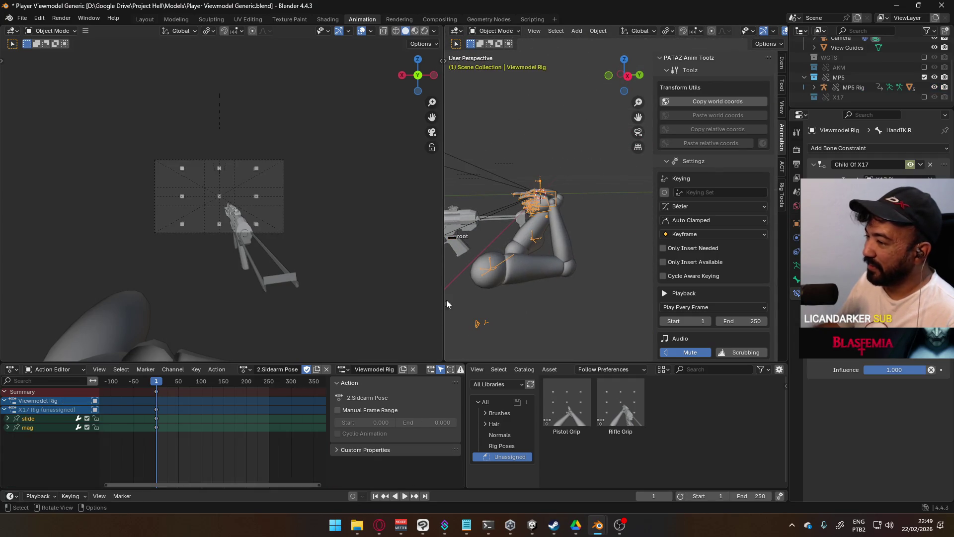
pyautogui.click(250, 370)
pyautogui.click(271, 385)
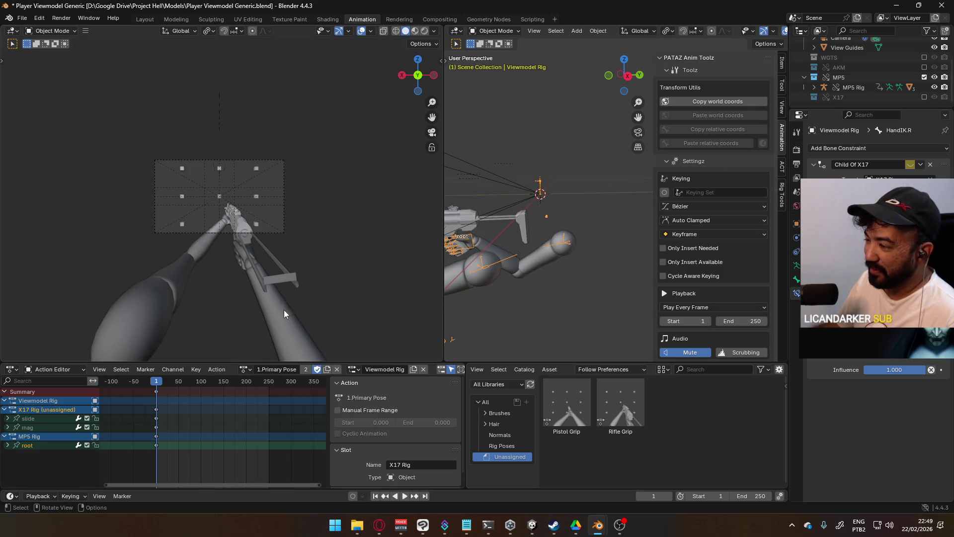
# - View the posed arms through the scene camera, save the file, and exclude the MP5 collection
pyautogui.moveTo(255, 274); pyautogui.dragTo(310, 272, button='middle')
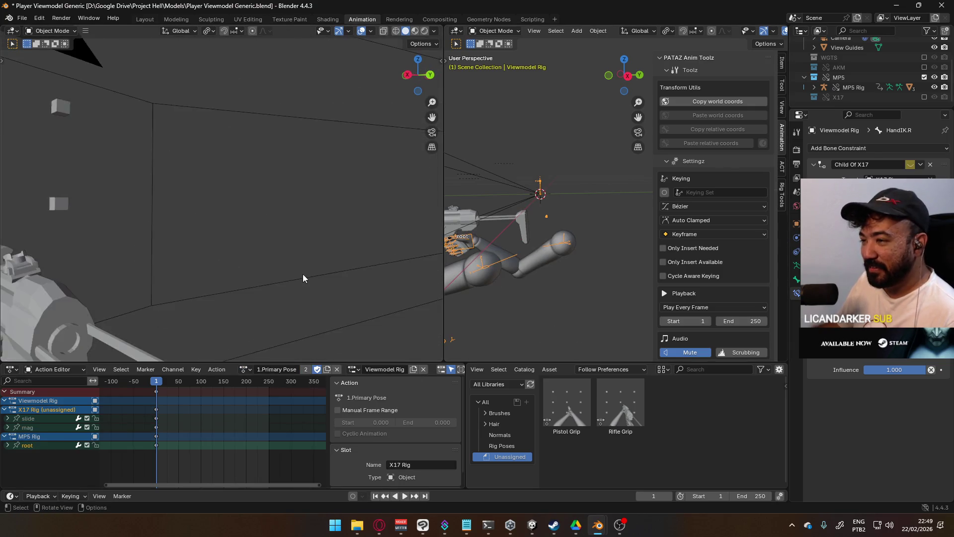
pyautogui.press('KP_0')
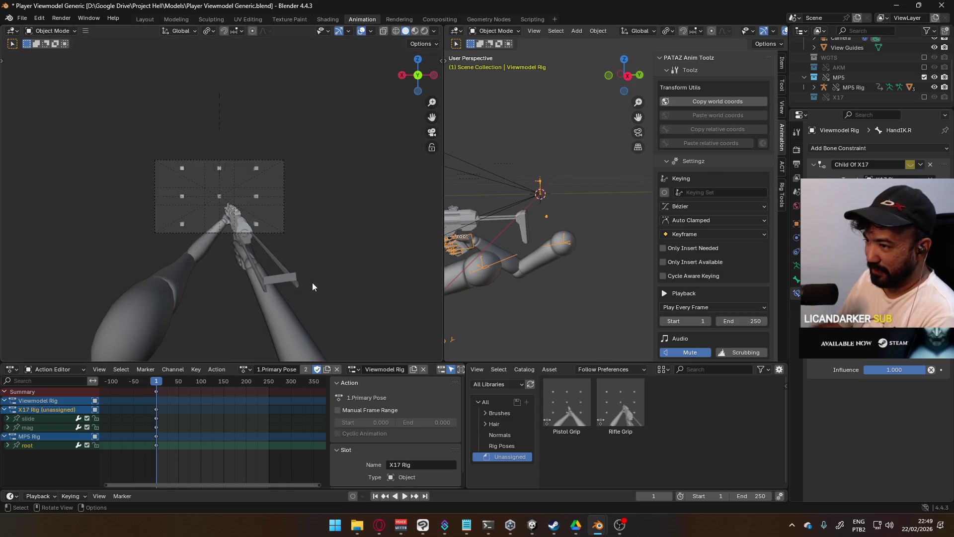
pyautogui.scroll(2, 225, 293)
pyautogui.scroll(1, 225, 292)
pyautogui.scroll(1, 267, 290)
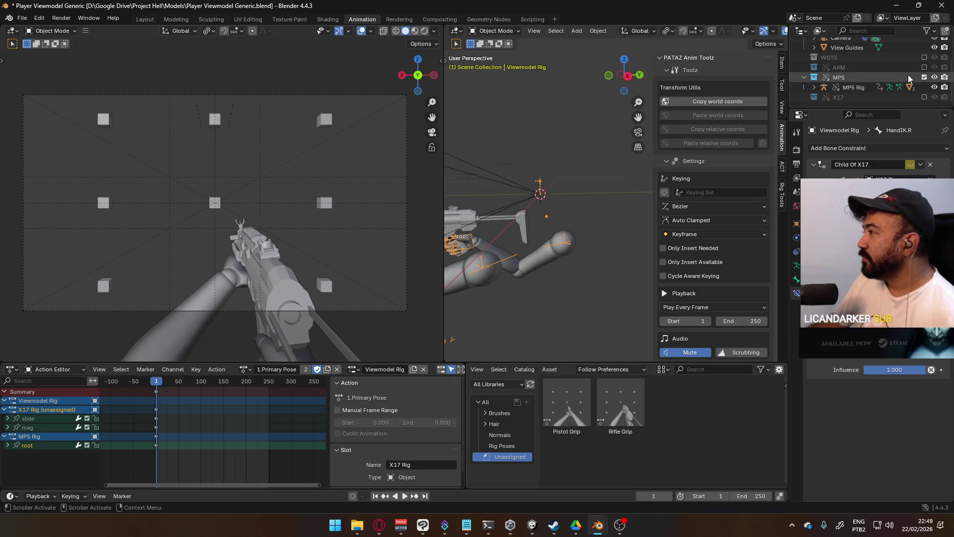
pyautogui.hotkey('ctrl', 's')
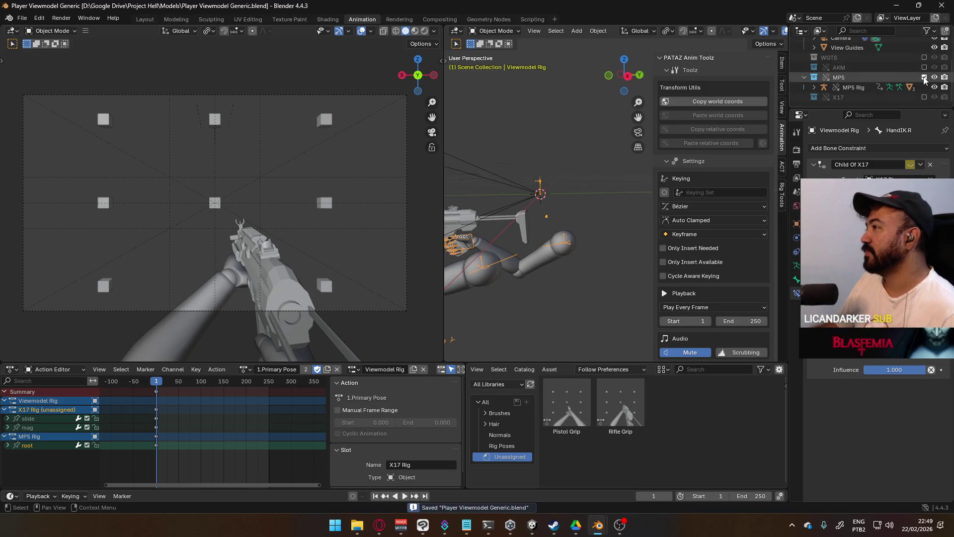
pyautogui.click(924, 77)
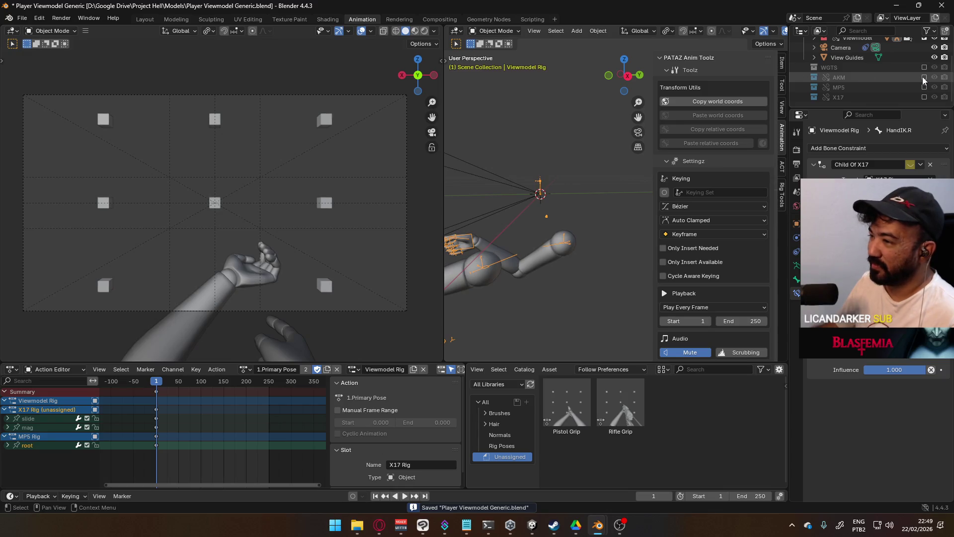
# - Include the AKM collection, expand it to AKM Rig and AKM Body, and make AKM Rig active
pyautogui.click(924, 77)
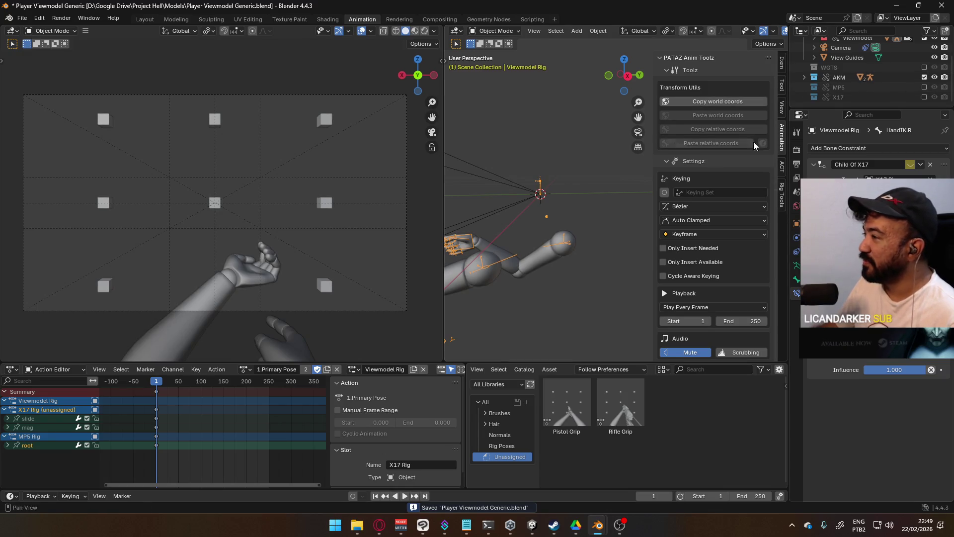
pyautogui.click(803, 77)
pyautogui.scroll(-1, 822, 84)
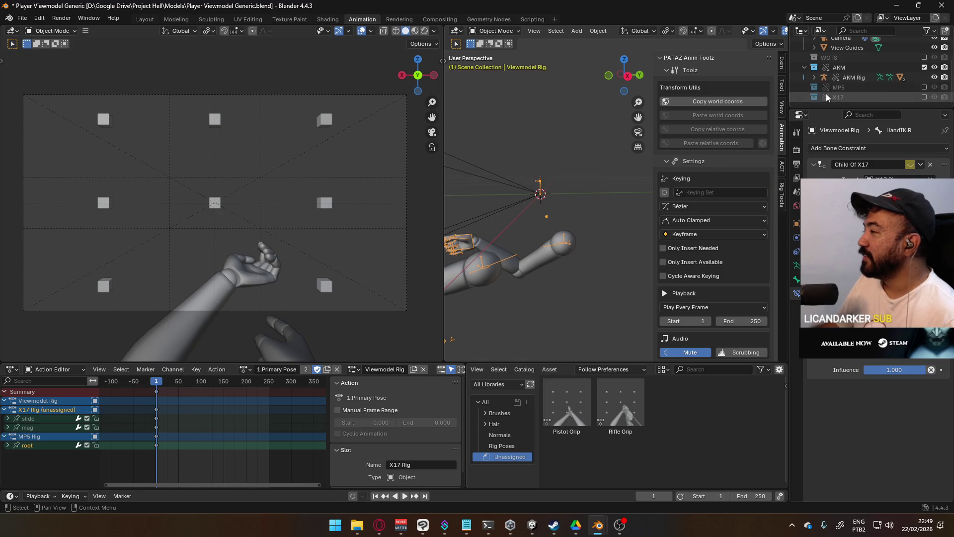
pyautogui.click(815, 77)
pyautogui.scroll(-2, 865, 78)
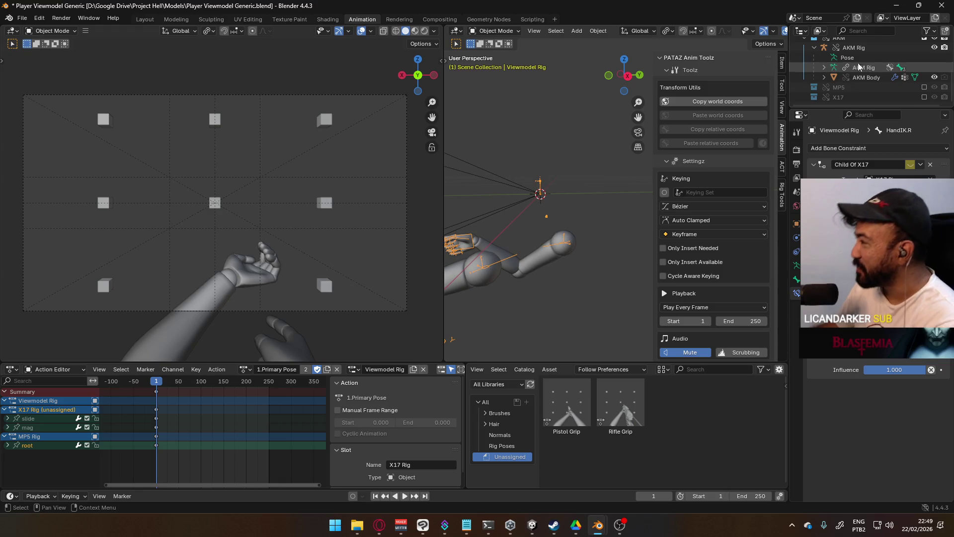
pyautogui.click(865, 77)
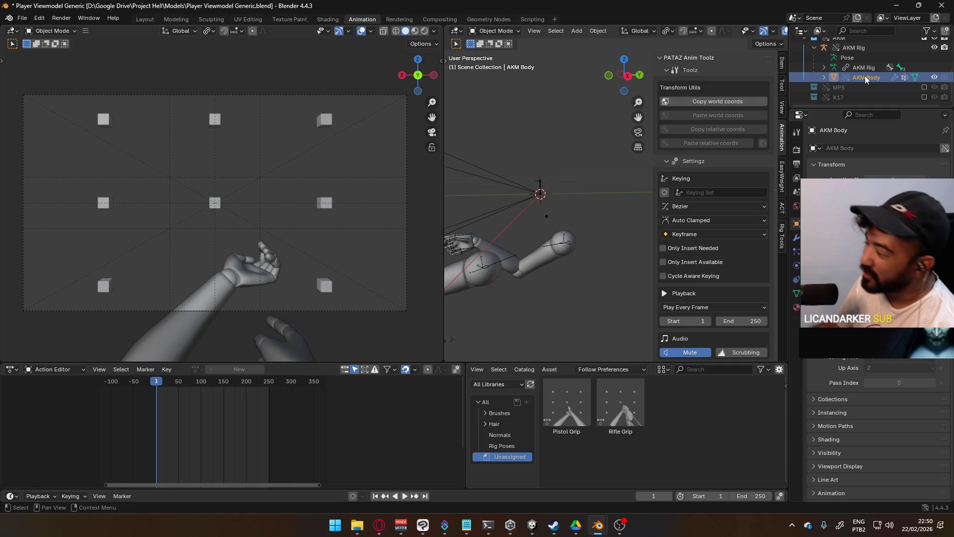
pyautogui.click(868, 46)
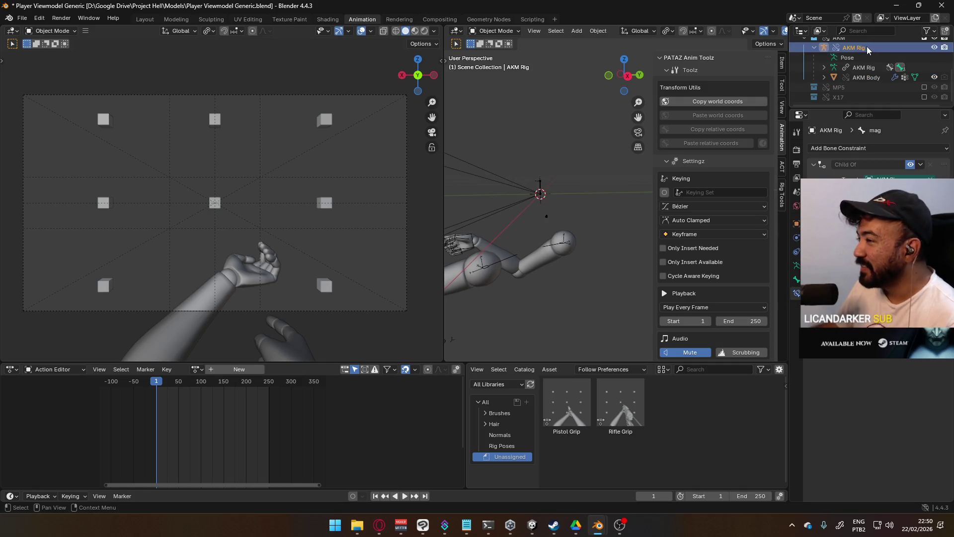
pyautogui.scroll(-3, 268, 250)
pyautogui.scroll(-2, 294, 232)
pyautogui.scroll(-4, 514, 226)
pyautogui.scroll(-1, 535, 221)
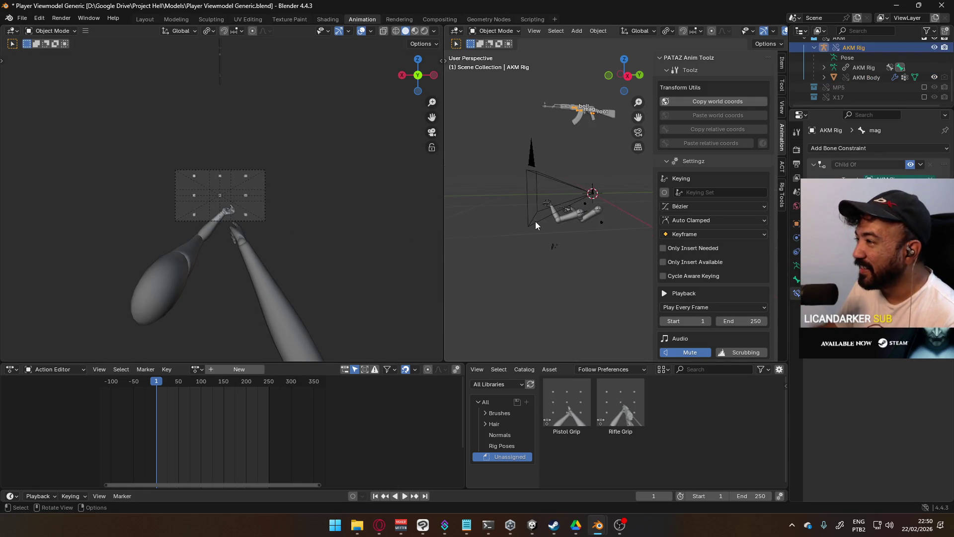
pyautogui.scroll(3, 536, 221)
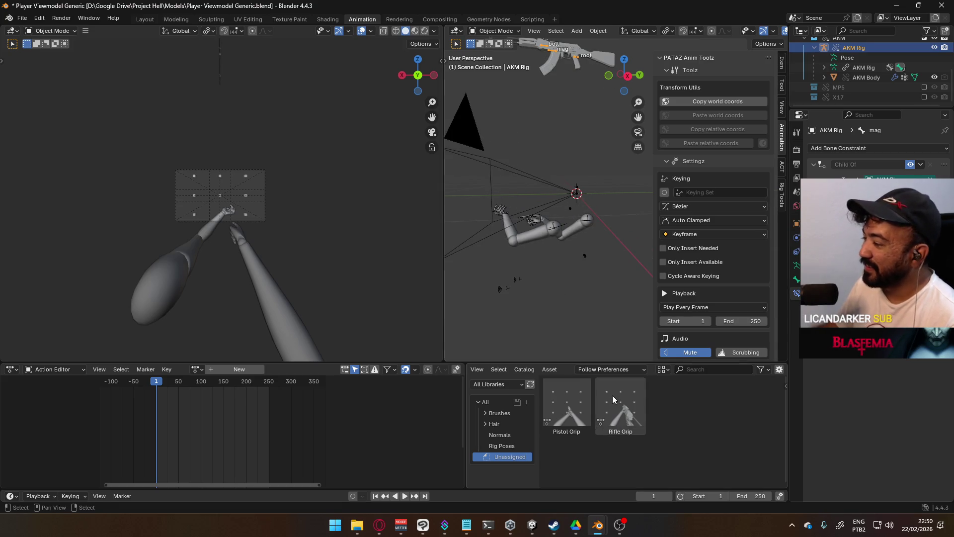
# - Show the MP5 again, view from the right side, and enable snapping to vertices
pyautogui.click(924, 87)
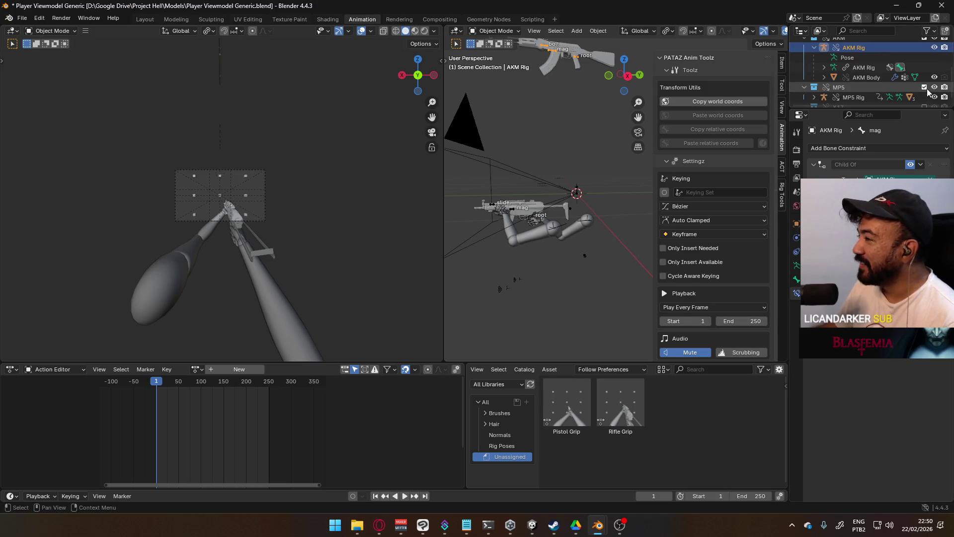
pyautogui.press('KP_3')
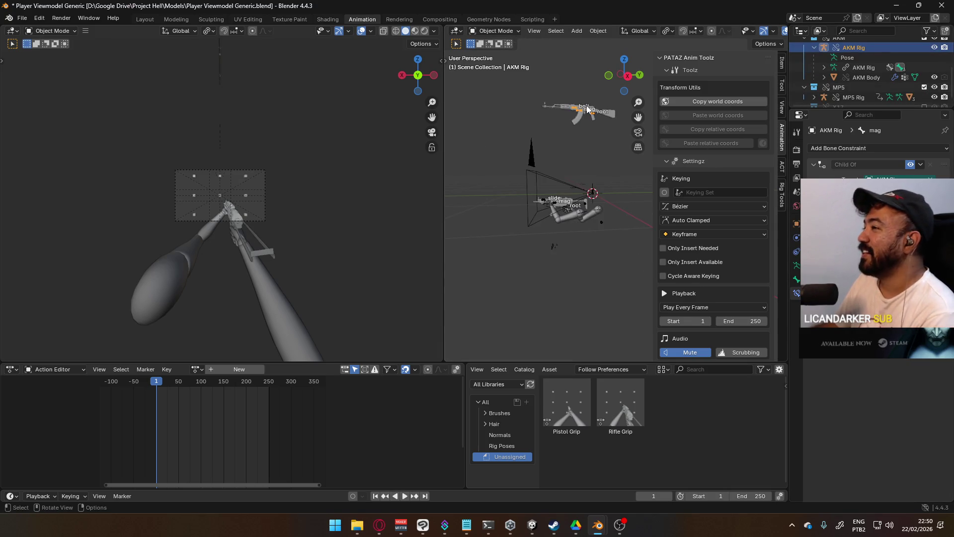
pyautogui.scroll(3, 590, 172)
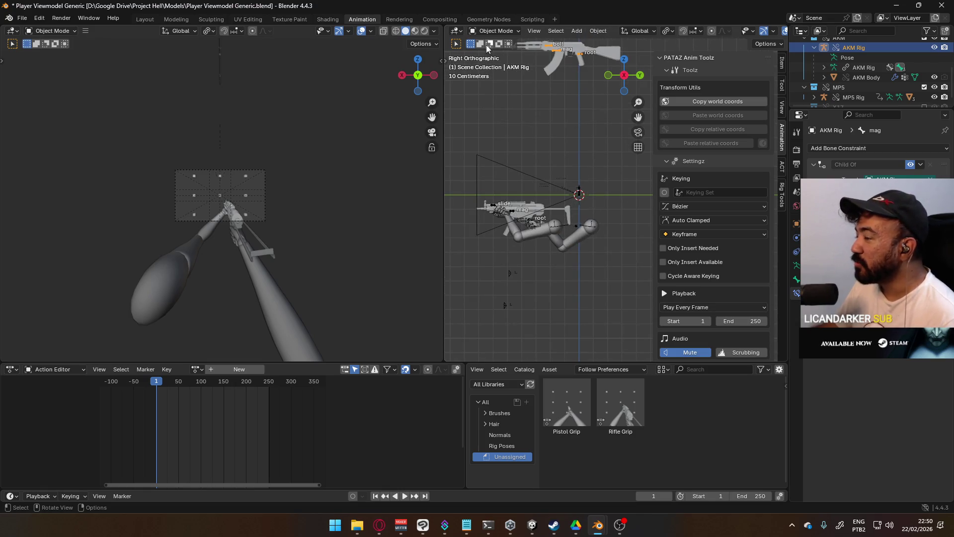
pyautogui.click(665, 33)
pyautogui.click(682, 32)
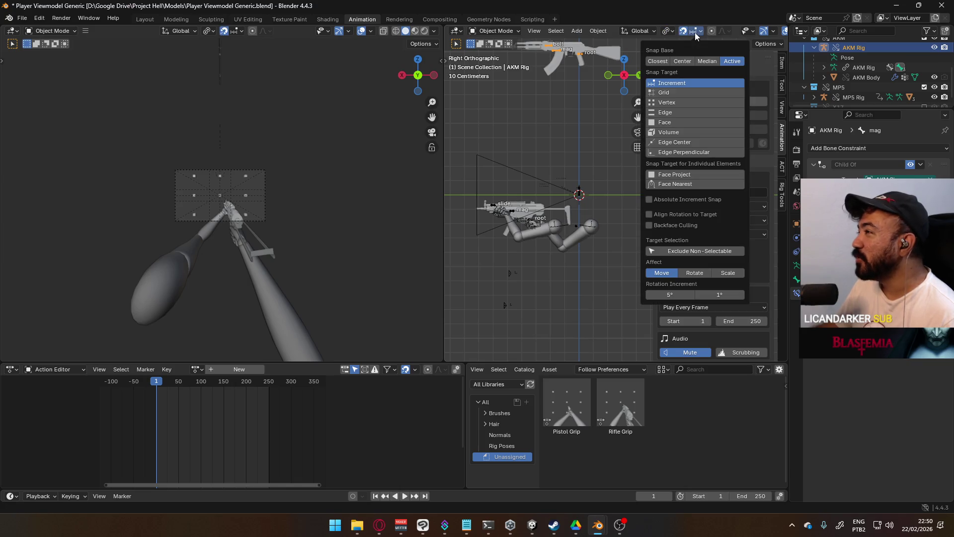
pyautogui.click(680, 102)
pyautogui.scroll(5, 557, 221)
# - Move the AKM rig onto the right hand grip where the MP5 sat, then exclude the MP5 again
pyautogui.press('g')
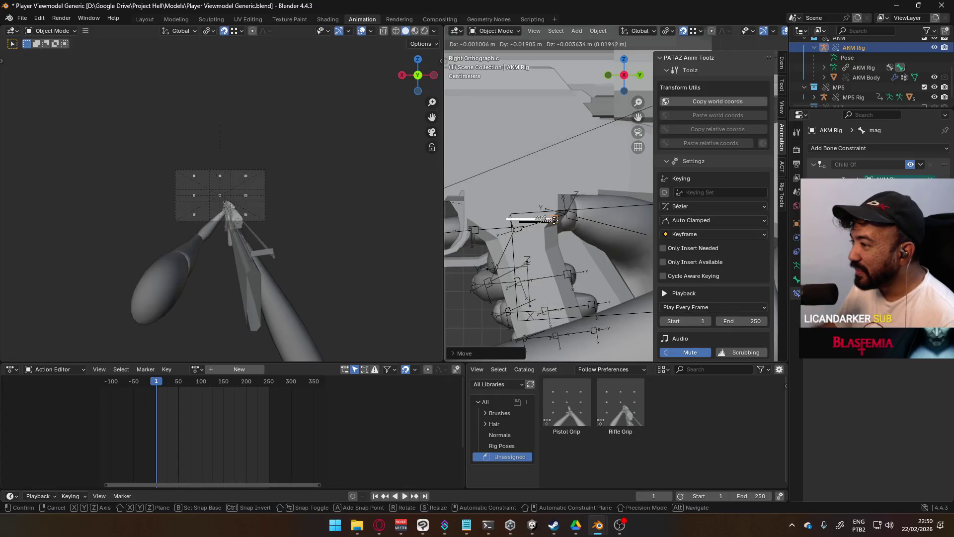
pyautogui.click(557, 221)
pyautogui.scroll(-4, 543, 221)
pyautogui.scroll(-3, 542, 222)
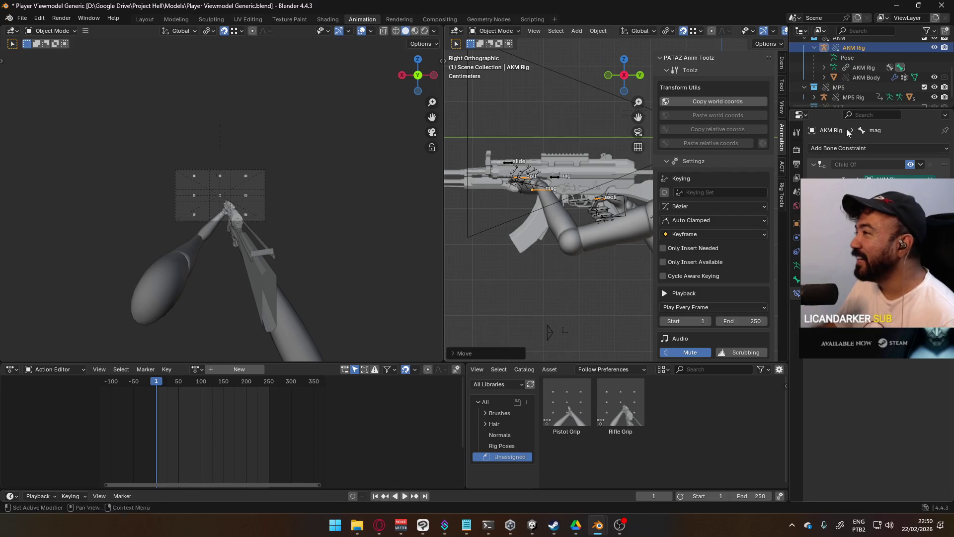
pyautogui.scroll(-1, 928, 80)
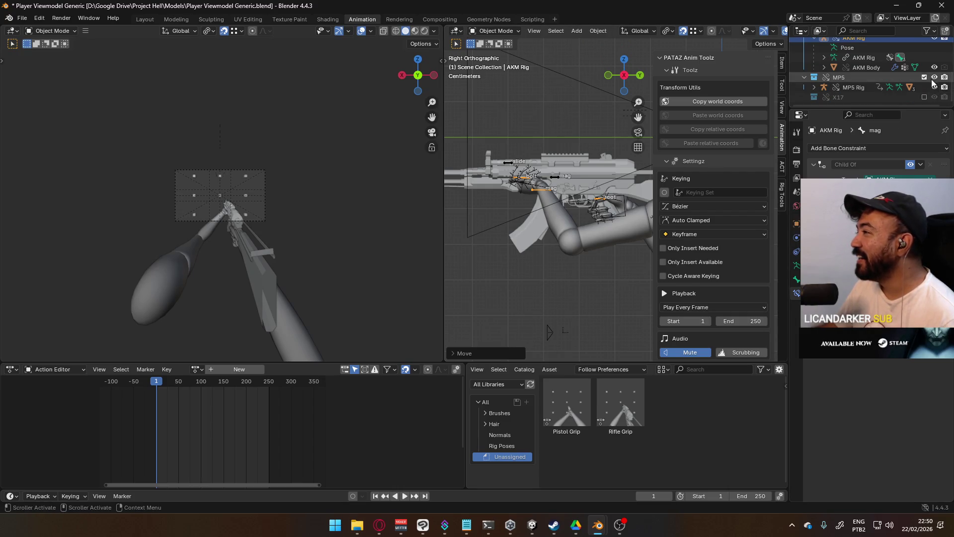
pyautogui.click(925, 78)
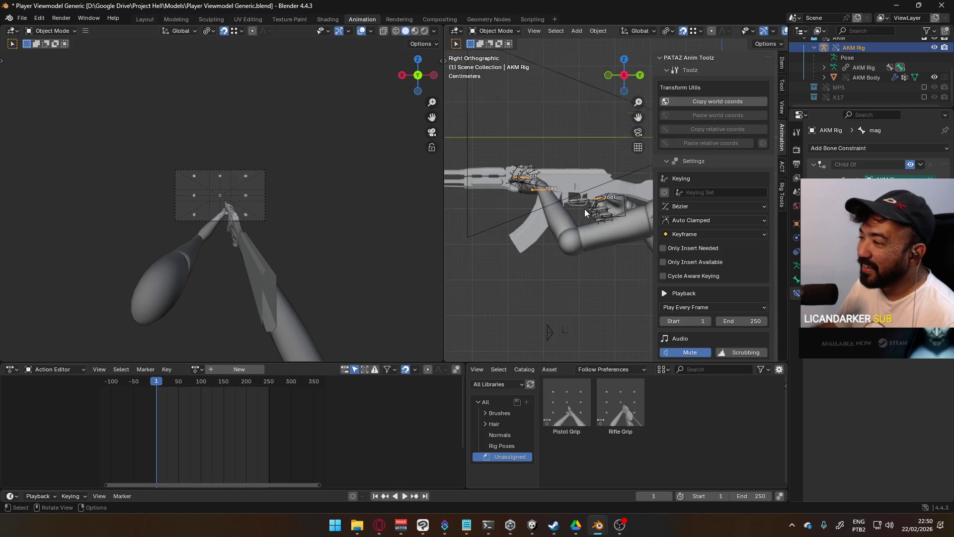
pyautogui.scroll(5, 582, 209)
pyautogui.scroll(2, 608, 215)
pyautogui.scroll(-3, 603, 215)
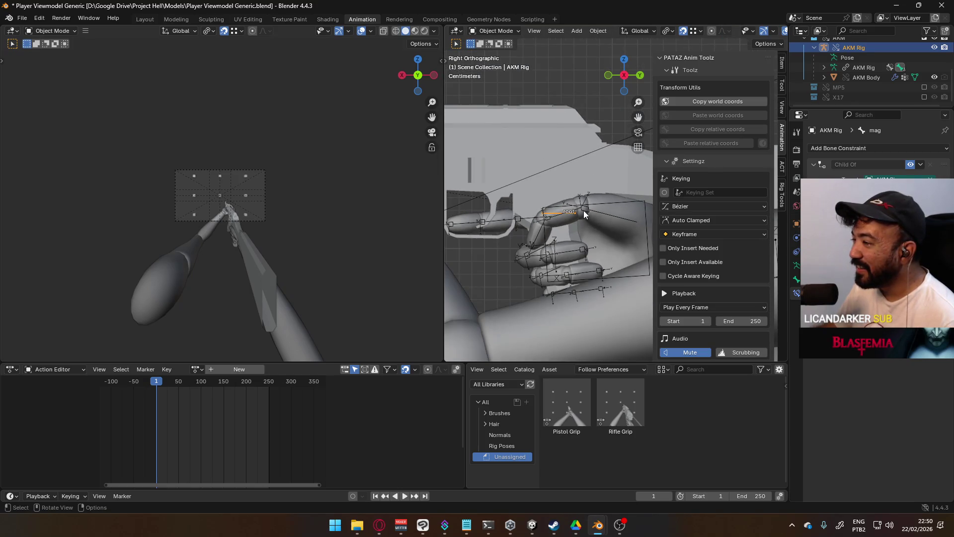
pyautogui.scroll(2, 584, 213)
pyautogui.scroll(-3, 584, 212)
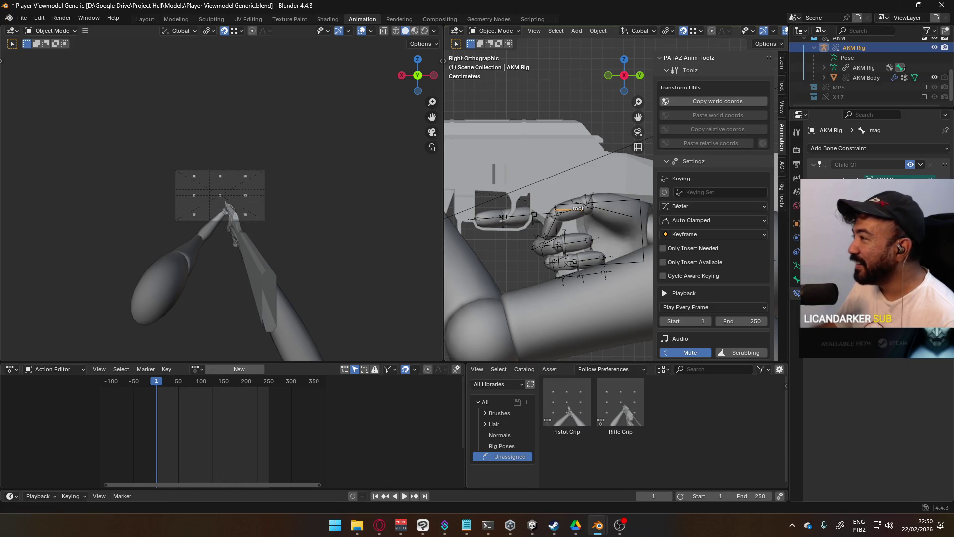
pyautogui.scroll(2, 900, 61)
pyautogui.scroll(2, 896, 68)
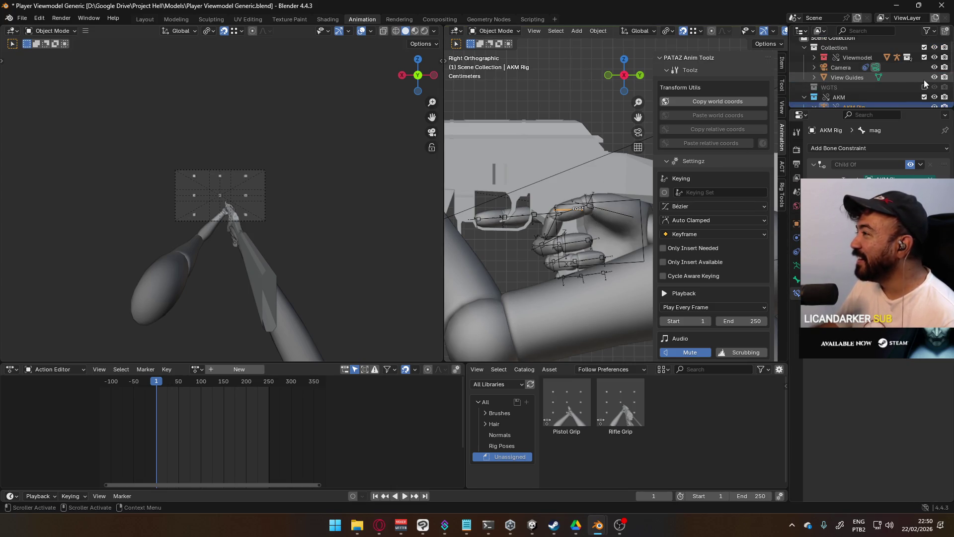
# - Inspect the Socket Hand R bone on the arm rig and save the mannequin file
pyautogui.moveTo(740, 99)
pyautogui.mouseDown(button='middle')
pyautogui.moveTo(698, 203)
pyautogui.moveTo(712, 198)
pyautogui.mouseUp(button='middle')
pyautogui.scroll(-5, 578, 239)
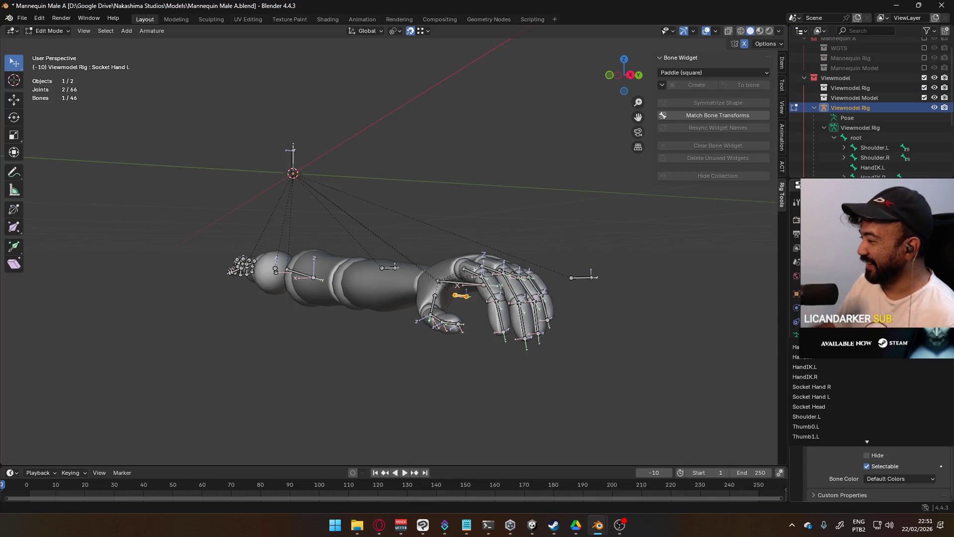
pyautogui.moveTo(422, 269)
pyautogui.mouseDown(button='middle')
pyautogui.moveTo(474, 266)
pyautogui.moveTo(283, 299)
pyautogui.mouseUp(button='middle')
pyautogui.keyDown('shift'); pyautogui.moveTo(150, 293); pyautogui.dragTo(316, 301, button='middle'); pyautogui.keyUp('shift')
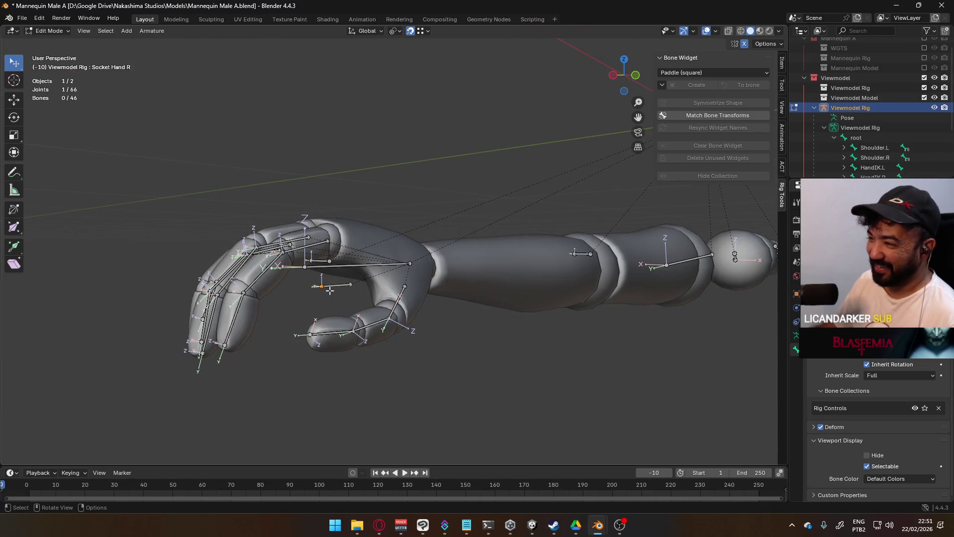
pyautogui.hotkey('ctrl', 's')
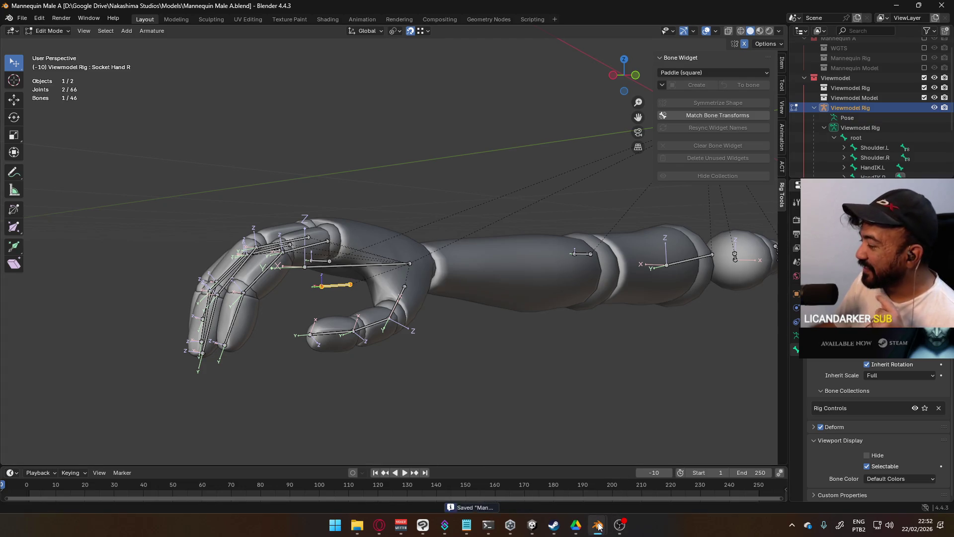
# - Bring the Player Viewmodel Generic file back up and look over the rifle and arms
pyautogui.click(559, 480)
pyautogui.moveTo(517, 256)
pyautogui.mouseDown(button='middle')
pyautogui.moveTo(591, 244)
pyautogui.moveTo(569, 277)
pyautogui.moveTo(463, 281)
pyautogui.mouseUp(button='middle')
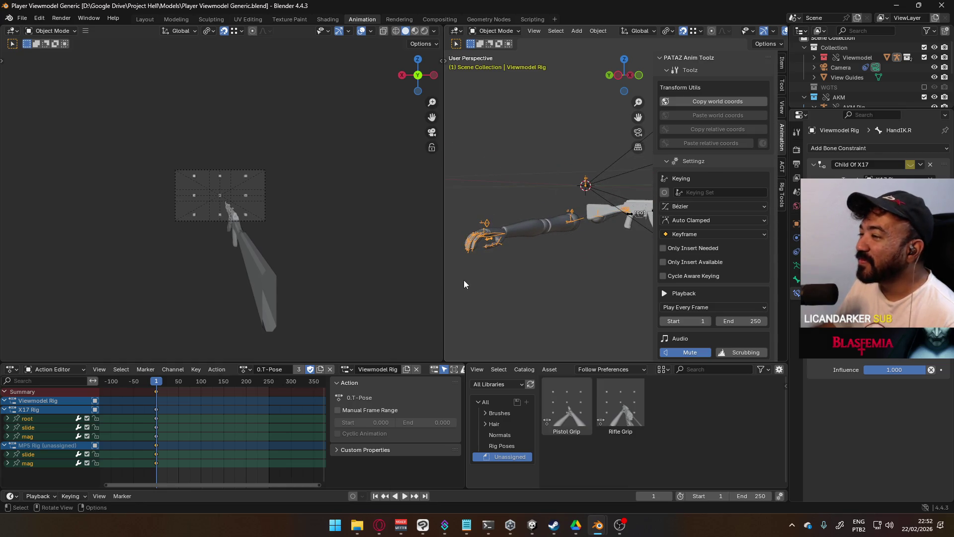
# - Save the viewmodel file and revert it from disk so the weapon library reloads
pyautogui.click(244, 369)
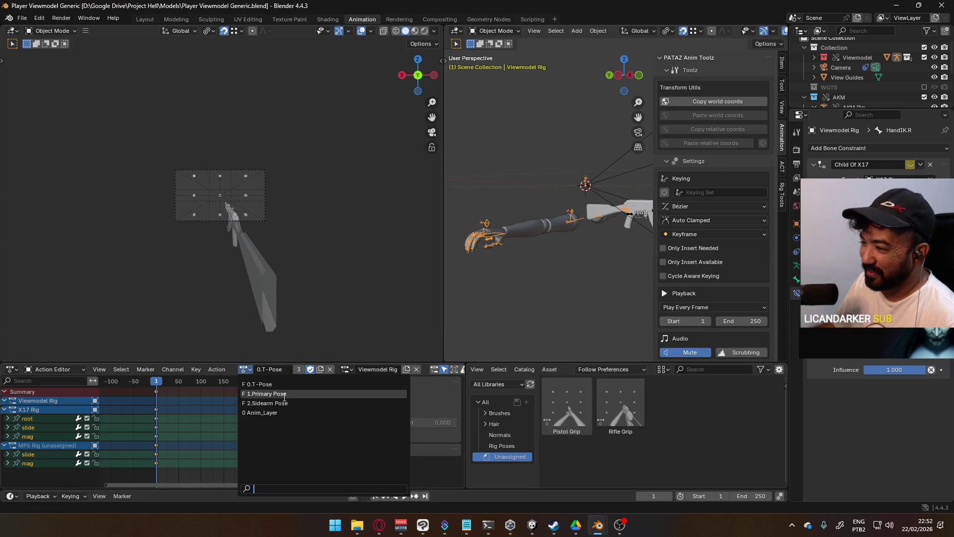
pyautogui.click(275, 395)
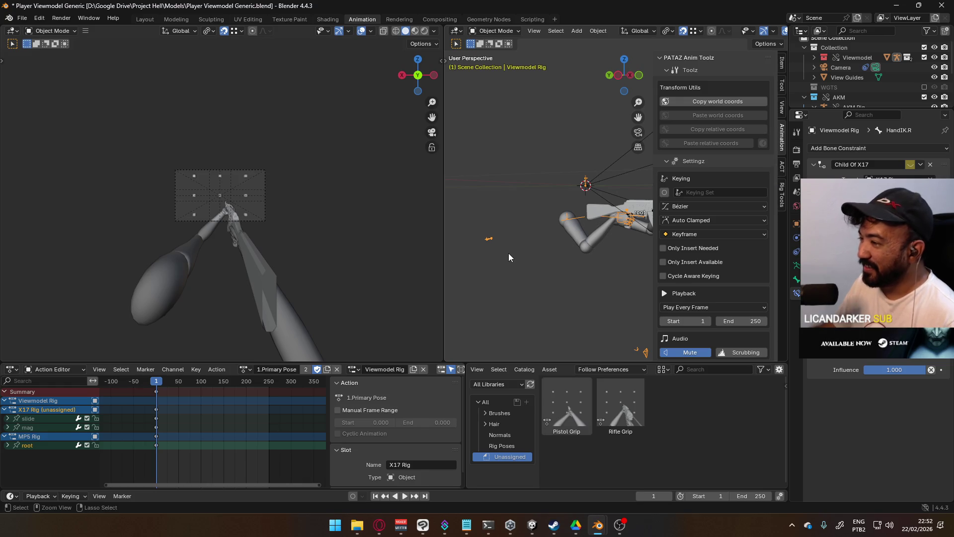
pyautogui.hotkey('ctrl', 'z')
pyautogui.hotkey('ctrl', 's')
pyautogui.click(22, 17)
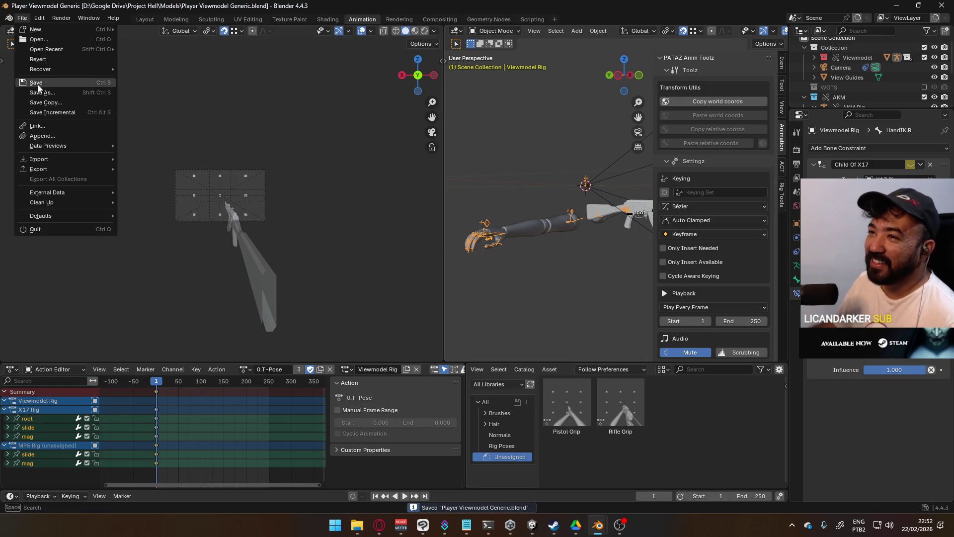
pyautogui.click(44, 59)
pyautogui.click(467, 280)
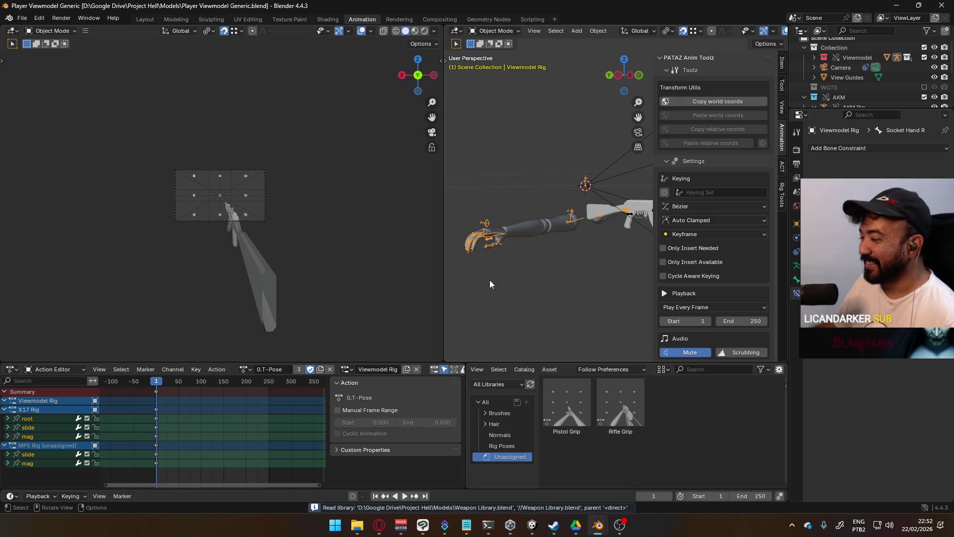
# - Pose the arms with 1.Primary Pose again and inspect the right hand gripping the AKM
pyautogui.click(244, 369)
pyautogui.click(290, 380)
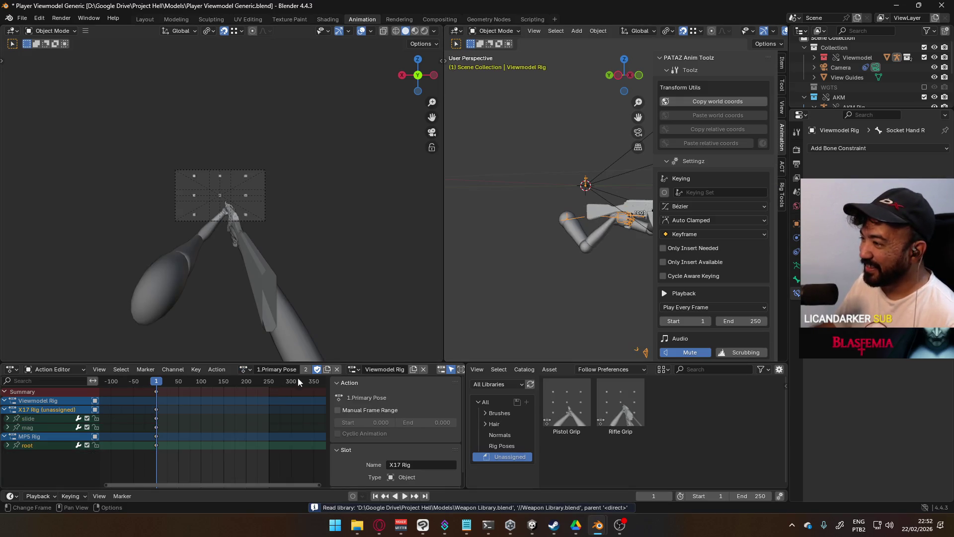
pyautogui.moveTo(612, 251); pyautogui.dragTo(559, 224, button='middle')
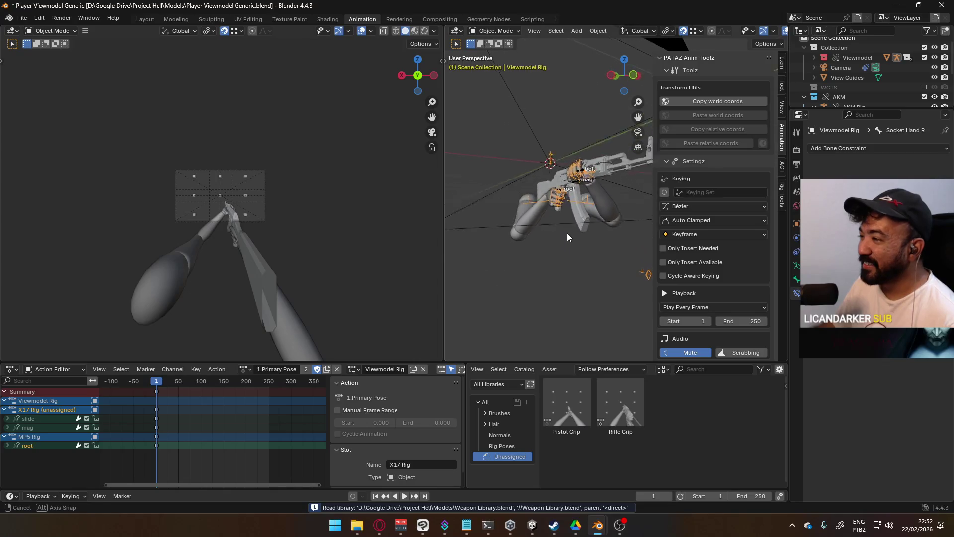
pyautogui.scroll(5, 559, 224)
pyautogui.moveTo(499, 209)
pyautogui.mouseDown(button='middle')
pyautogui.moveTo(661, 200)
pyautogui.moveTo(596, 199)
pyautogui.moveTo(671, 168)
pyautogui.moveTo(654, 188)
pyautogui.moveTo(370, 194)
pyautogui.mouseUp(button='middle')
pyautogui.scroll(3, 323, 194)
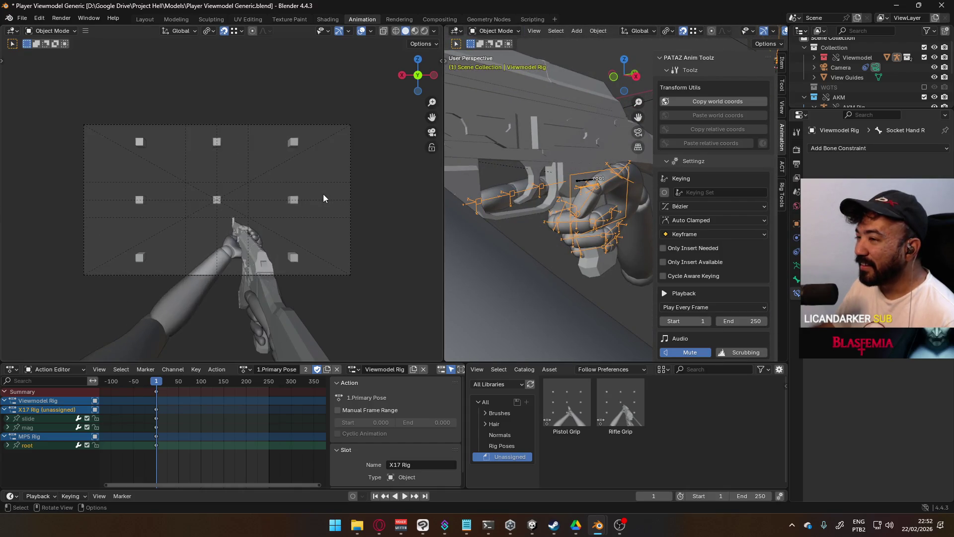
pyautogui.scroll(1, 323, 193)
# - Select the scene camera and show its lens settings with the 70° field of view
pyautogui.click(370, 33)
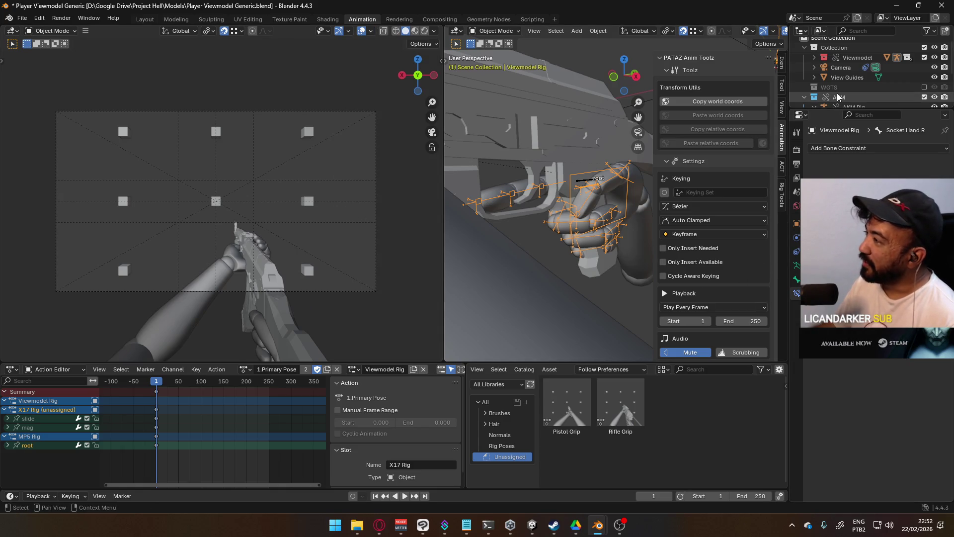
pyautogui.click(848, 70)
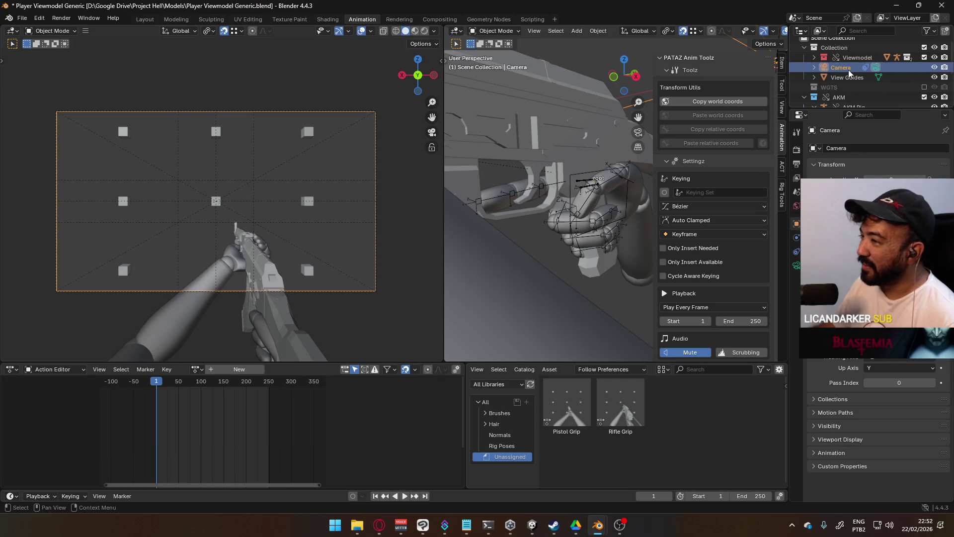
pyautogui.click(854, 437)
pyautogui.scroll(-1, 867, 397)
pyautogui.click(840, 416)
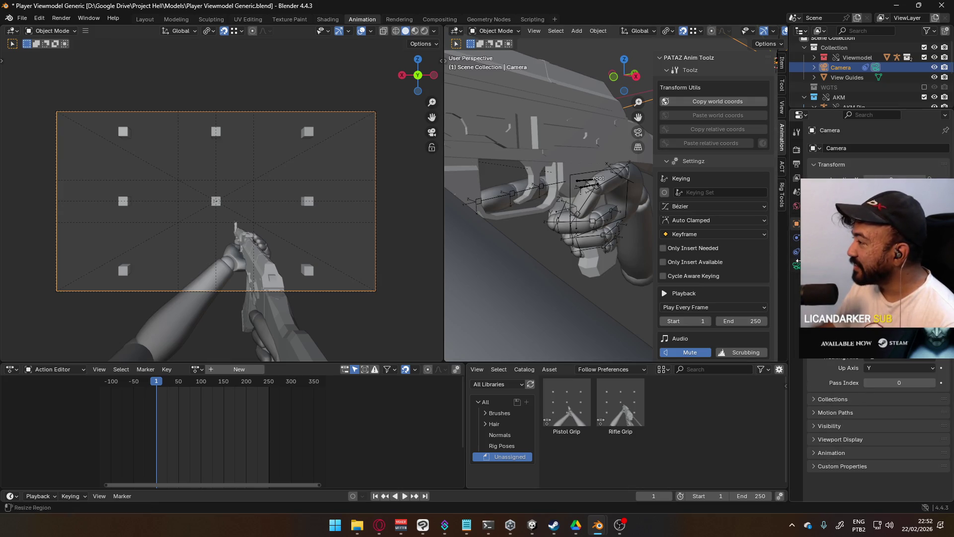
pyautogui.click(796, 266)
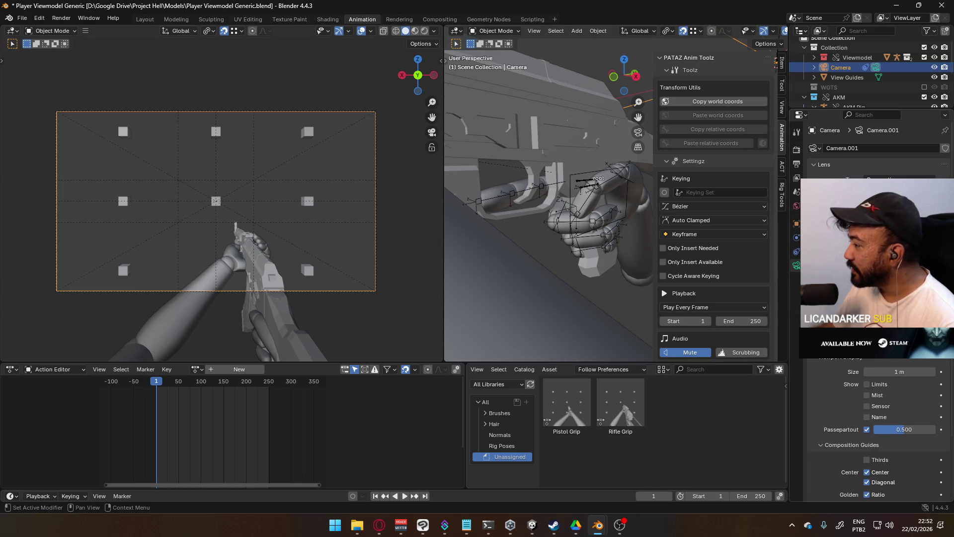
pyautogui.scroll(-3, 846, 374)
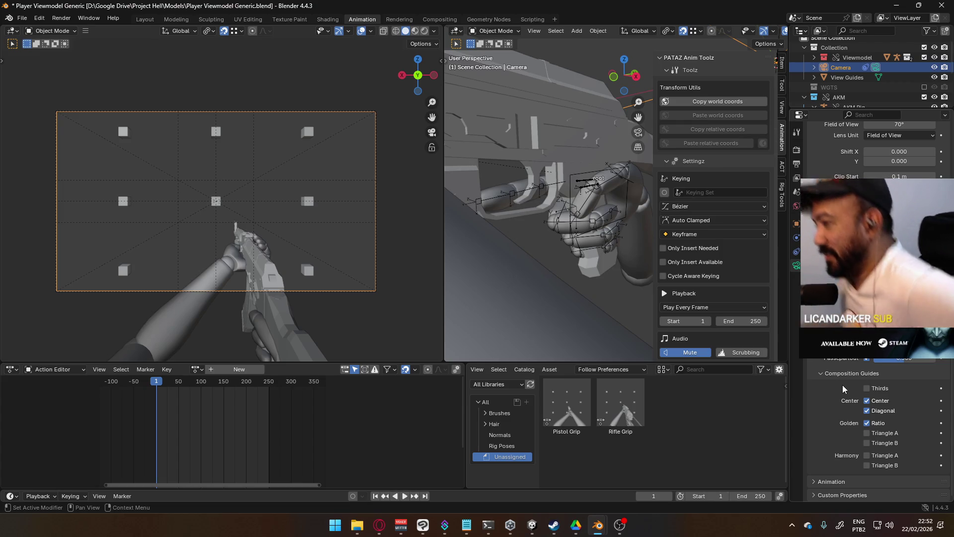
# - Orbit around the arms to inspect both hands' grip on the AKM
pyautogui.moveTo(588, 309)
pyautogui.mouseDown(button='middle')
pyautogui.moveTo(489, 221)
pyautogui.moveTo(575, 207)
pyautogui.moveTo(769, 213)
pyautogui.mouseUp(button='middle')
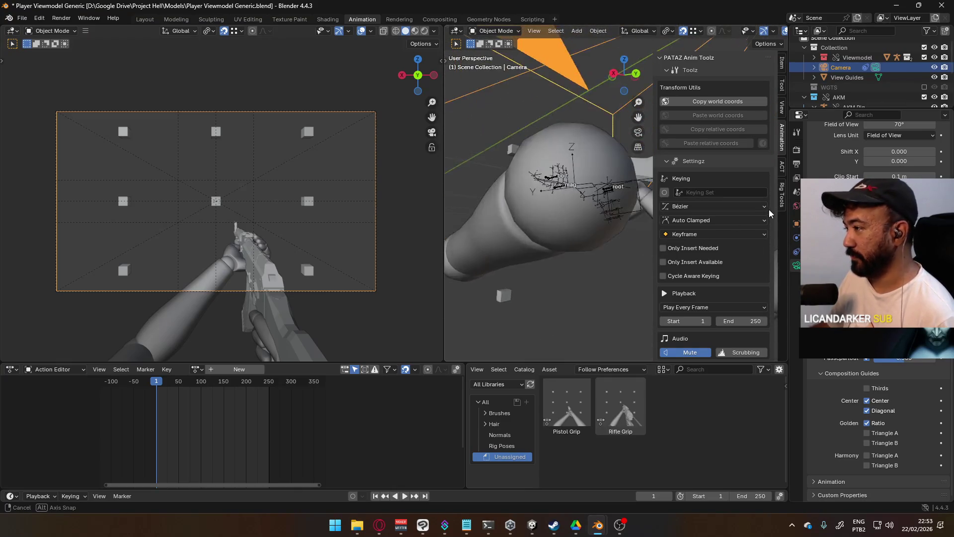
pyautogui.moveTo(769, 213)
pyautogui.mouseDown(button='middle')
pyautogui.moveTo(641, 230)
pyautogui.moveTo(522, 207)
pyautogui.moveTo(652, 181)
pyautogui.moveTo(542, 173)
pyautogui.mouseUp(button='middle')
pyautogui.scroll(-2, 560, 201)
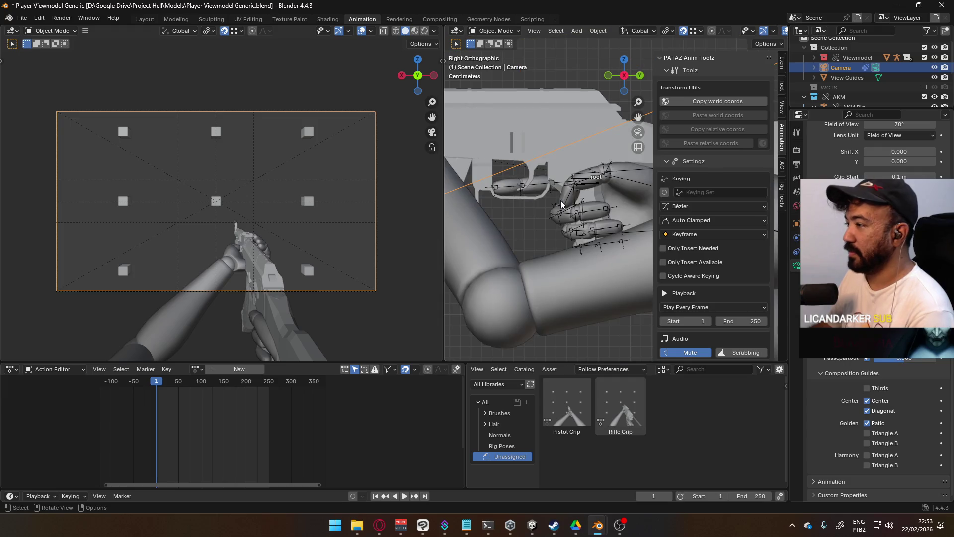
pyautogui.scroll(2, 603, 209)
pyautogui.scroll(2, 593, 217)
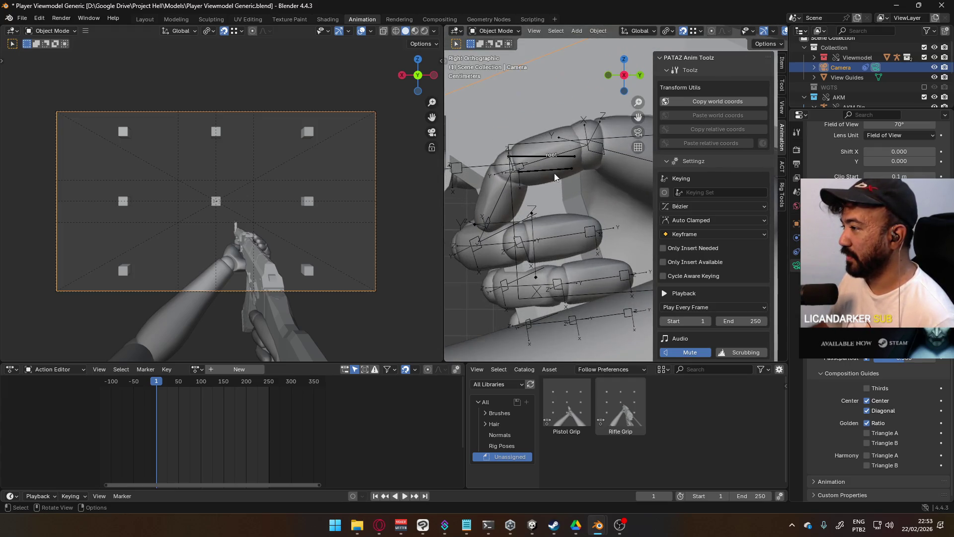
# - Make the AKM Rig active and view the rifle and hand straight from the side
pyautogui.click(549, 168)
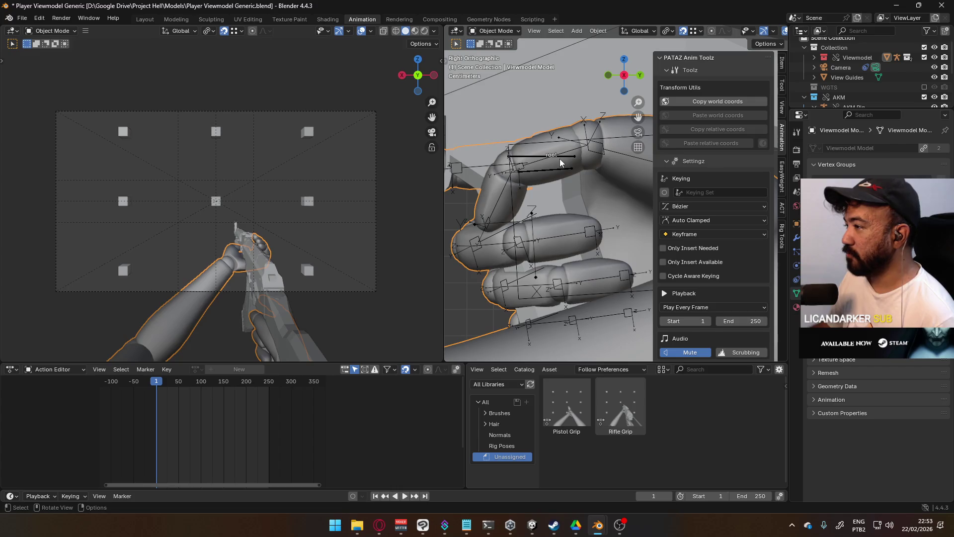
pyautogui.click(560, 163)
pyautogui.moveTo(561, 163); pyautogui.dragTo(547, 177, button='middle')
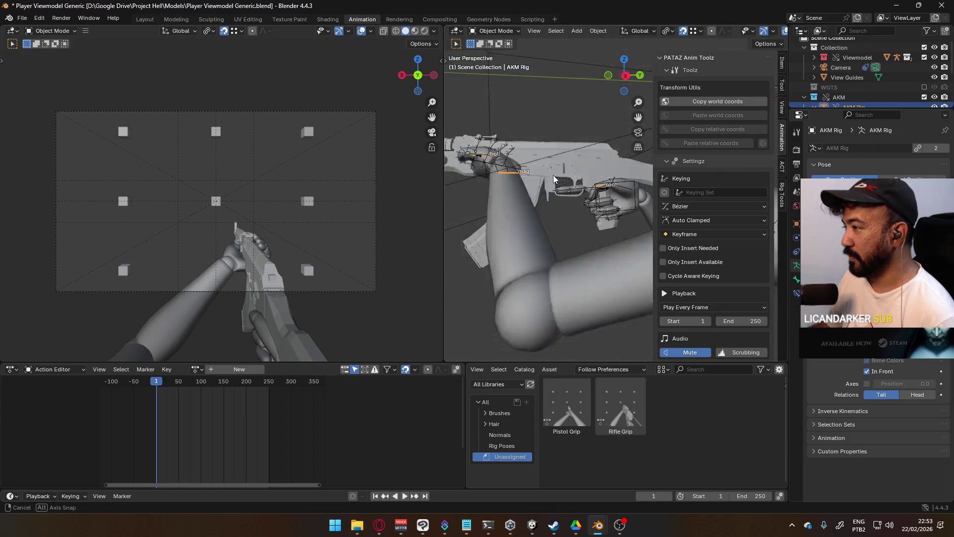
pyautogui.moveTo(548, 178); pyautogui.dragTo(580, 219, button='middle')
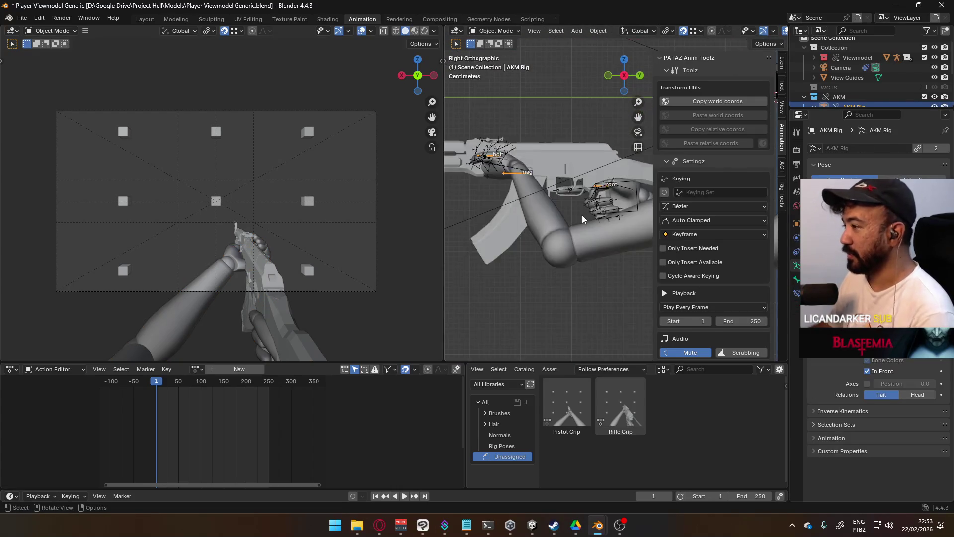
pyautogui.scroll(5, 581, 215)
# - Check the snapping options and start moving the rifle's root bone, then cancel to leave it in place
pyautogui.click(696, 31)
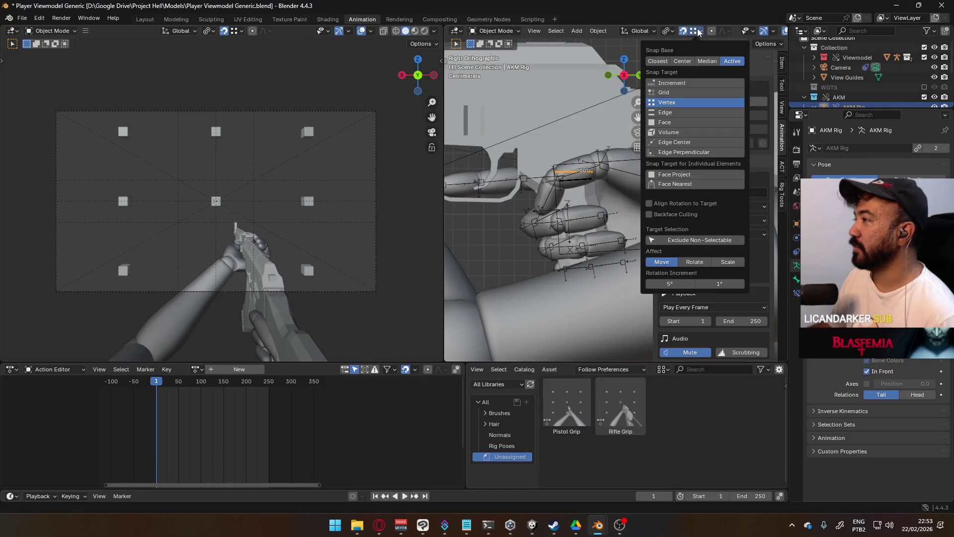
pyautogui.scroll(2, 535, 181)
pyautogui.press('g')
pyautogui.rightClick(589, 167)
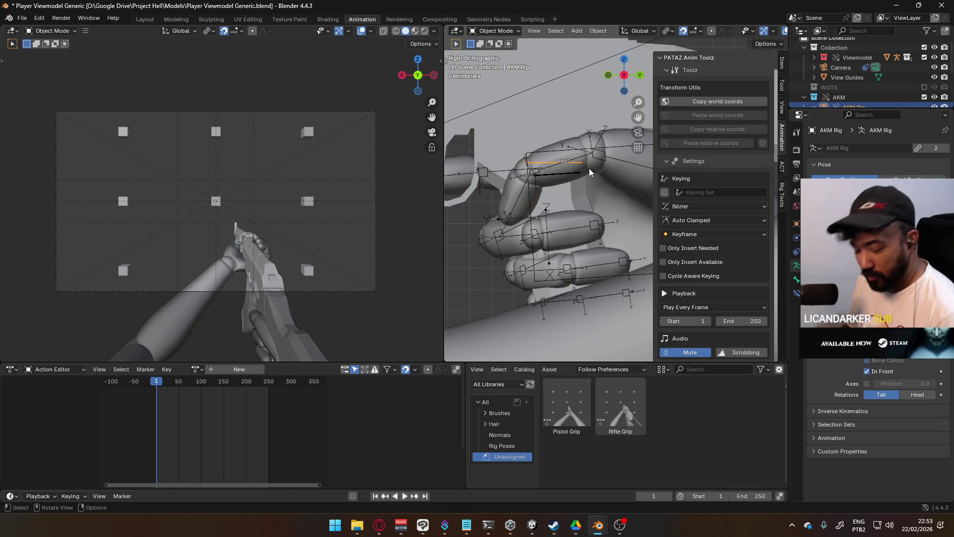
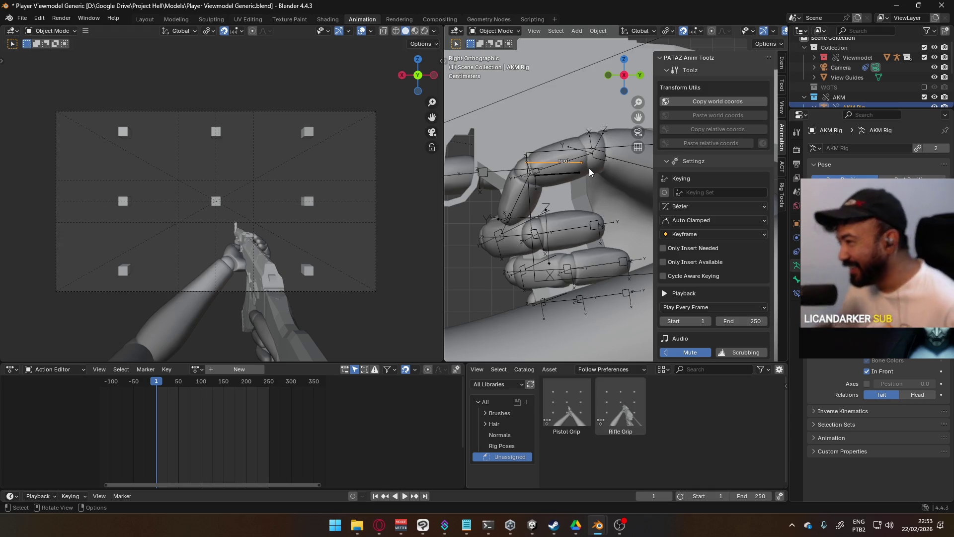
pyautogui.scroll(3, 555, 208)
pyautogui.scroll(-1, 614, 201)
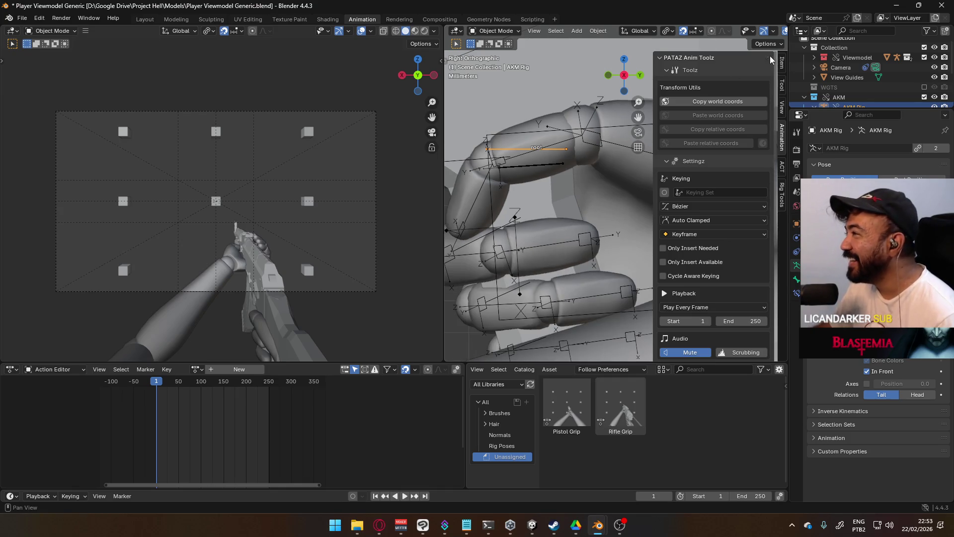
# - Move the AKM rig slightly so its Y location becomes -0.31935 m, watching the Item transform values
pyautogui.click(781, 64)
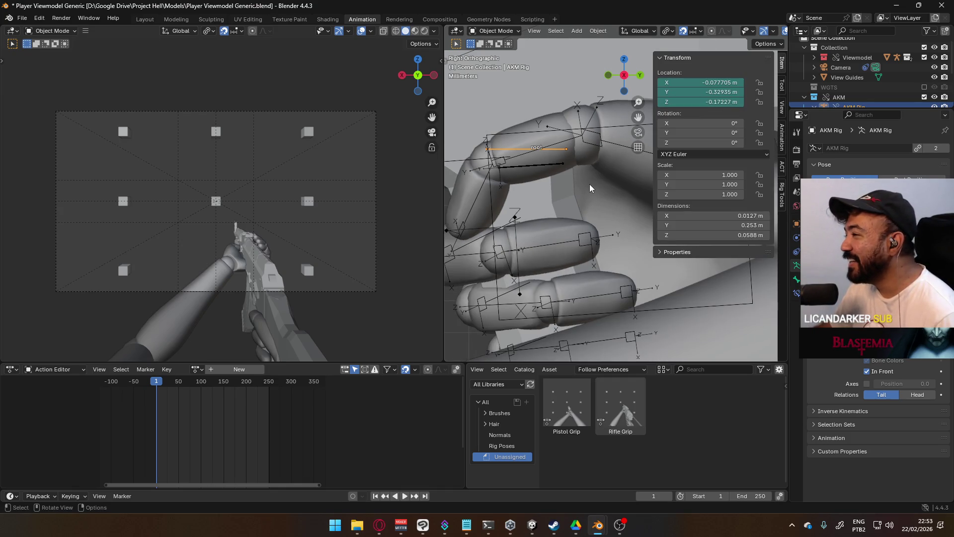
pyautogui.scroll(2, 589, 184)
pyautogui.scroll(-1, 550, 197)
pyautogui.scroll(1, 606, 213)
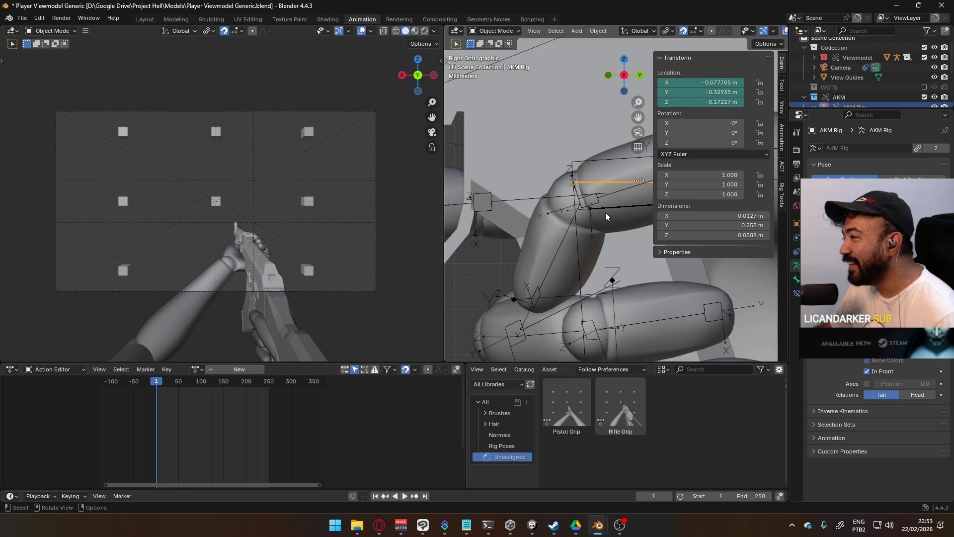
pyautogui.scroll(2, 605, 212)
pyautogui.scroll(-1, 605, 212)
pyautogui.scroll(-1, 605, 212)
pyautogui.press('g')
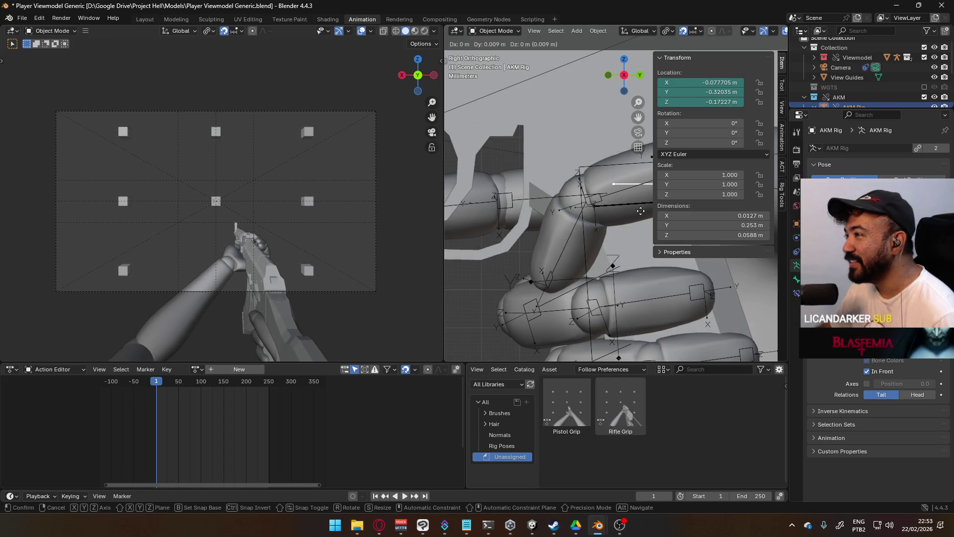
pyautogui.click(641, 210)
pyautogui.scroll(-3, 596, 208)
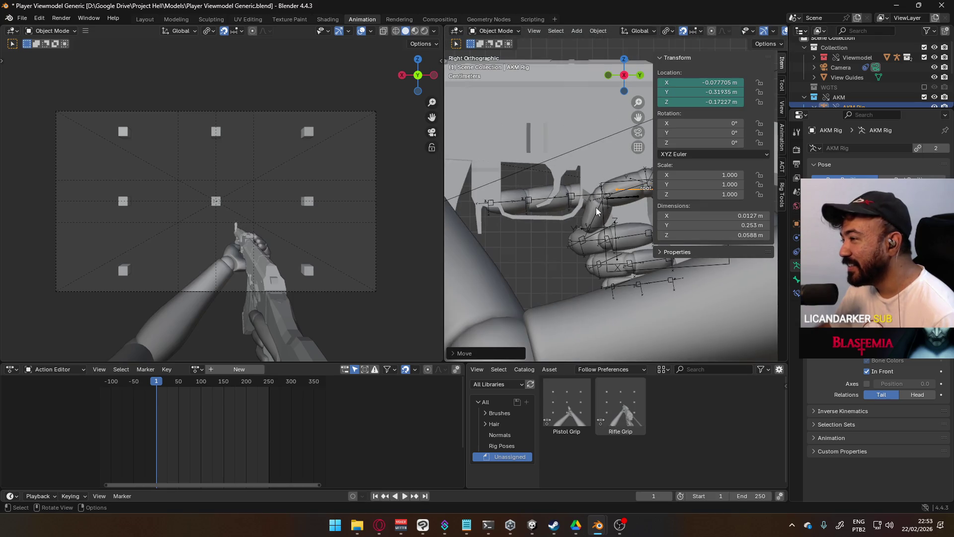
pyautogui.scroll(-3, 592, 210)
pyautogui.scroll(5, 508, 229)
# - Pan and orbit the viewport around the hand to check the rifle's placement
pyautogui.moveTo(508, 229)
pyautogui.keyDown('shift'); pyautogui.mouseDown(button='middle')
pyautogui.moveTo(537, 208)
pyautogui.moveTo(633, 216)
pyautogui.mouseUp(button='middle'); pyautogui.keyUp('shift')
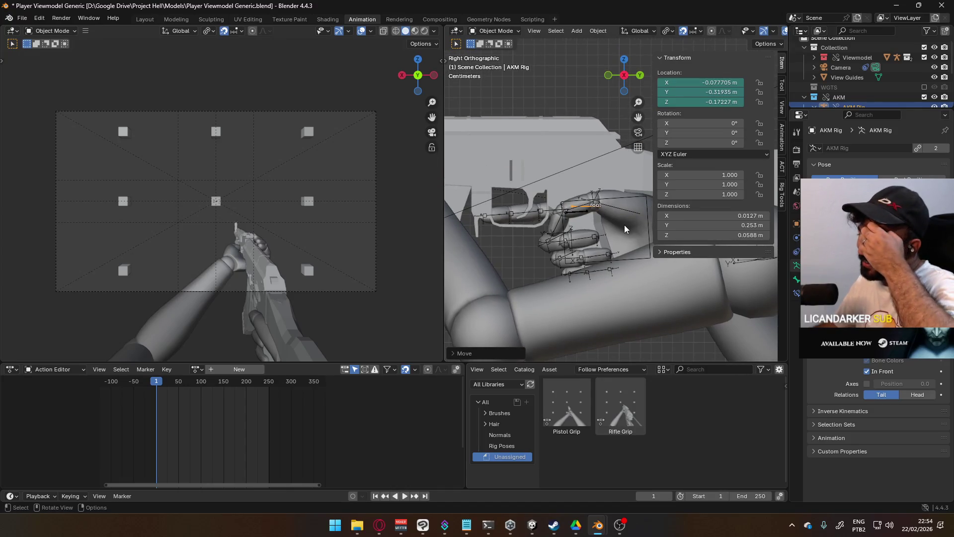
pyautogui.scroll(-3, 621, 224)
pyautogui.scroll(3, 574, 229)
pyautogui.scroll(2, 581, 226)
pyautogui.moveTo(604, 216)
pyautogui.mouseDown(button='middle')
pyautogui.moveTo(711, 208)
pyautogui.moveTo(588, 119)
pyautogui.mouseUp(button='middle')
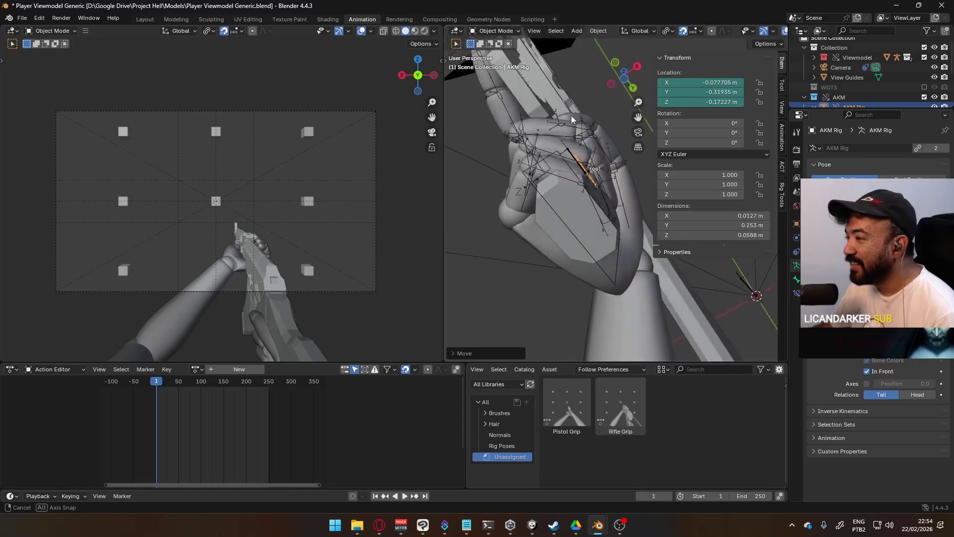
pyautogui.moveTo(588, 119)
pyautogui.mouseDown(button='middle')
pyautogui.moveTo(659, 125)
pyautogui.moveTo(562, 214)
pyautogui.moveTo(568, 202)
pyautogui.mouseUp(button='middle')
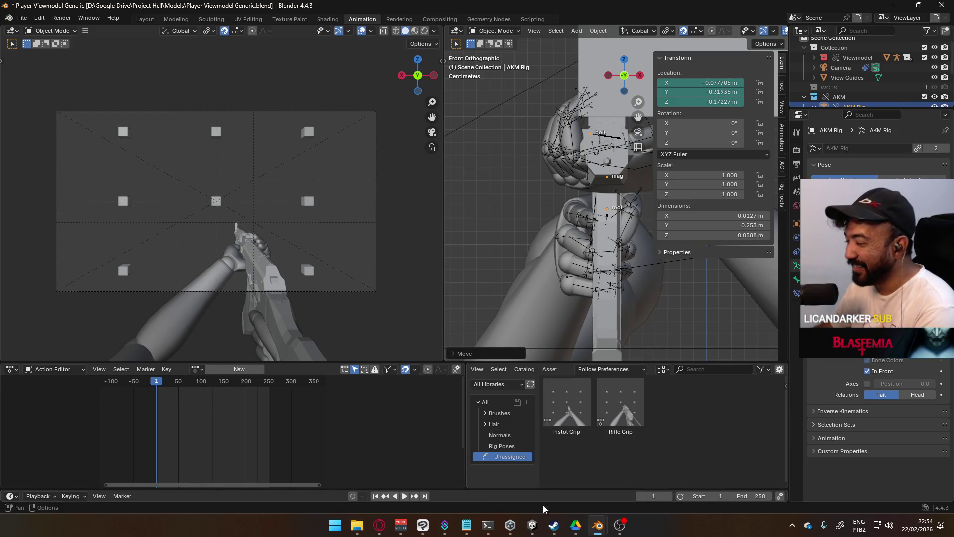
# - Open Weapon Library.blend from the recent files in another Blender window
pyautogui.moveTo(598, 525)
pyautogui.click(634, 462)
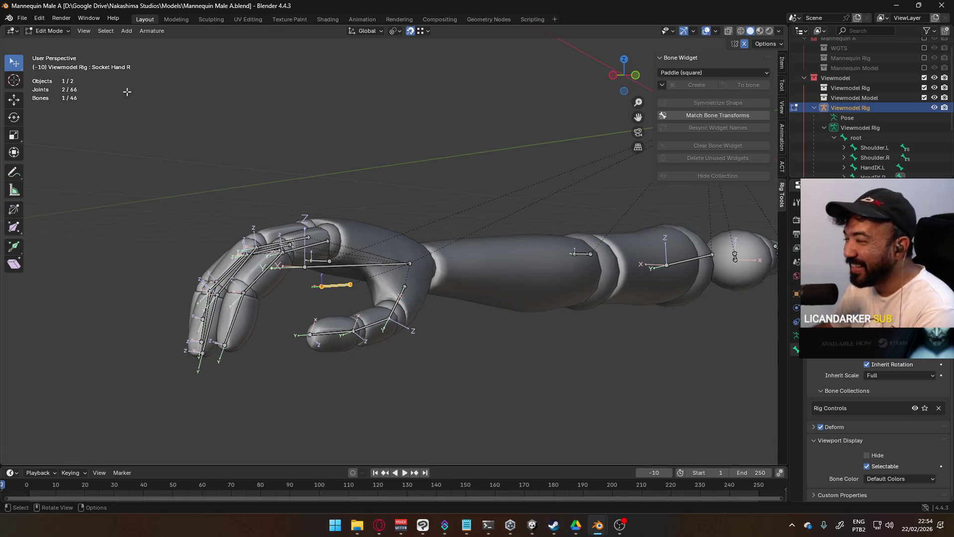
pyautogui.click(23, 17)
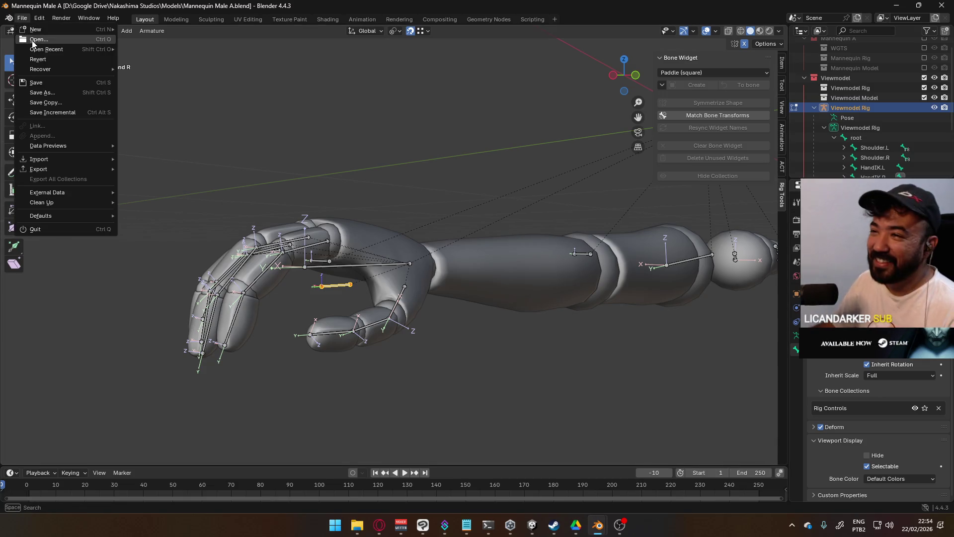
pyautogui.moveTo(47, 48)
pyautogui.click(214, 54)
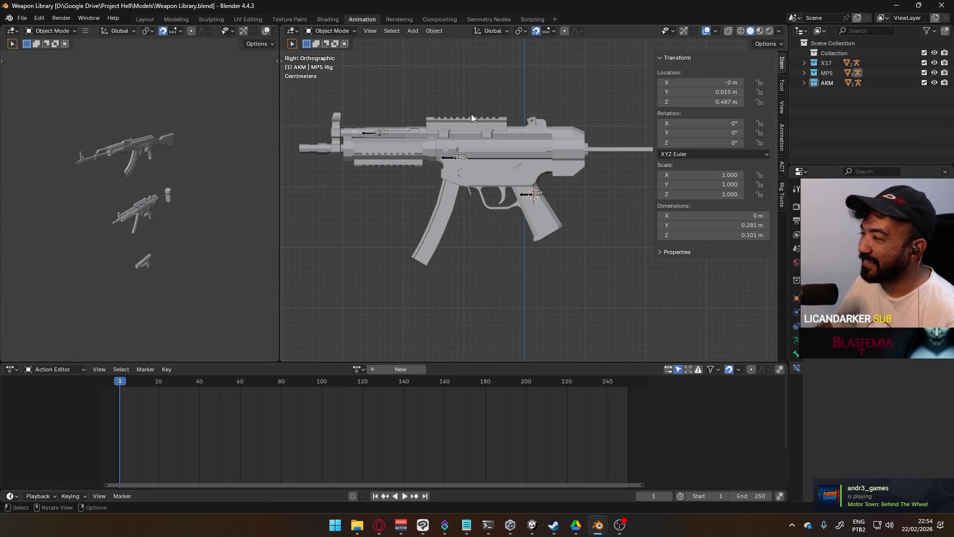
pyautogui.scroll(-3, 418, 207)
pyautogui.scroll(-4, 418, 207)
pyautogui.scroll(3, 493, 274)
pyautogui.scroll(5, 529, 281)
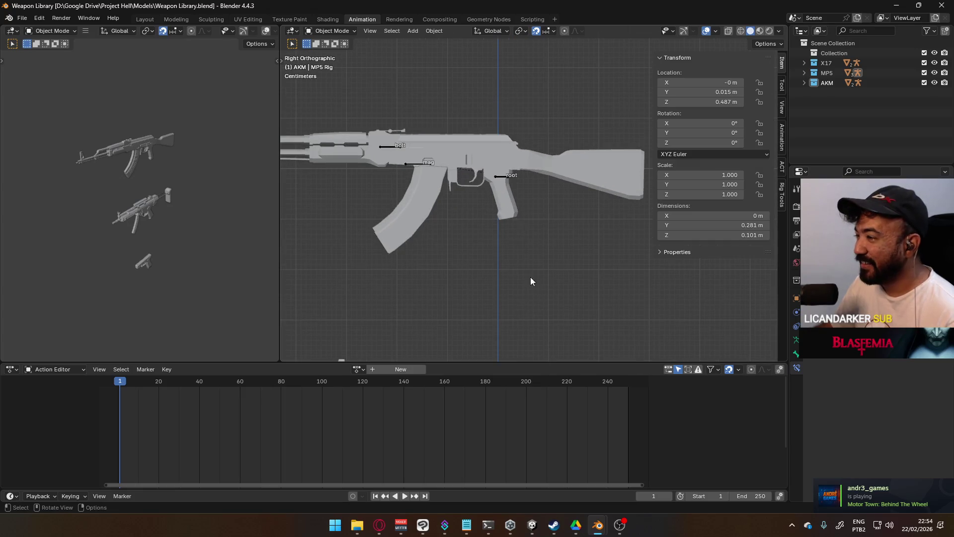
# - Select the AKM rig and put it into Pose Mode
pyautogui.click(508, 177)
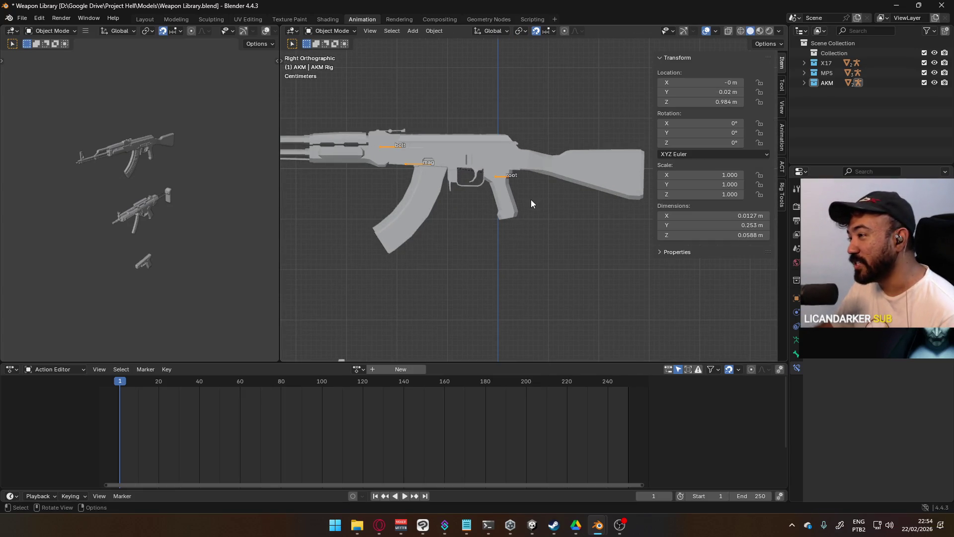
pyautogui.click(332, 30)
pyautogui.click(332, 64)
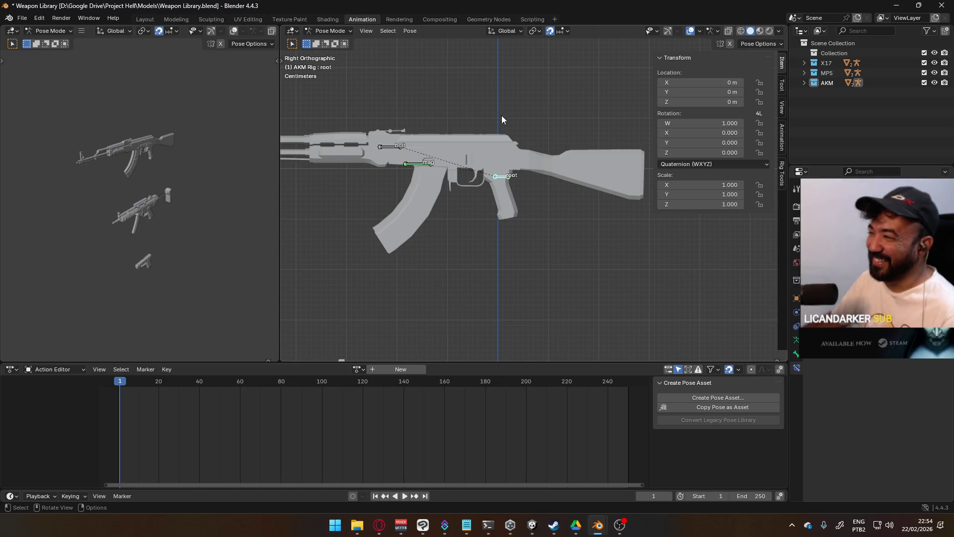
pyautogui.scroll(3, 496, 230)
pyautogui.scroll(2, 482, 173)
# - Move the AKM rig's root bone toward the grip in Edit Mode
pyautogui.press('g')
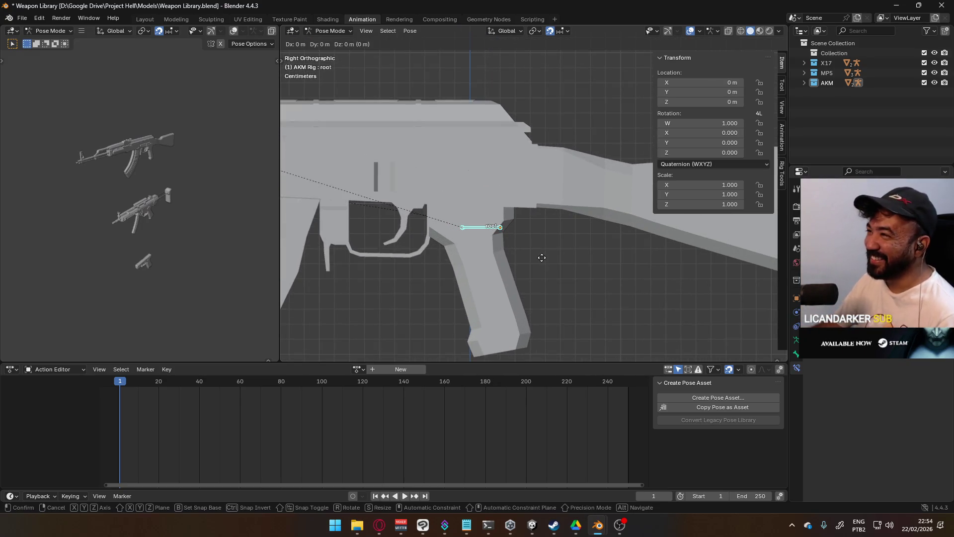
pyautogui.press('Escape')
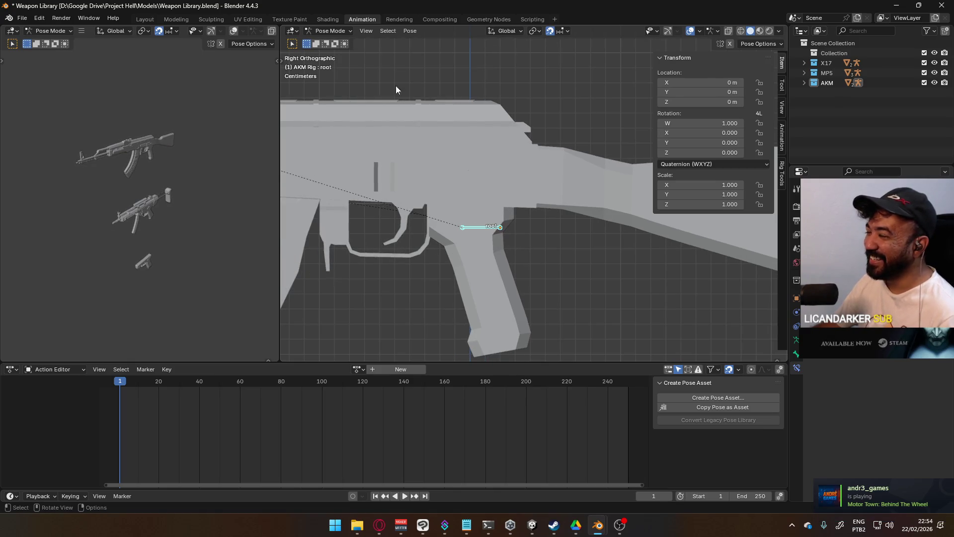
pyautogui.click(328, 31)
pyautogui.click(329, 53)
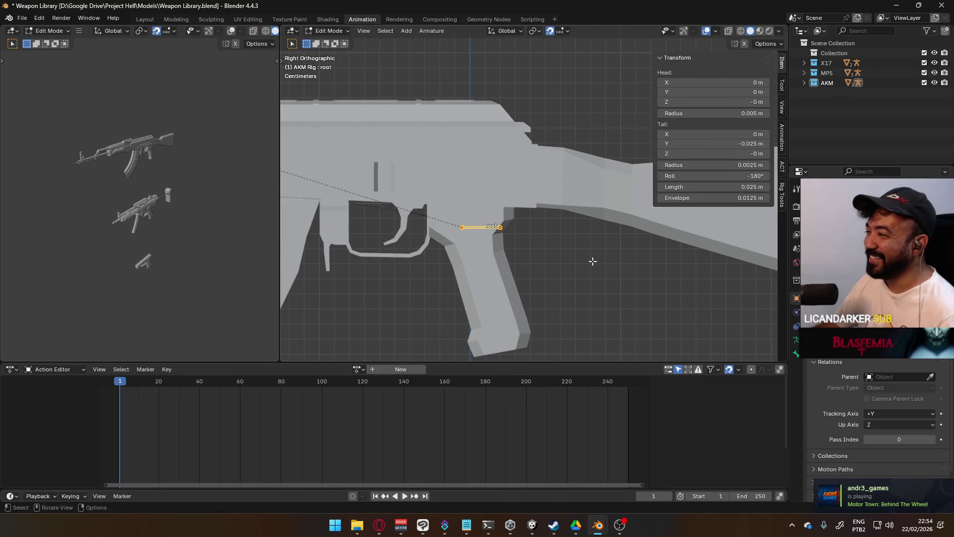
pyautogui.press('g')
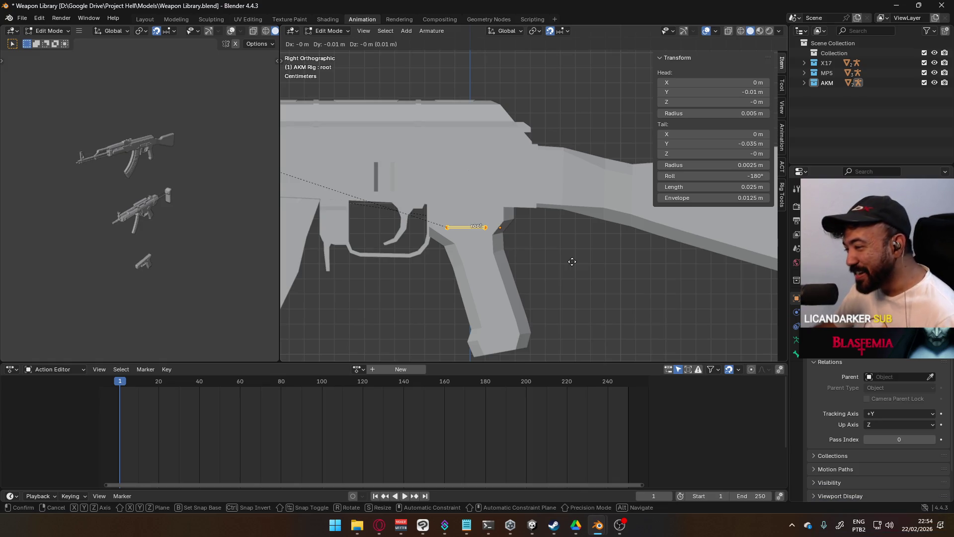
pyautogui.click(572, 262)
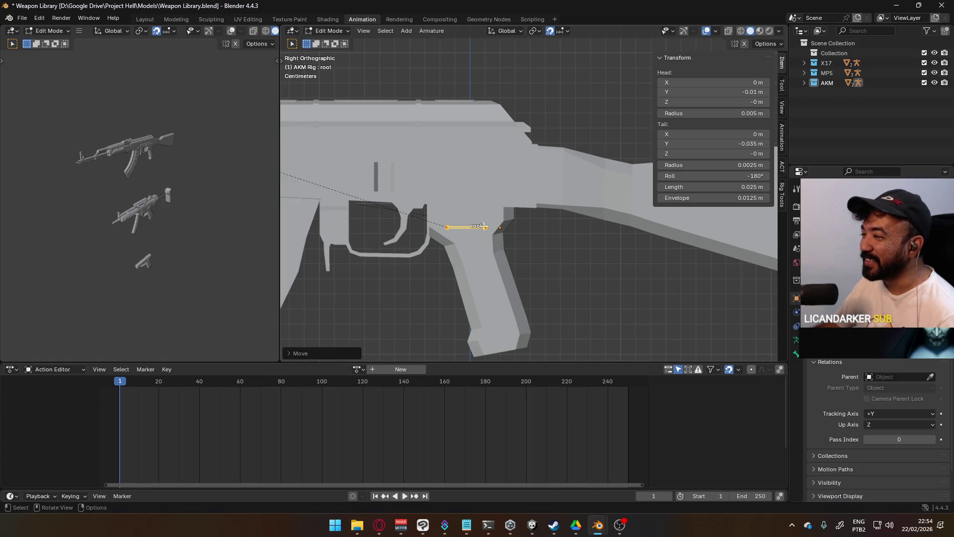
pyautogui.click(485, 227)
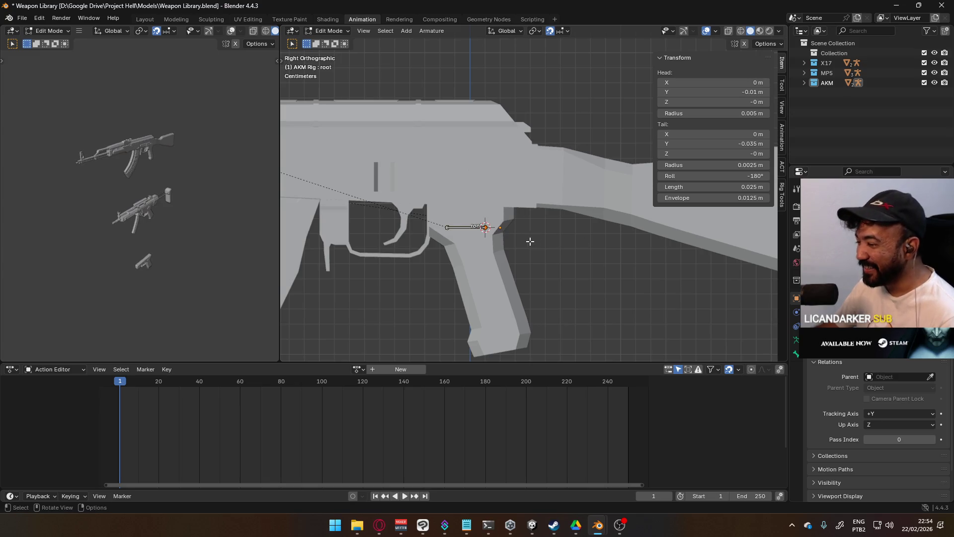
pyautogui.hotkey('ctrl', 'p')
pyautogui.press('Escape')
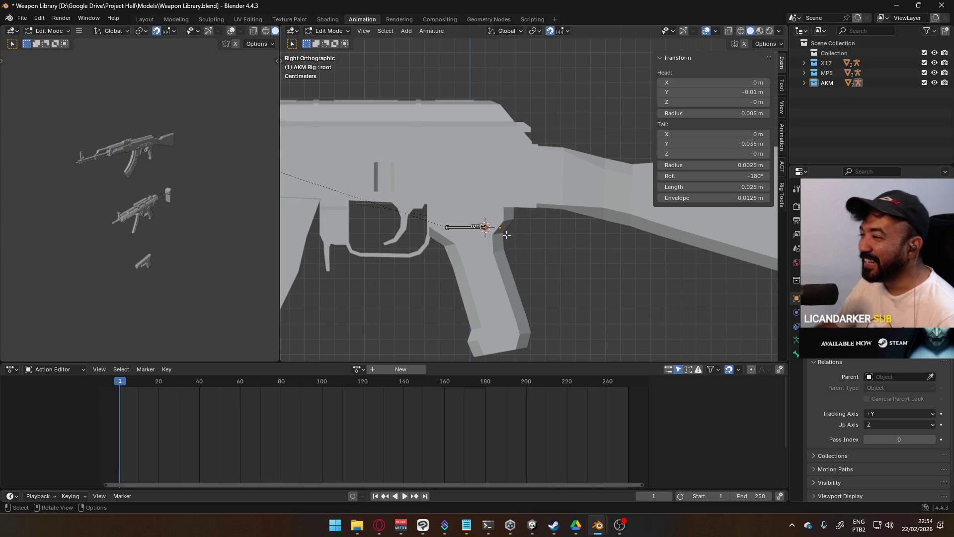
pyautogui.scroll(2, 506, 234)
# - Reset the rig's origin in Object Mode and check the AKM body parenting and mag bone
pyautogui.press('Tab')
pyautogui.press('q')
pyautogui.click(490, 250)
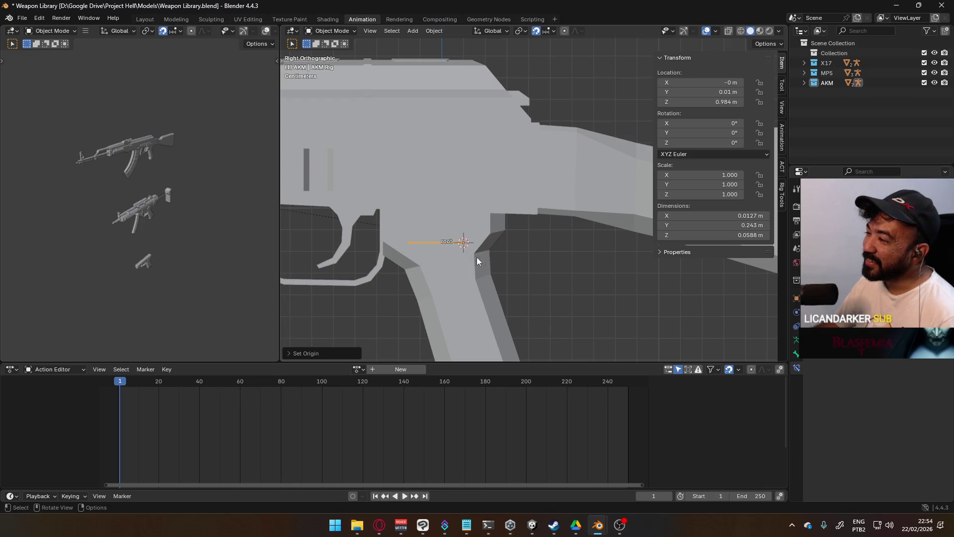
pyautogui.click(479, 278)
pyautogui.hotkey('ctrl', 'p')
pyautogui.press('Escape')
pyautogui.scroll(-3, 510, 276)
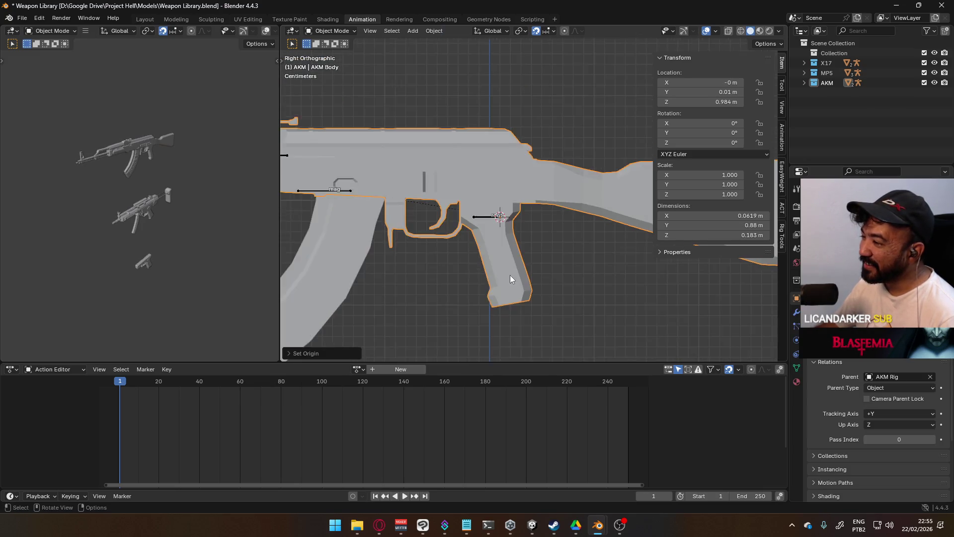
pyautogui.click(502, 210)
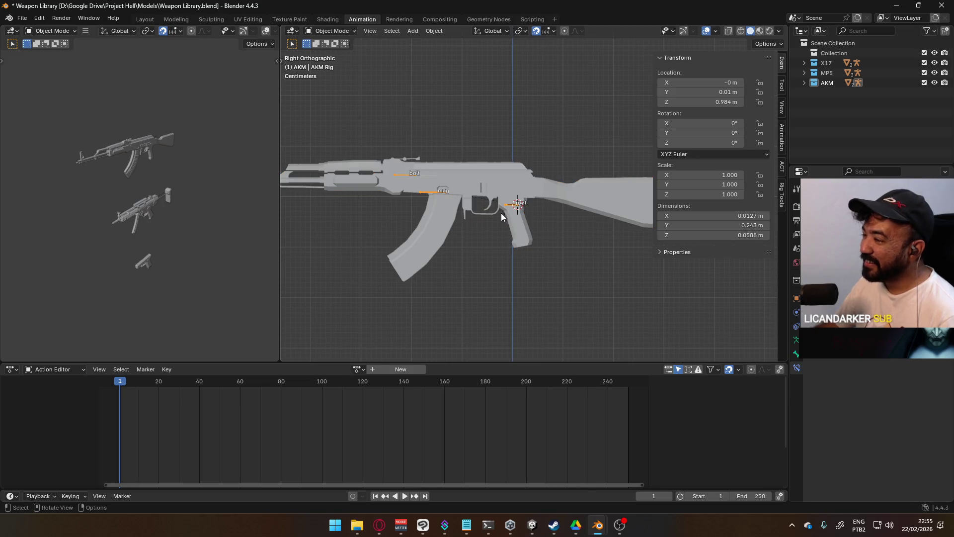
pyautogui.scroll(1, 511, 236)
pyautogui.click(332, 31)
pyautogui.click(328, 67)
pyautogui.click(384, 196)
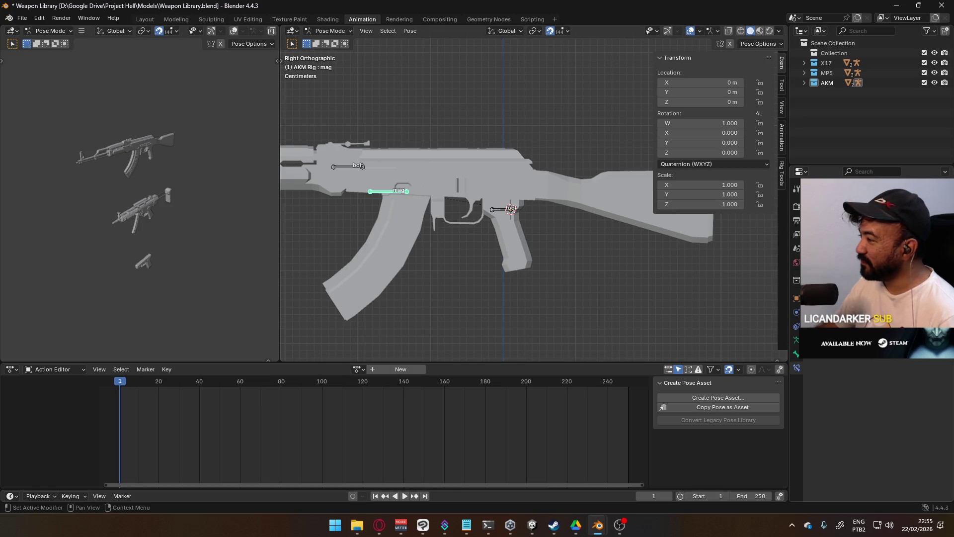
pyautogui.click(331, 31)
# - Save the Weapon Library file and switch back to the Player Viewmodel Generic window
pyautogui.click(497, 184)
pyautogui.click(496, 210)
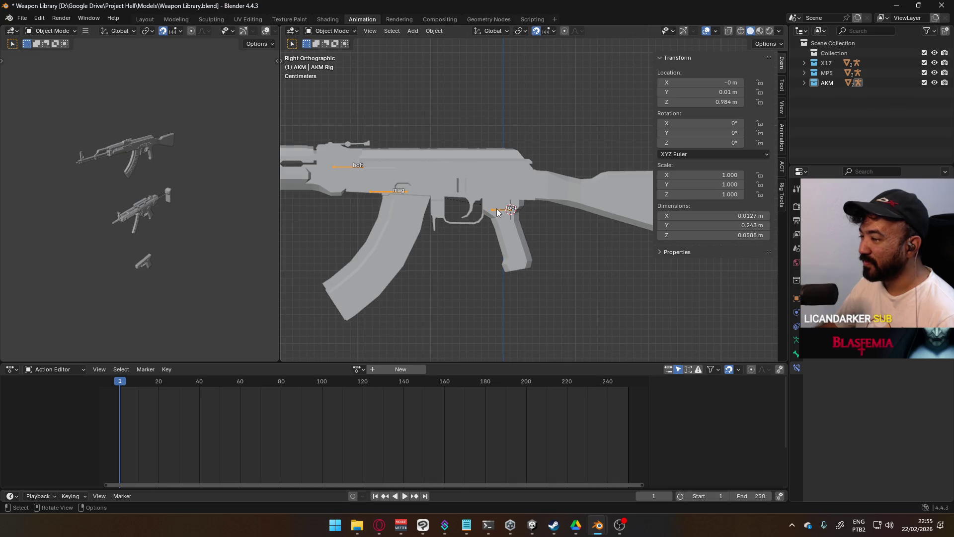
pyautogui.hotkey('ctrl', 's')
pyautogui.hotkey('alt', 'Tab')
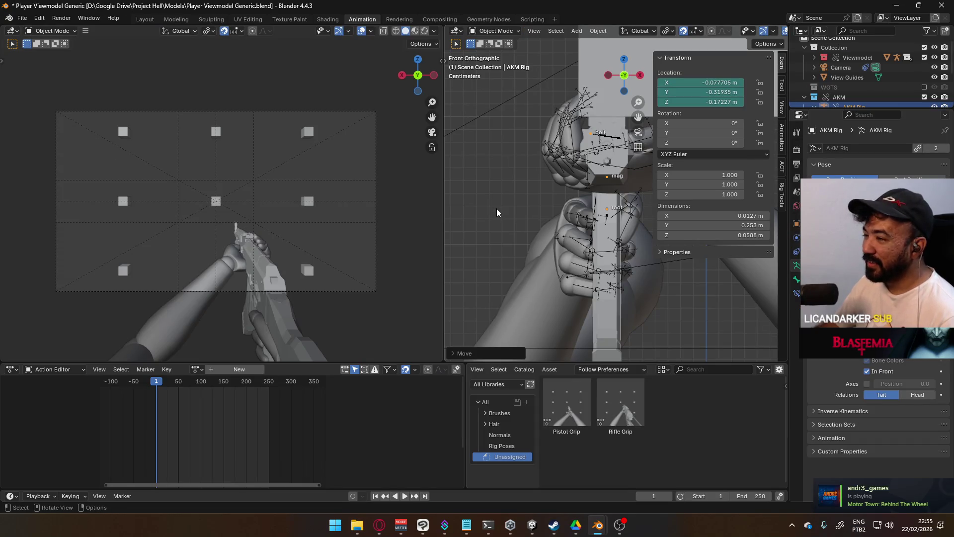
# - Save the viewmodel file and revert it from disk to reload the Weapon Library link
pyautogui.hotkey('ctrl', 's')
pyautogui.click(23, 17)
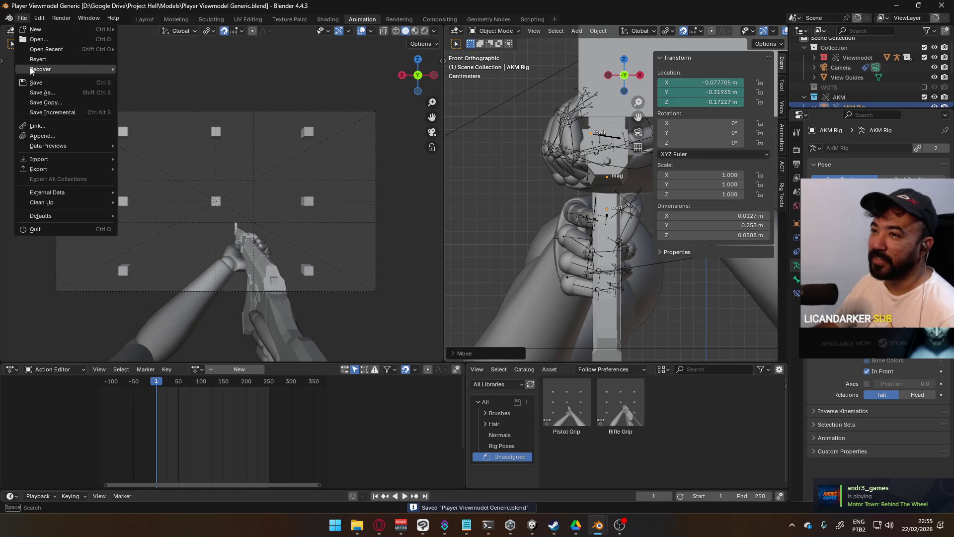
pyautogui.click(47, 64)
pyautogui.click(468, 276)
# - Toggle the rig through Pose Mode so the Viewmodel Rig's 1.Primary Pose action appears
pyautogui.moveTo(471, 269)
pyautogui.mouseDown(button='middle')
pyautogui.moveTo(554, 261)
pyautogui.moveTo(508, 266)
pyautogui.mouseUp(button='middle')
pyautogui.scroll(2, 536, 269)
pyautogui.scroll(2, 537, 264)
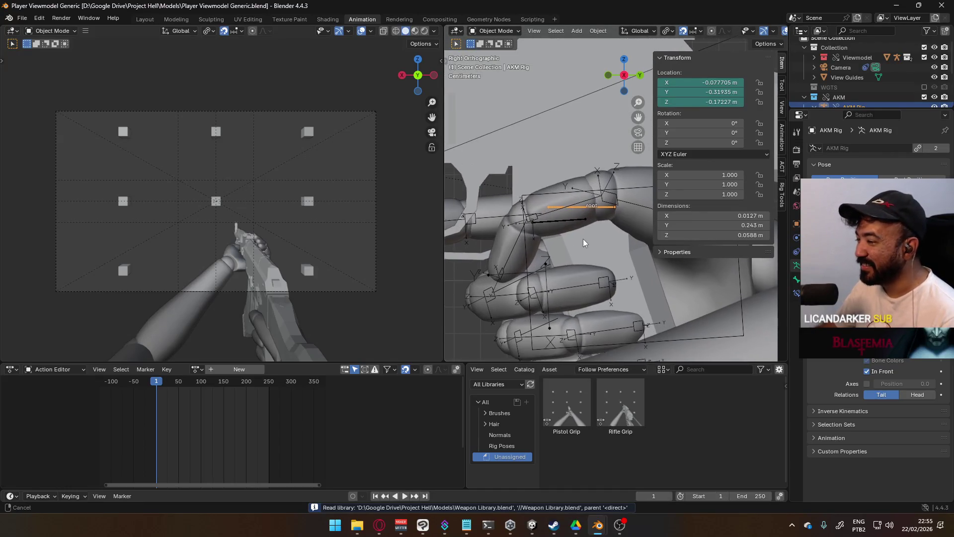
pyautogui.click(494, 30)
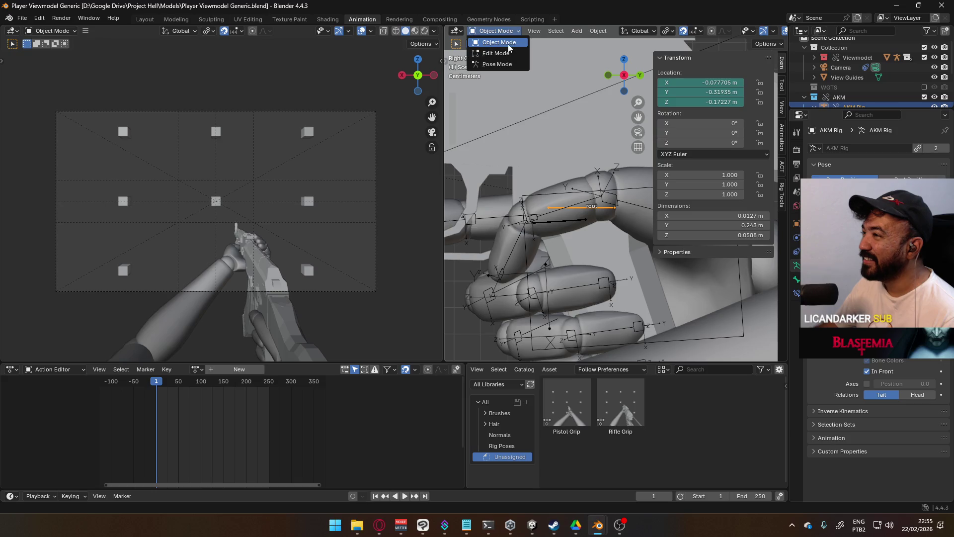
pyautogui.click(497, 64)
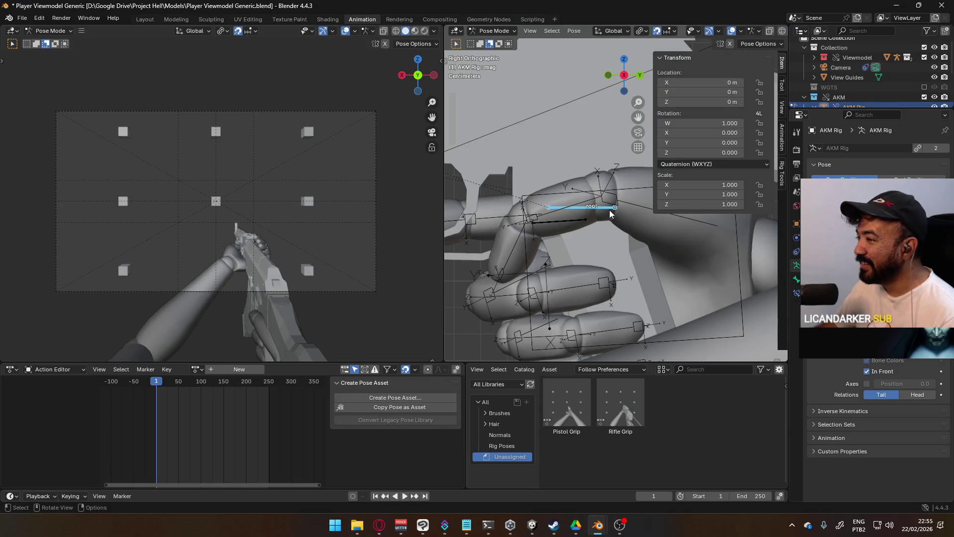
pyautogui.scroll(-2, 608, 214)
pyautogui.scroll(-2, 581, 209)
pyautogui.click(495, 31)
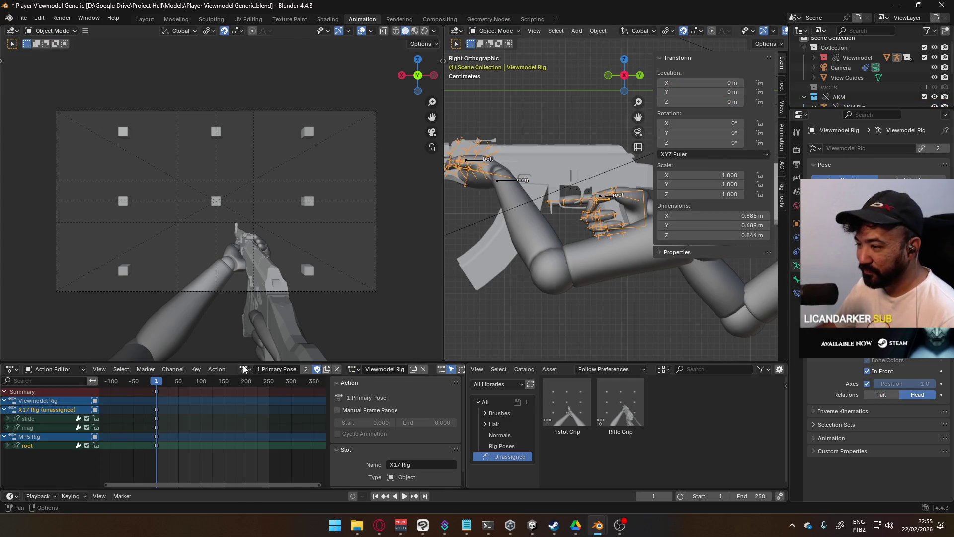
# - Assign the 0.T-Pose action to the Viewmodel Rig and the AKM Rig
pyautogui.click(244, 369)
pyautogui.click(266, 380)
pyautogui.scroll(-2, 529, 219)
pyautogui.scroll(-1, 617, 195)
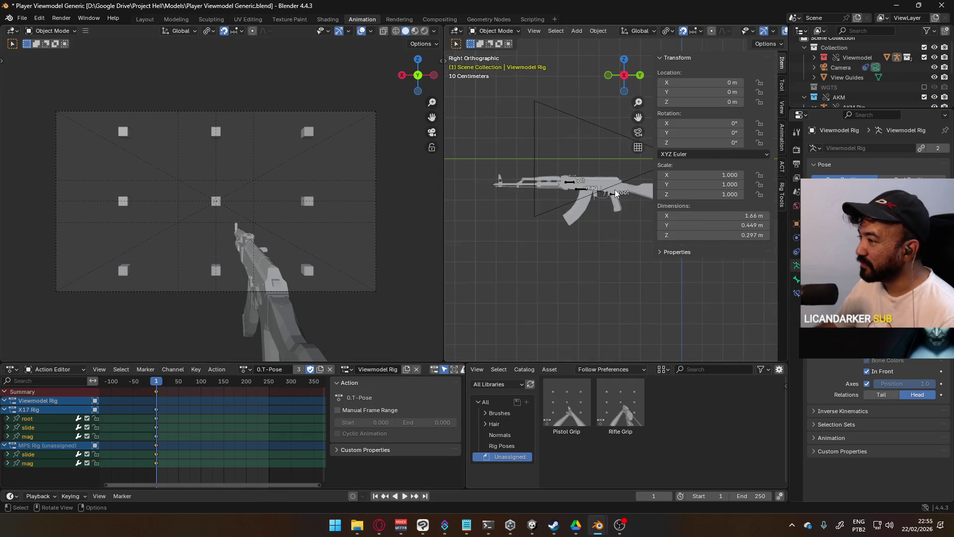
pyautogui.click(617, 193)
pyautogui.click(613, 196)
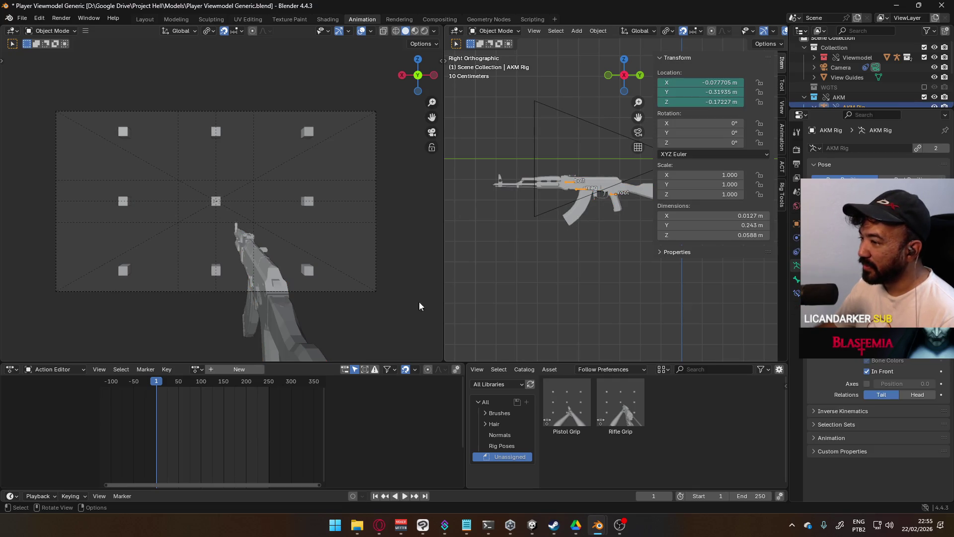
pyautogui.click(196, 372)
pyautogui.click(220, 383)
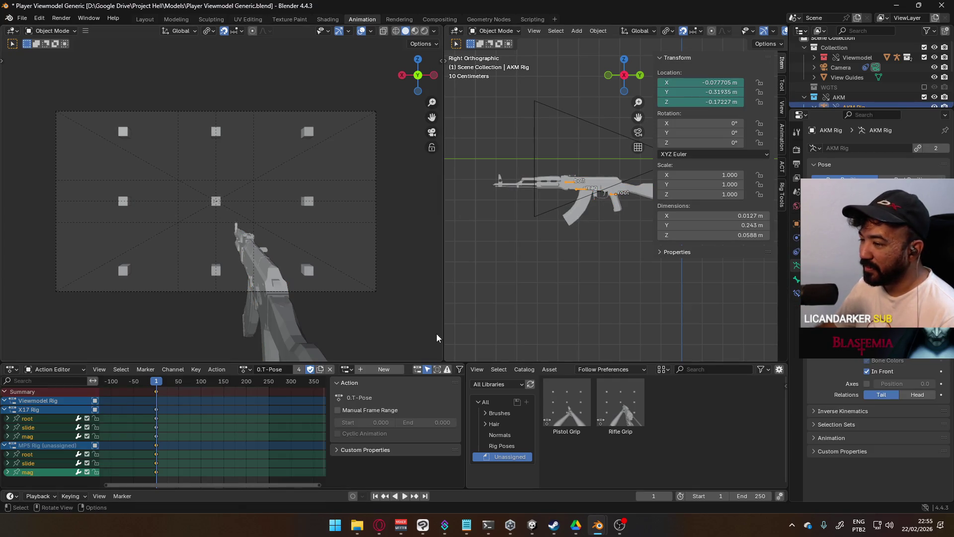
# - From a top view, set the snap target to Vertex instead of Increment
pyautogui.moveTo(461, 205); pyautogui.dragTo(641, 273, button='middle')
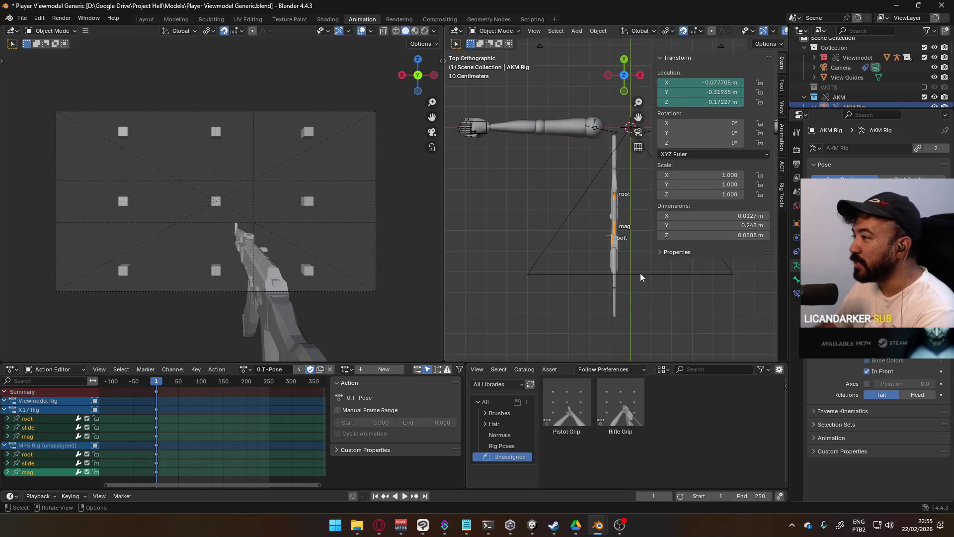
pyautogui.click(510, 32)
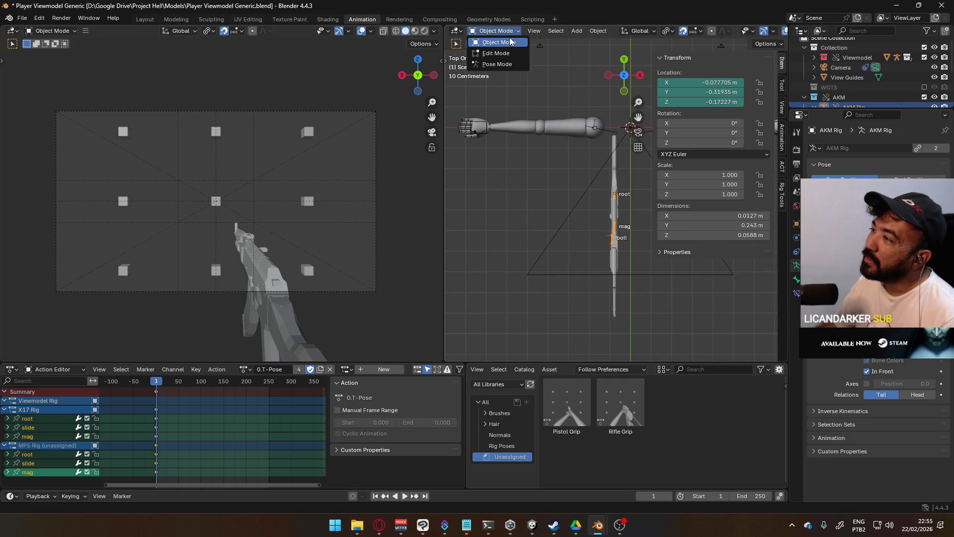
pyautogui.click(508, 64)
pyautogui.click(496, 30)
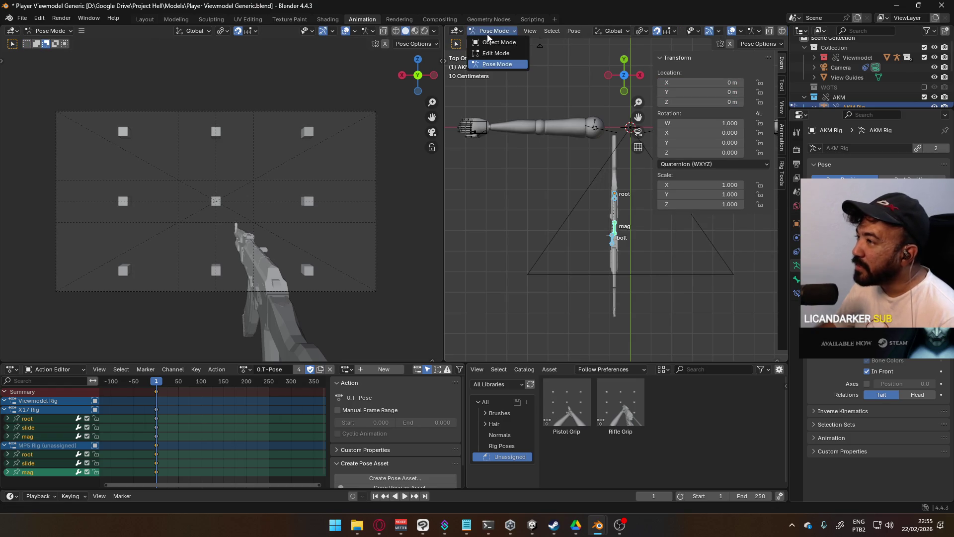
pyautogui.keyDown('shift'); pyautogui.moveTo(581, 190); pyautogui.dragTo(652, 159, button='middle'); pyautogui.keyUp('shift')
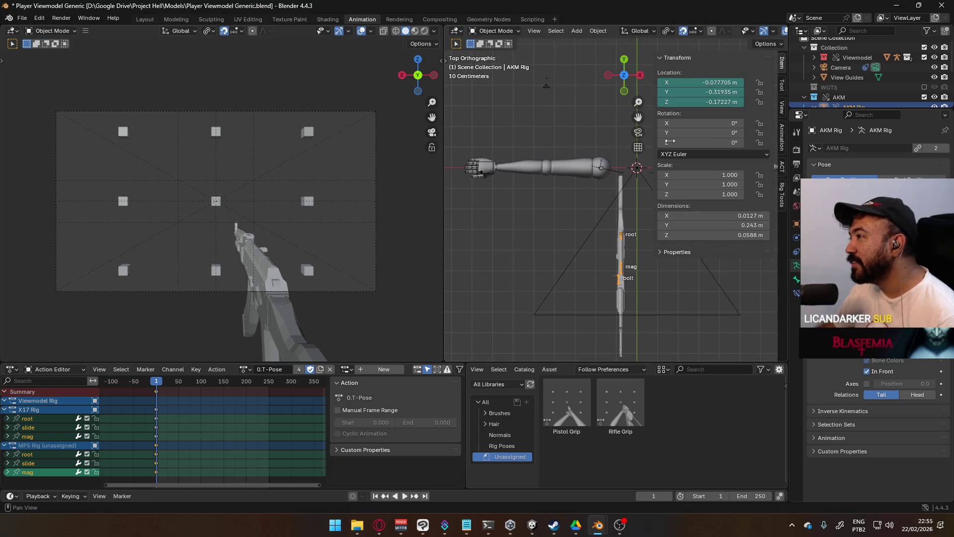
pyautogui.click(694, 31)
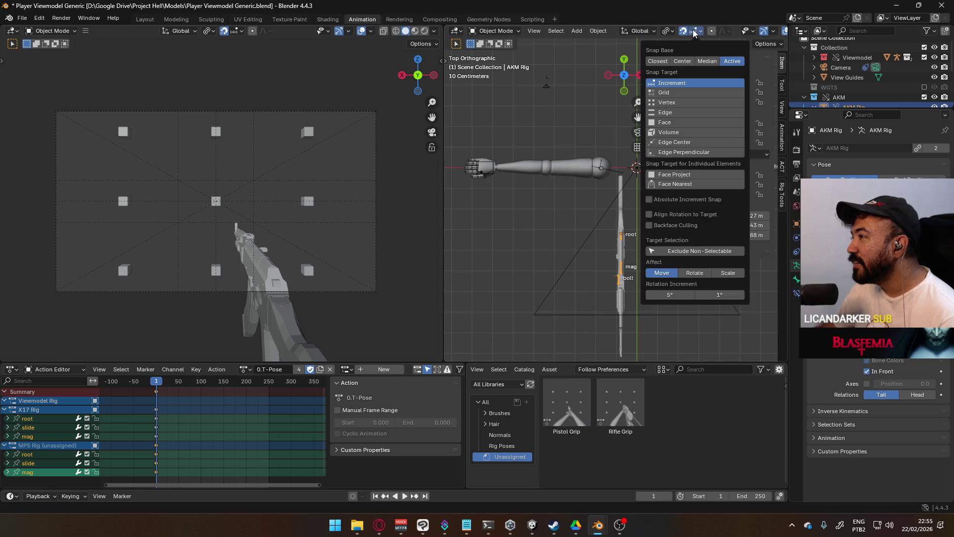
pyautogui.click(678, 100)
# - Try carrying the AKM Rig to the hand, then clear its location and rotation back to the origin
pyautogui.press('r')
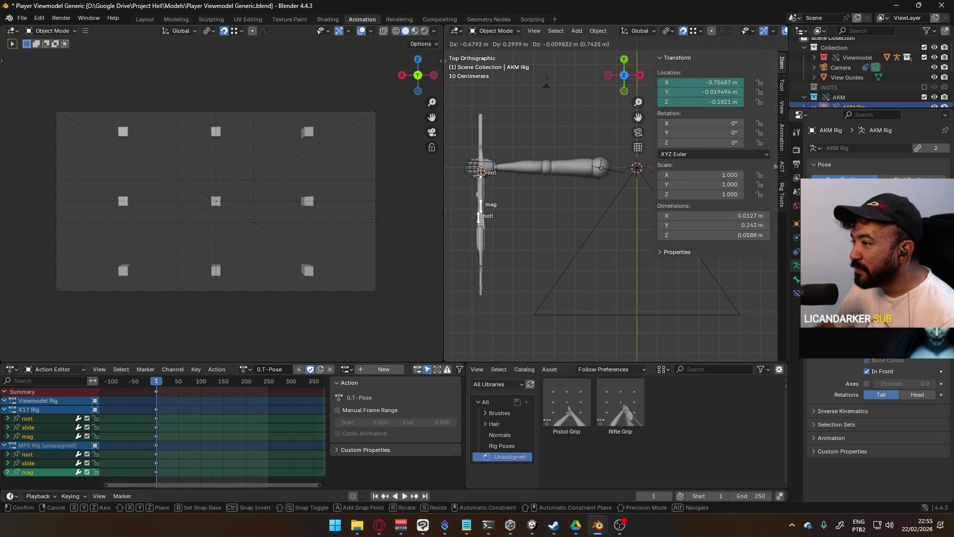
pyautogui.press('Escape')
pyautogui.scroll(3, 497, 183)
pyautogui.press('g')
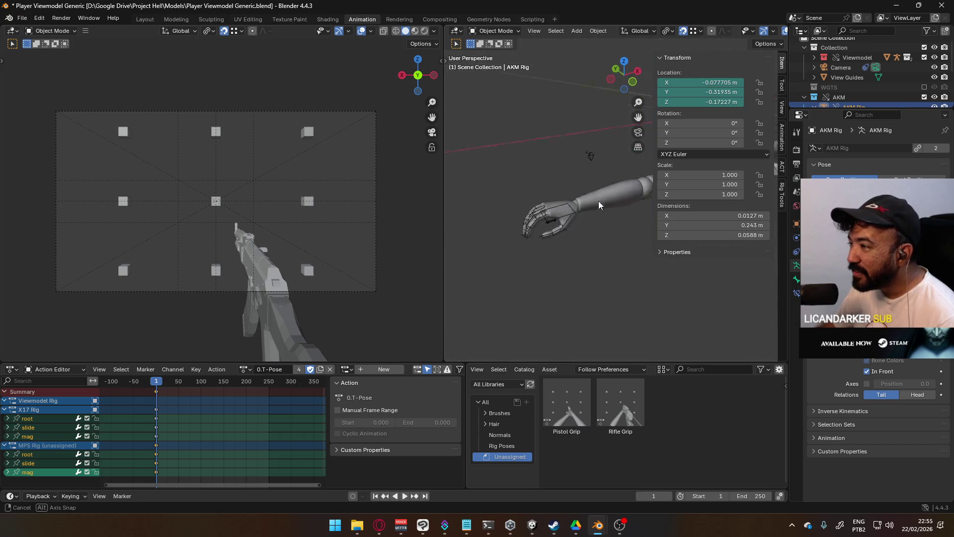
pyautogui.keyDown('alt'); pyautogui.moveTo(579, 203); pyautogui.dragTo(570, 210, button='middle'); pyautogui.keyUp('alt')
pyautogui.click(574, 203)
pyautogui.scroll(-5, 570, 210)
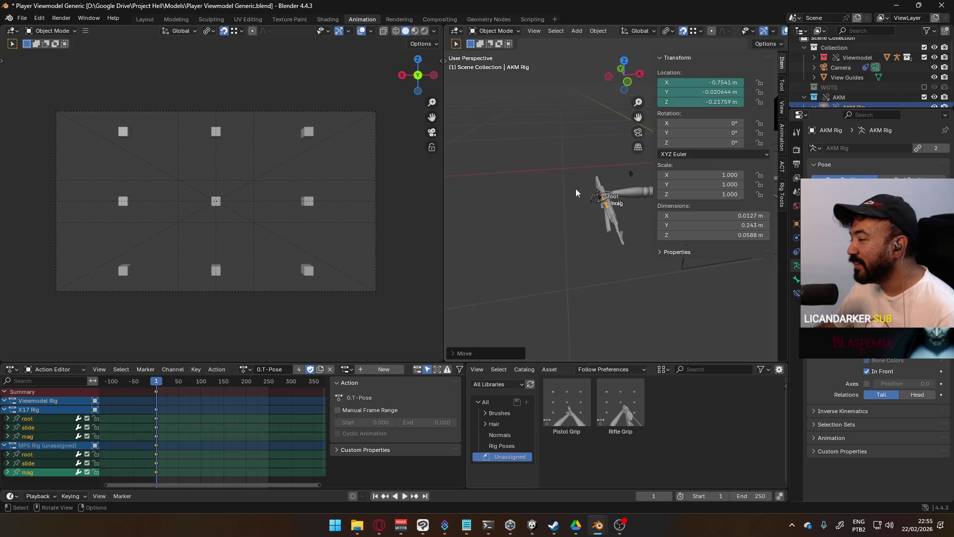
pyautogui.hotkey('ctrl', 'z')
pyautogui.scroll(5, 615, 191)
pyautogui.hotkey('alt', 'g')
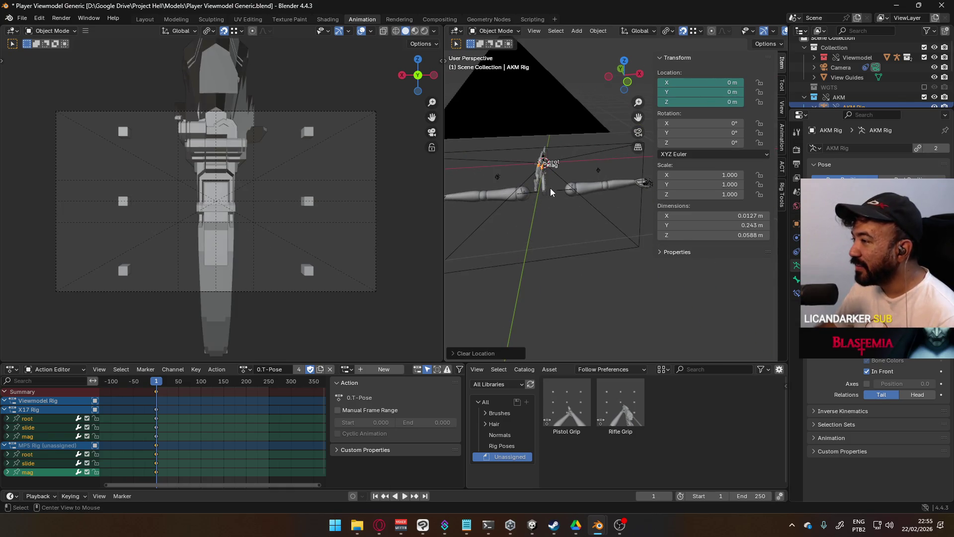
pyautogui.hotkey('alt', 'r')
# - Put the AKM Rig into Pose Mode and make its root bone active
pyautogui.click(484, 32)
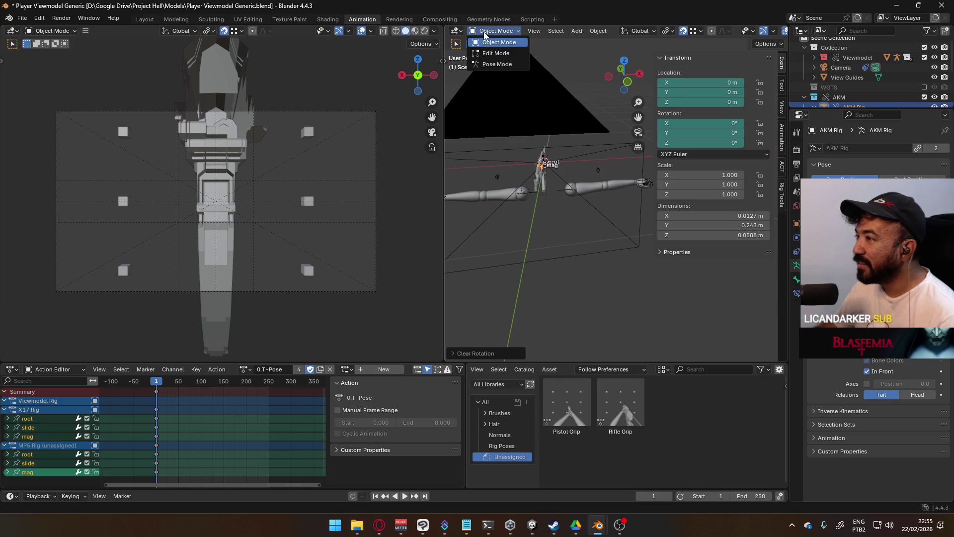
pyautogui.click(492, 66)
pyautogui.moveTo(562, 176); pyautogui.dragTo(563, 191, button='middle')
pyautogui.click(601, 193)
# - Move the root bone to the hand and rotate it 90° about X so the rifle sits upright
pyautogui.press('g')
pyautogui.click(561, 193)
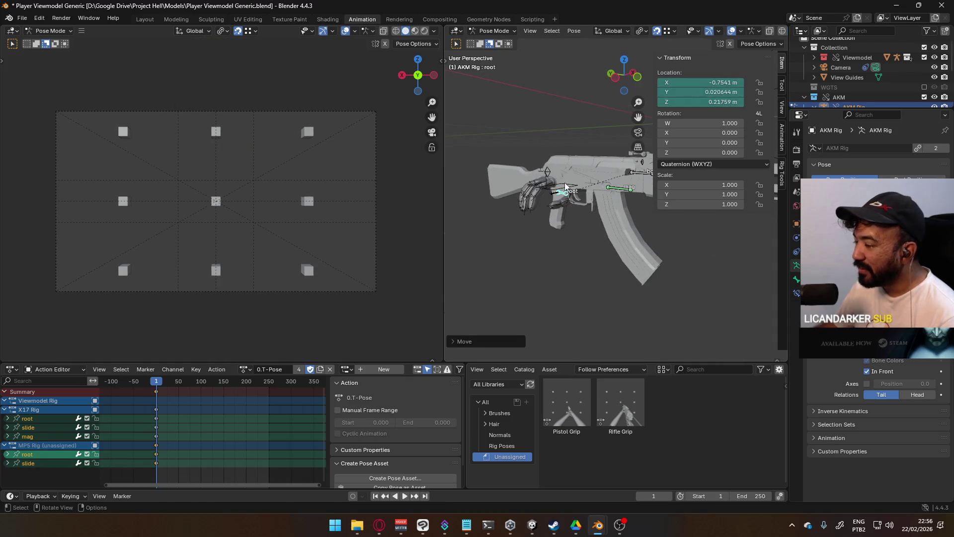
pyautogui.press('KP_7')
pyautogui.write('rz9')
pyautogui.press('-')
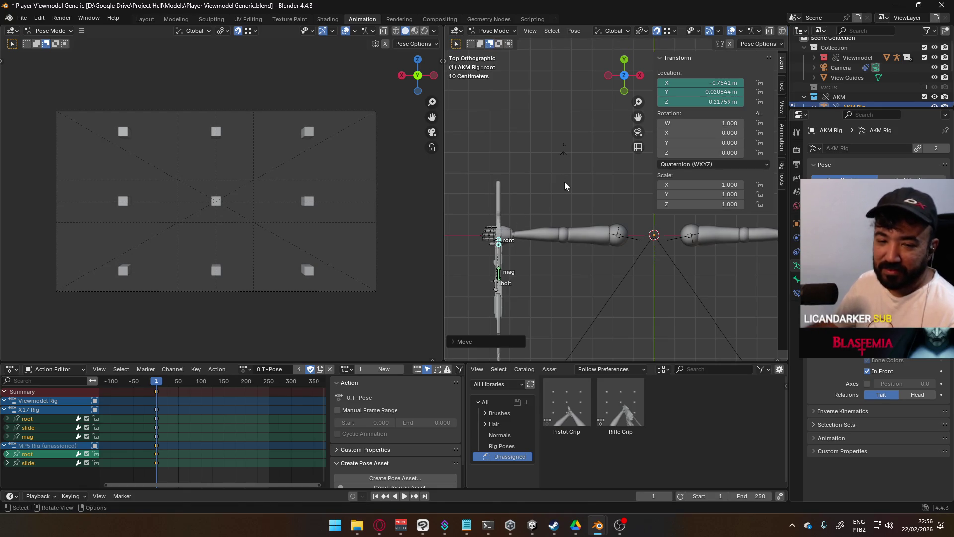
pyautogui.write('0')
pyautogui.press('Return')
pyautogui.write('ry90')
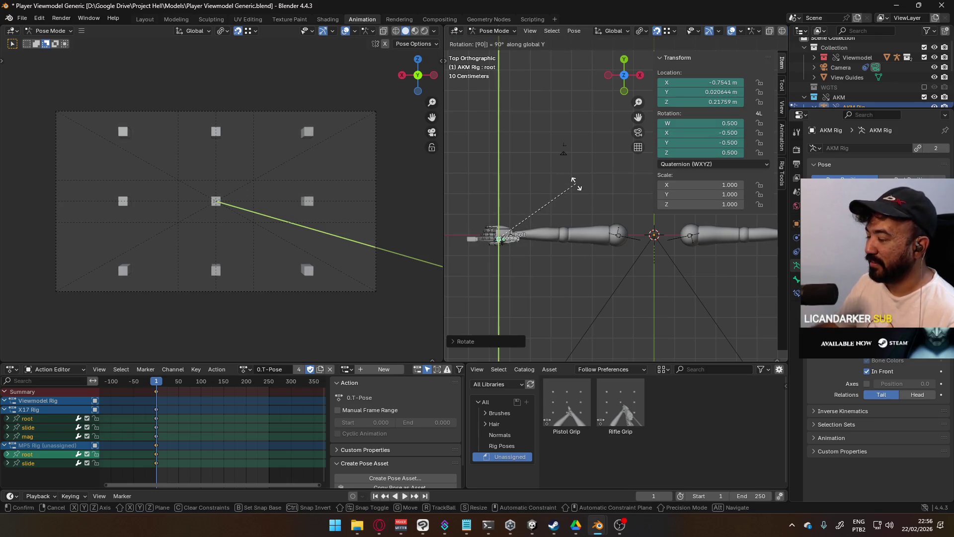
pyautogui.press('BackSpace')
pyautogui.press('BackSpace')
pyautogui.write('x')
pyautogui.write('-90')
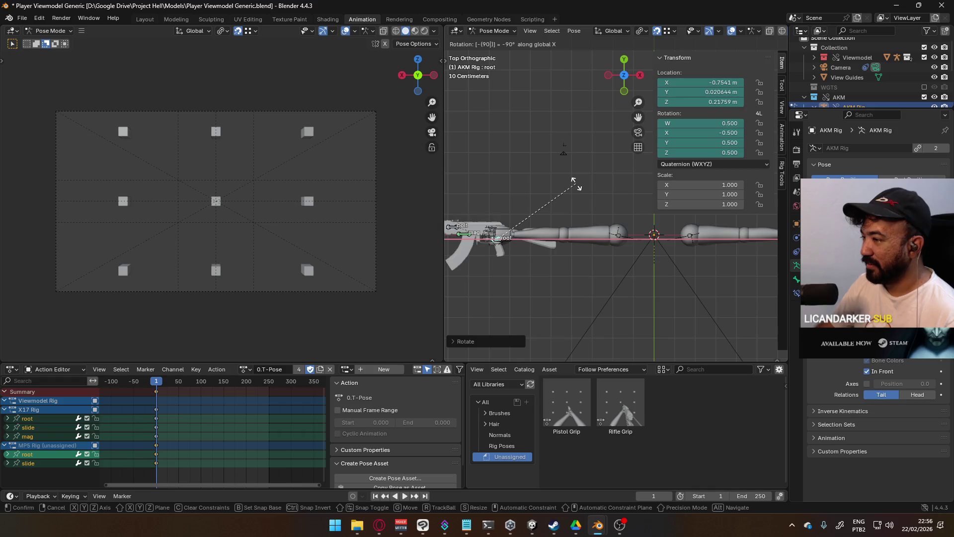
pyautogui.press('BackSpace')
pyautogui.press('BackSpace')
pyautogui.press('BackSpace')
pyautogui.write('90')
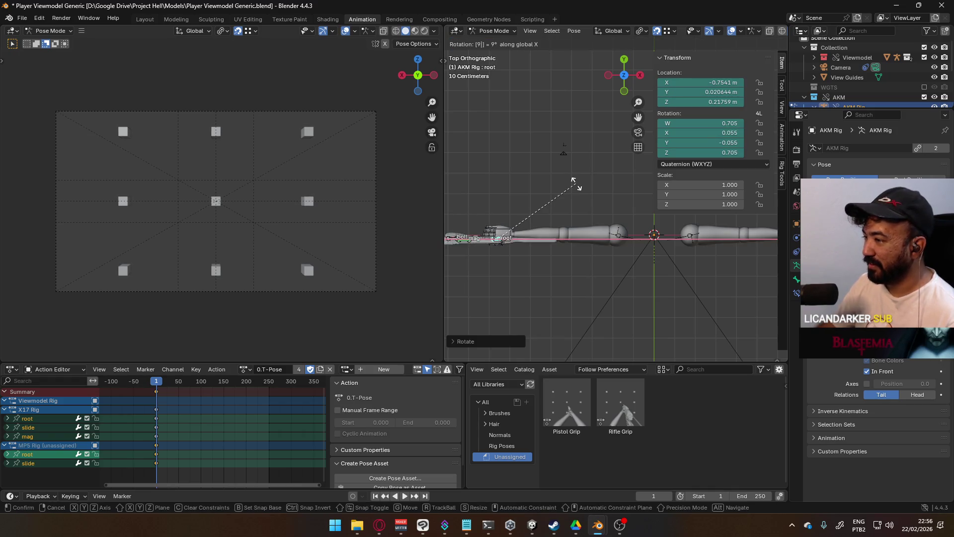
pyautogui.press('Return')
# - Orbit and view from the top to check the rifle's alignment in the grip
pyautogui.moveTo(525, 263)
pyautogui.mouseDown(button='middle')
pyautogui.moveTo(595, 175)
pyautogui.moveTo(597, 133)
pyautogui.moveTo(587, 123)
pyautogui.mouseUp(button='middle')
pyautogui.press('KP_7')
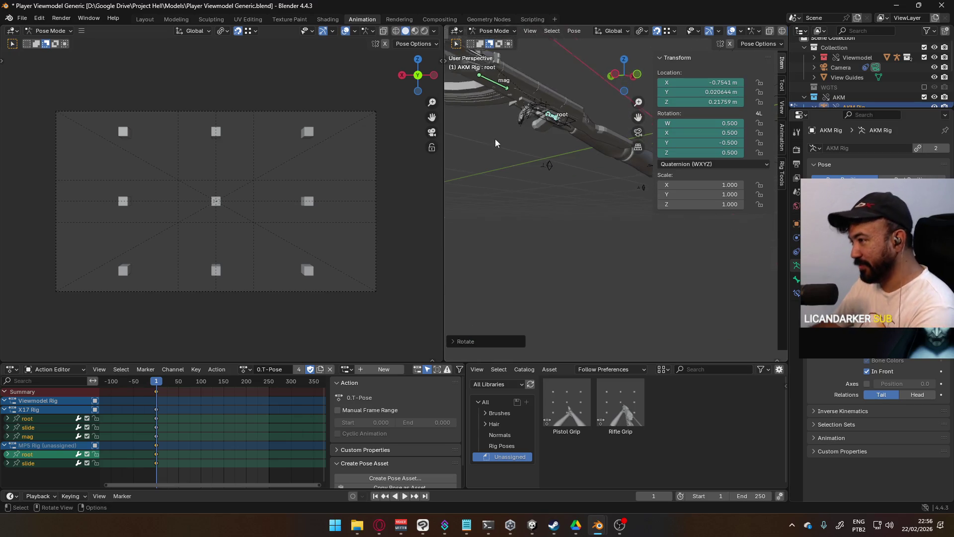
pyautogui.scroll(2, 492, 241)
pyautogui.moveTo(492, 242)
pyautogui.keyDown('shift'); pyautogui.mouseDown(button='middle')
pyautogui.moveTo(525, 235)
pyautogui.moveTo(560, 251)
pyautogui.moveTo(616, 204)
pyautogui.moveTo(635, 306)
pyautogui.moveTo(635, 253)
pyautogui.moveTo(667, 100)
pyautogui.moveTo(657, 42)
pyautogui.moveTo(606, 134)
pyautogui.moveTo(644, 35)
pyautogui.moveTo(645, 343)
pyautogui.moveTo(564, 292)
pyautogui.mouseUp(button='middle'); pyautogui.keyUp('shift')
pyautogui.moveTo(582, 243); pyautogui.dragTo(554, 236, button='middle')
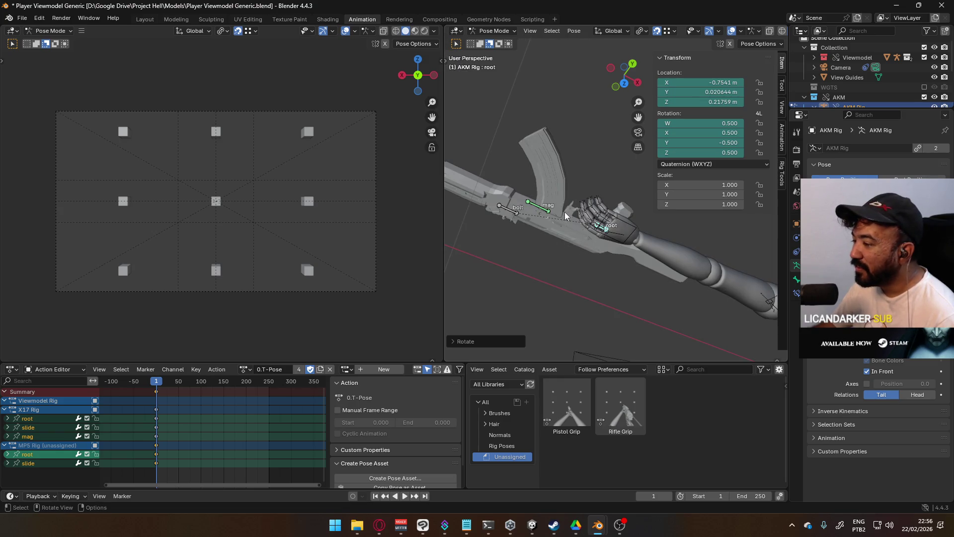
pyautogui.moveTo(564, 184)
pyautogui.mouseDown(button='middle')
pyautogui.moveTo(545, 237)
pyautogui.moveTo(561, 306)
pyautogui.moveTo(585, 275)
pyautogui.mouseUp(button='middle')
pyautogui.click(575, 195)
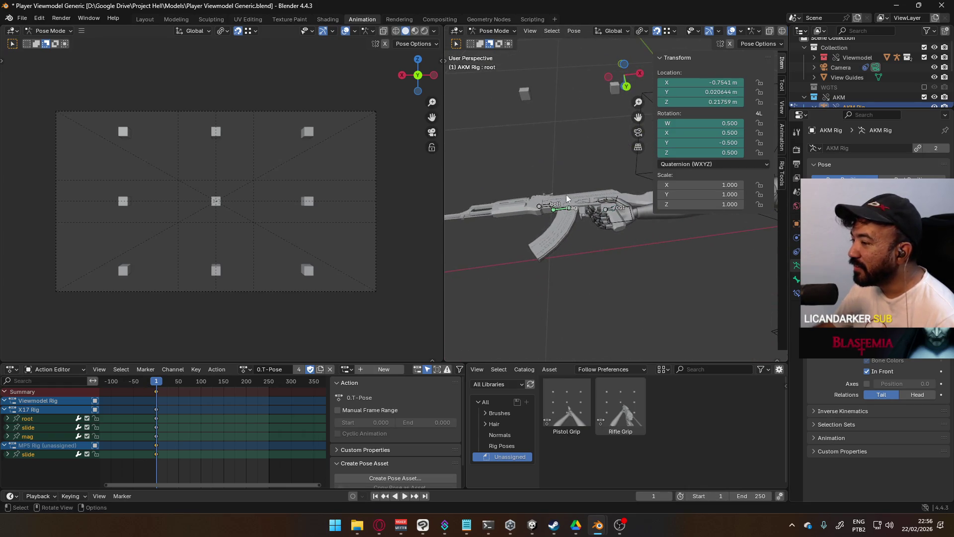
# - Back in Object Mode, assign the 1.Primary Pose action to the Viewmodel Rig
pyautogui.click(494, 31)
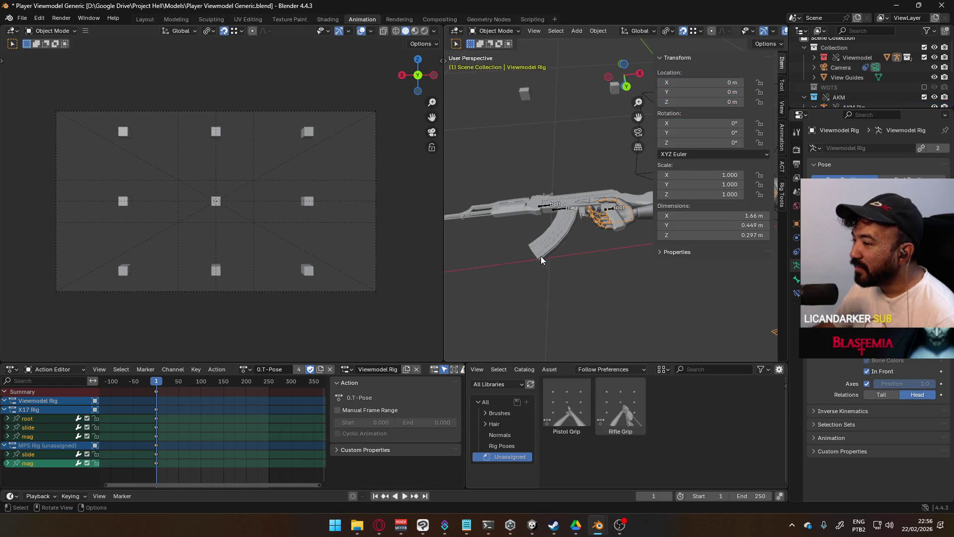
pyautogui.click(245, 369)
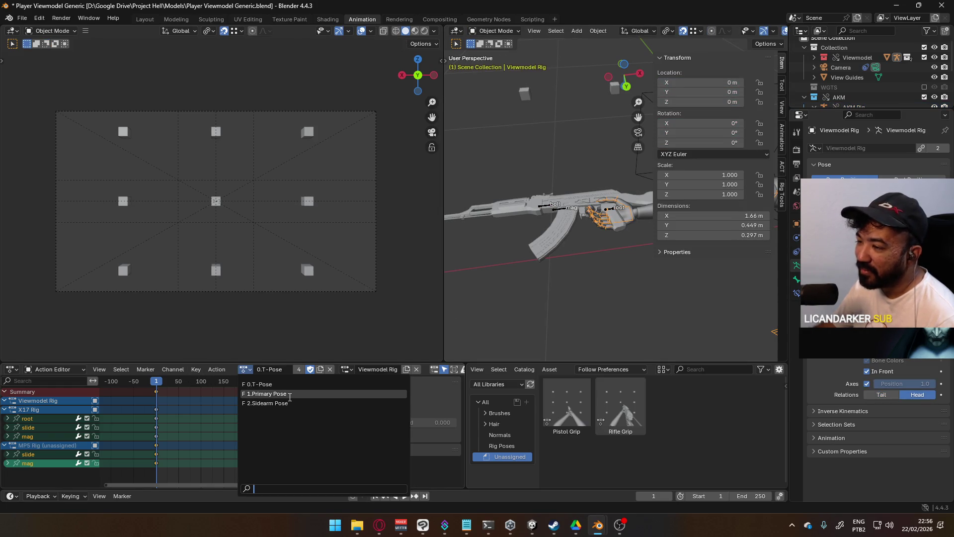
pyautogui.click(289, 394)
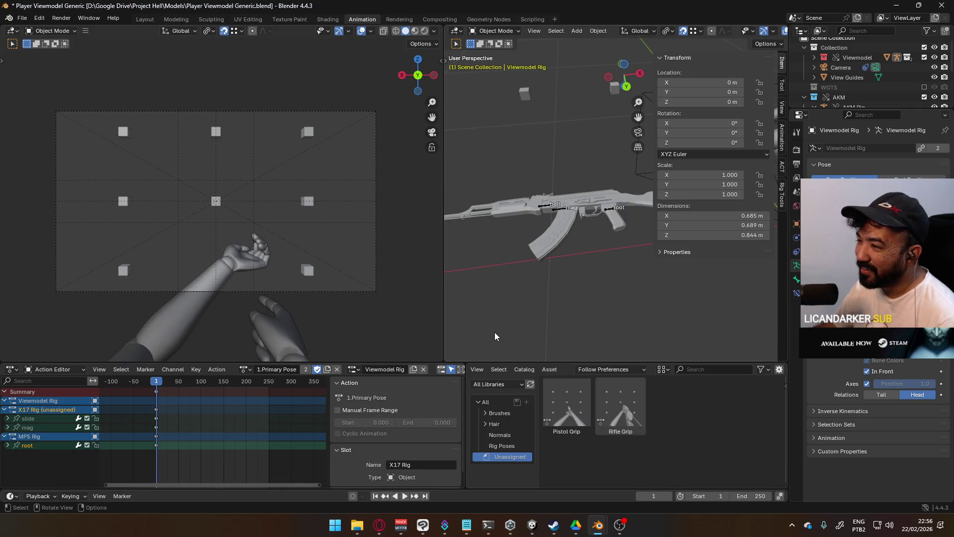
pyautogui.moveTo(436, 321); pyautogui.dragTo(414, 325, button='middle')
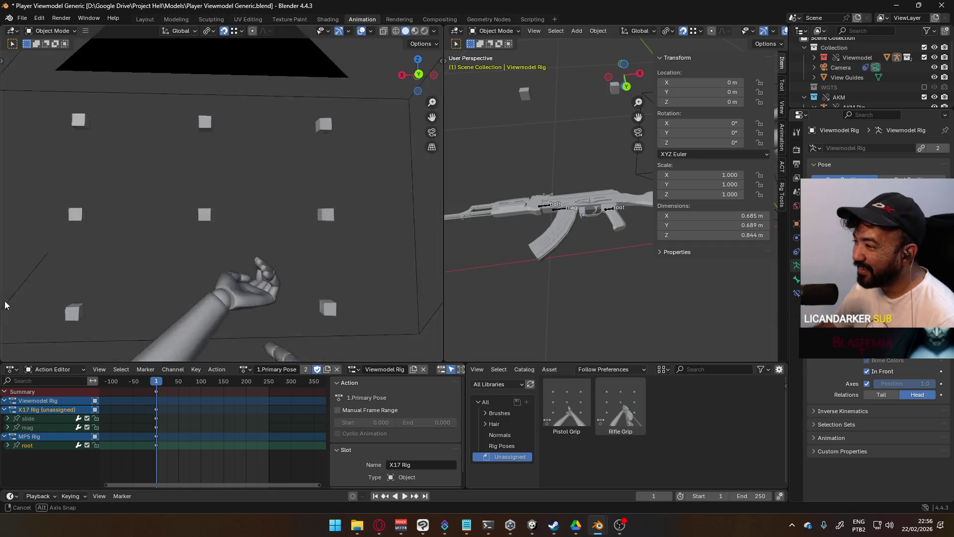
pyautogui.scroll(-2, 23, 304)
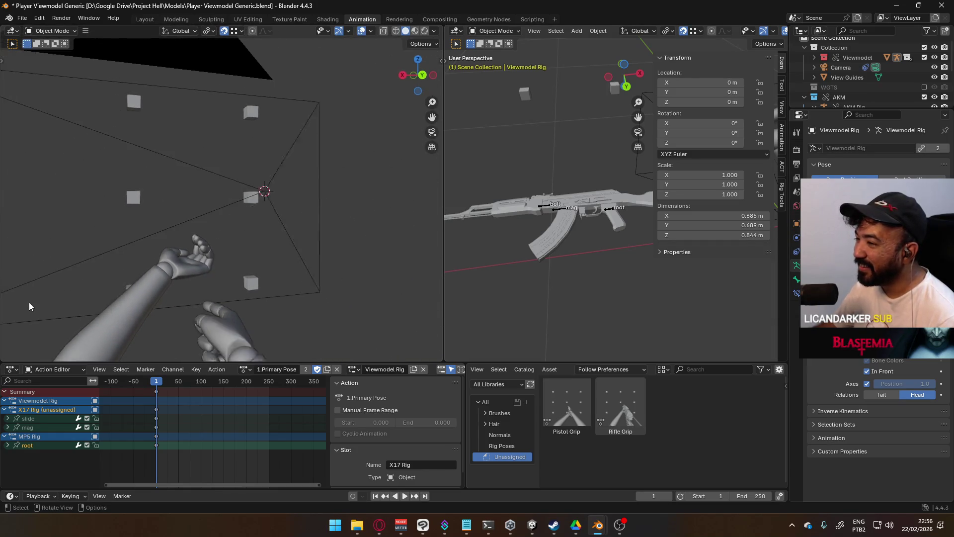
pyautogui.scroll(-2, 41, 295)
pyautogui.scroll(-2, 150, 268)
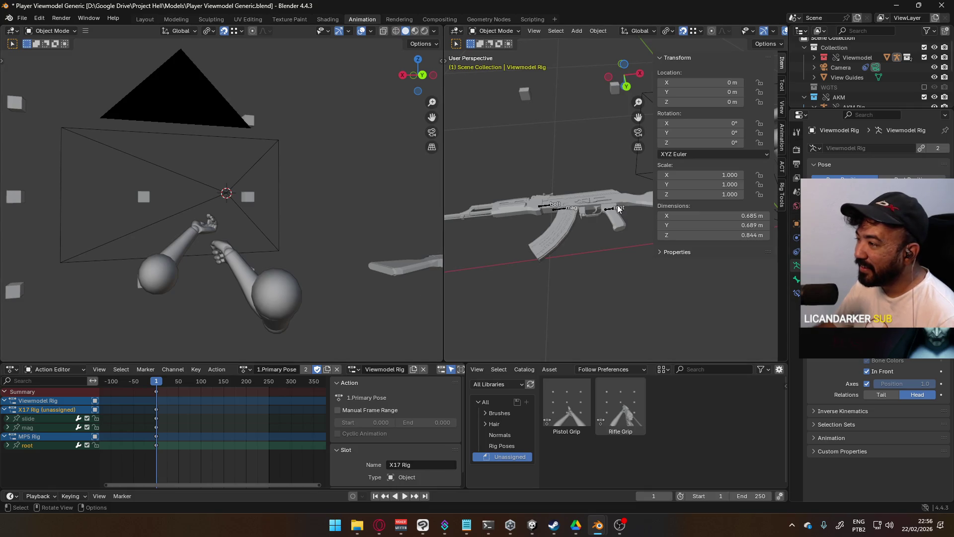
pyautogui.scroll(-2, 917, 89)
pyautogui.scroll(-1, 918, 88)
pyautogui.scroll(-2, 916, 88)
# - Show the MP5 collection beside the arms and bring up the rig's action list
pyautogui.click(923, 87)
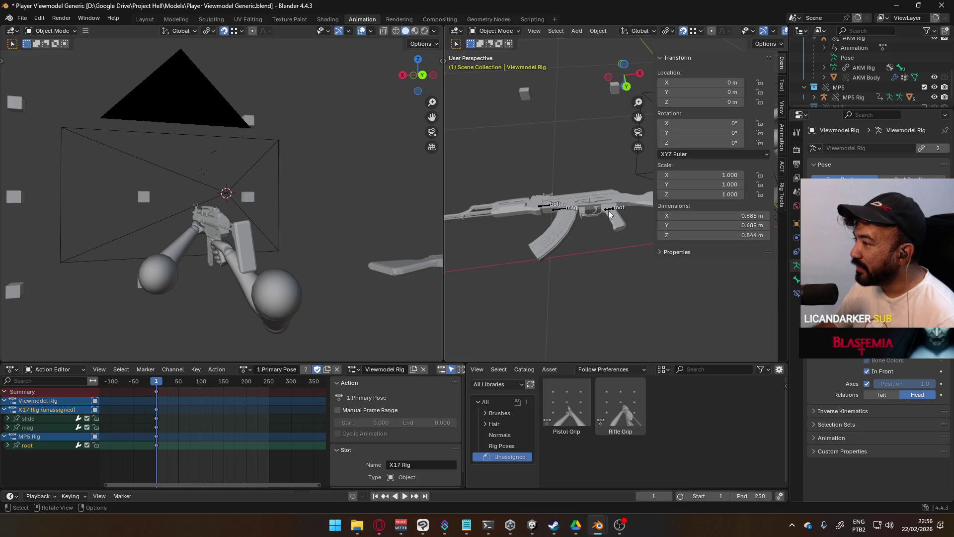
pyautogui.scroll(-3, 455, 232)
pyautogui.scroll(-2, 455, 232)
pyautogui.moveTo(455, 232); pyautogui.dragTo(533, 228, button='middle')
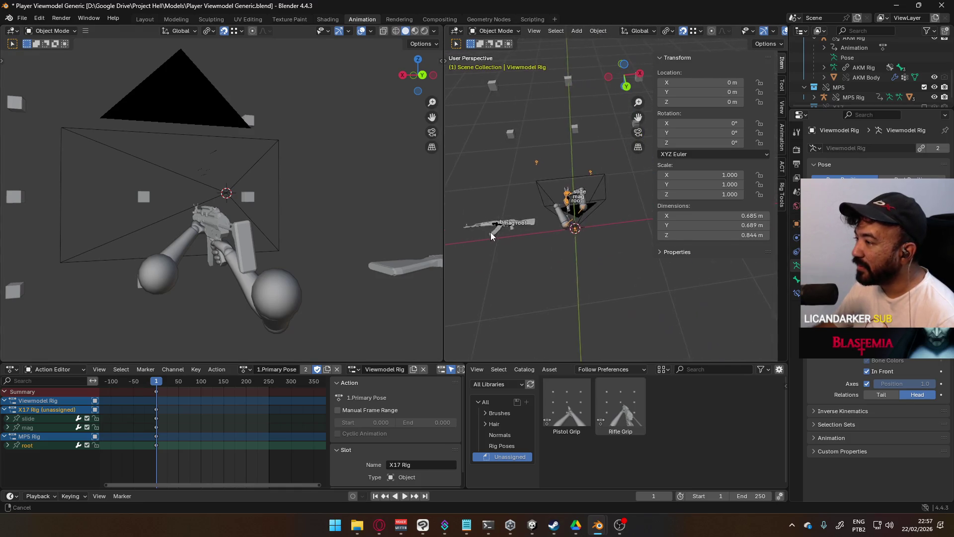
pyautogui.scroll(2, 538, 250)
pyautogui.scroll(3, 581, 278)
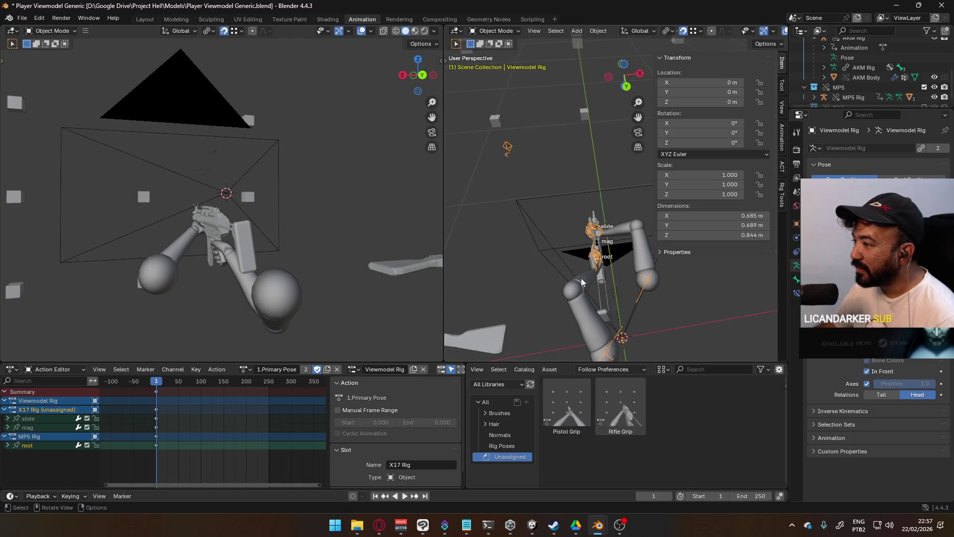
pyautogui.moveTo(565, 223); pyautogui.dragTo(522, 246, button='middle')
pyautogui.click(245, 369)
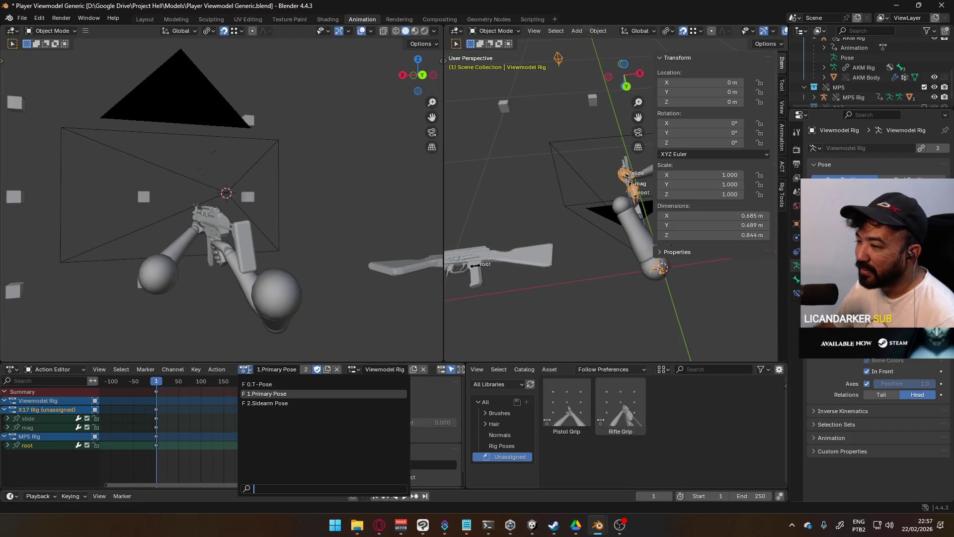
# - In Pose Mode select HandIK.R on the 1.Primary Pose action and show its bone constraints
pyautogui.click(264, 384)
pyautogui.click(496, 30)
pyautogui.click(498, 65)
pyautogui.click(484, 279)
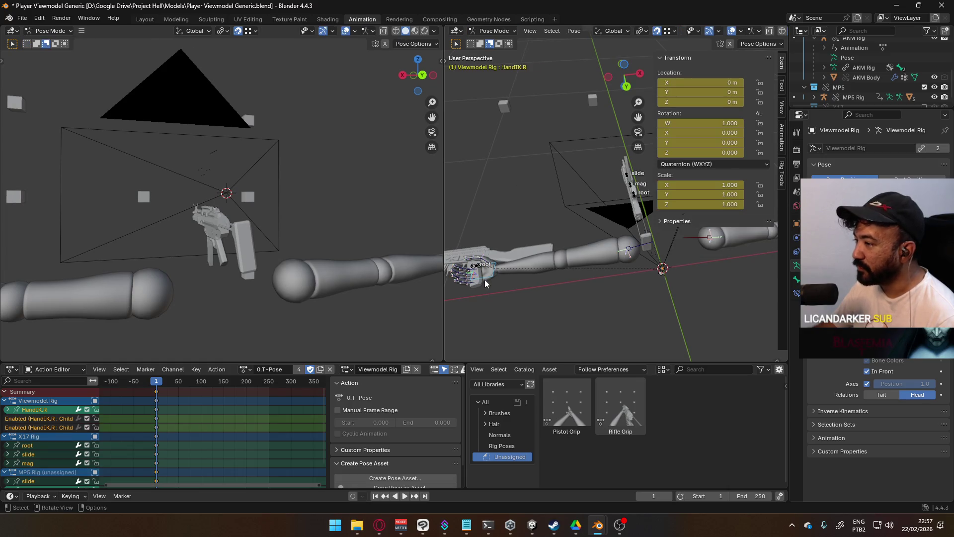
pyautogui.click(245, 370)
pyautogui.click(265, 393)
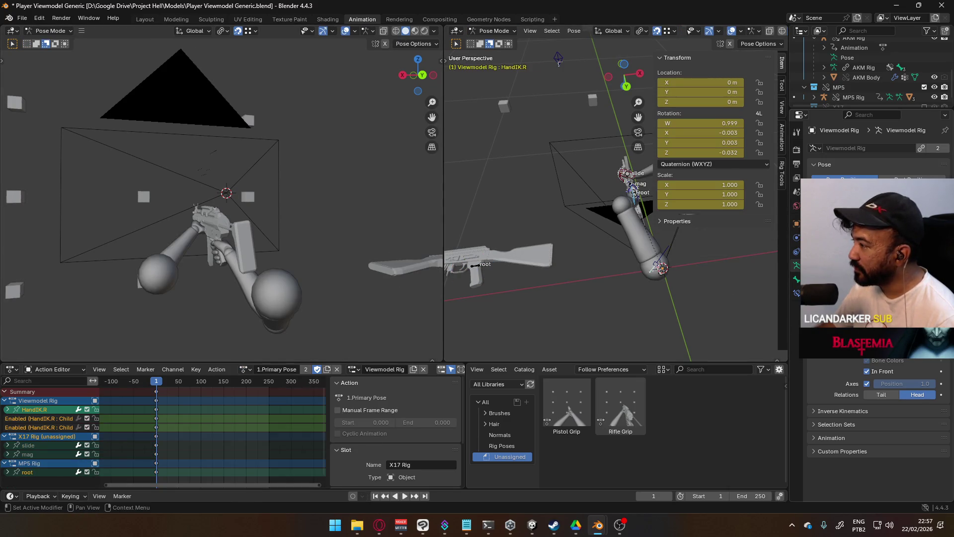
pyautogui.click(796, 293)
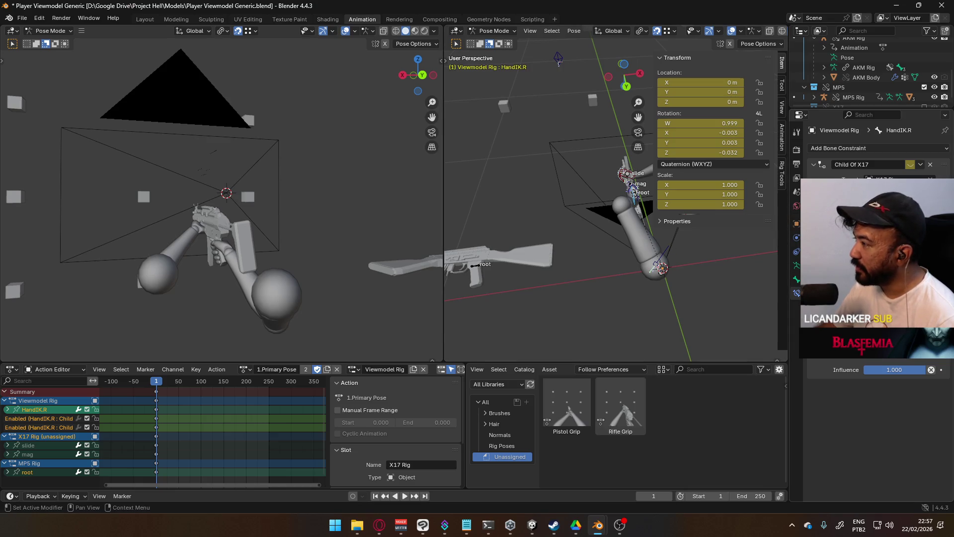
# - Add a Child Of constraint to HandIK.R named 'Child Of AKM'
pyautogui.click(936, 148)
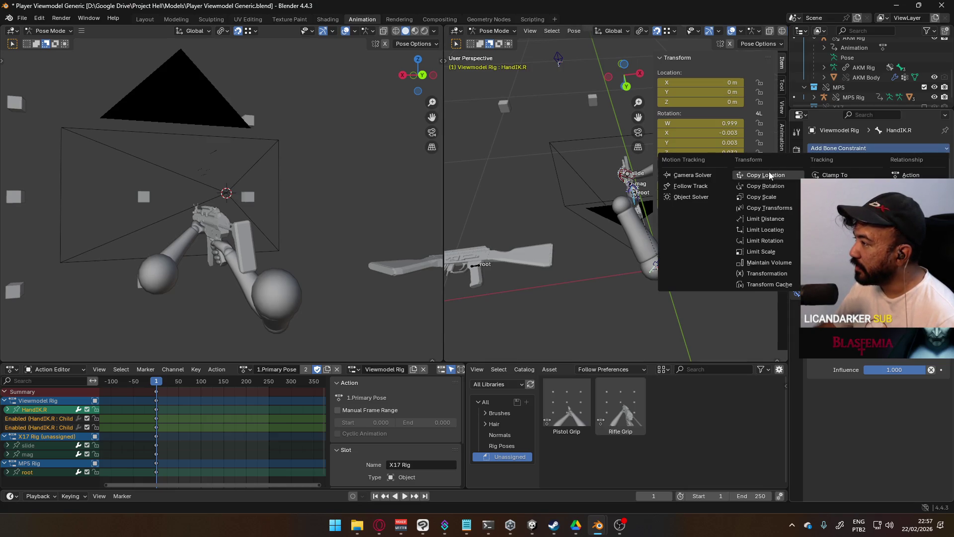
pyautogui.click(906, 196)
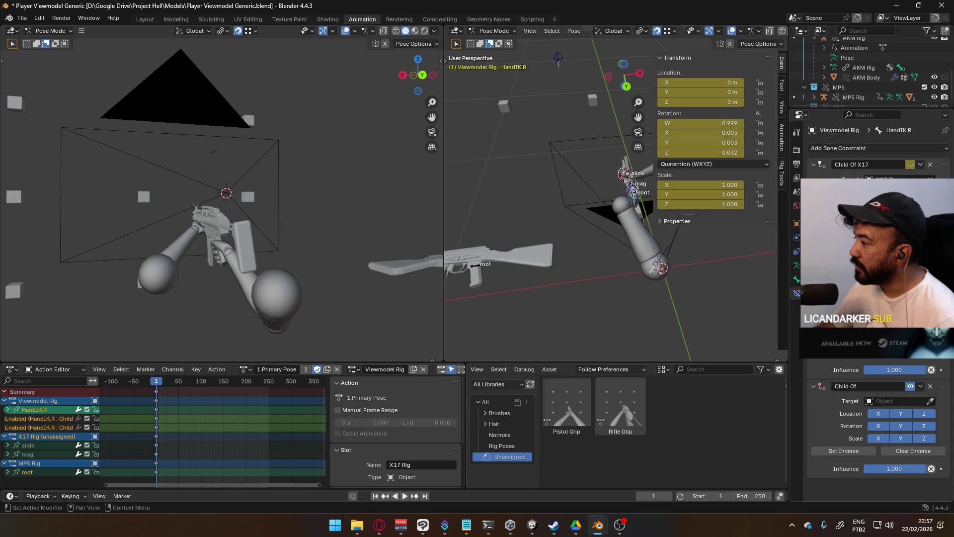
pyautogui.doubleClick(874, 385)
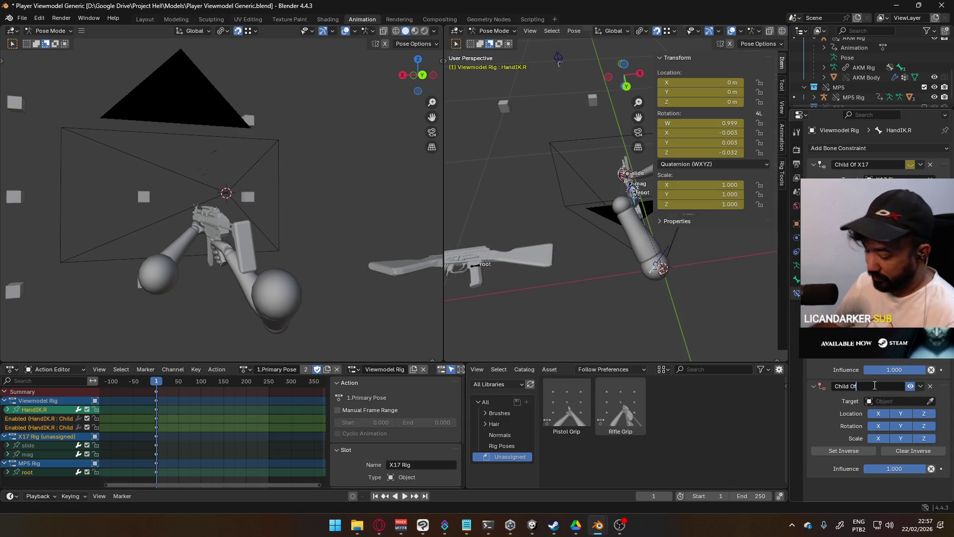
pyautogui.write(' AKM')
pyautogui.press('Return')
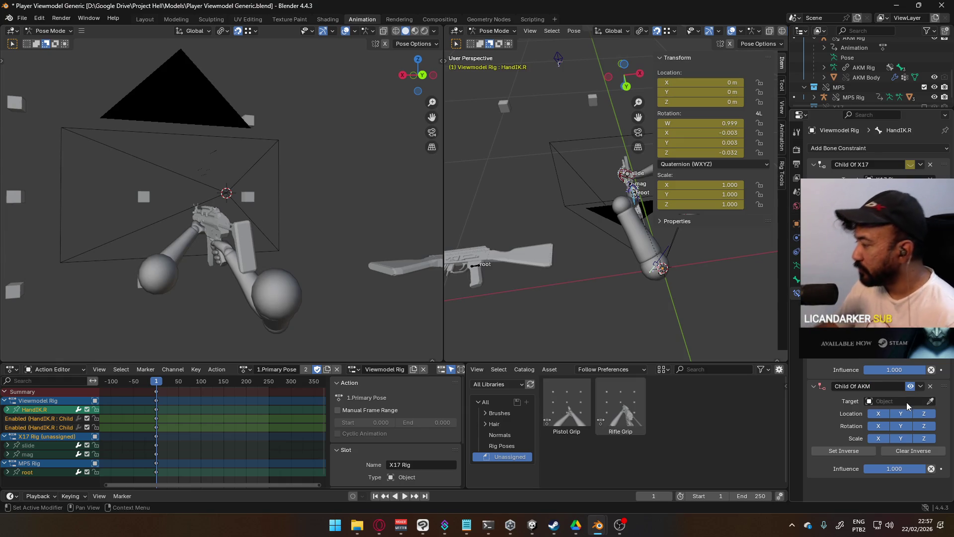
# - Target the constraint at the AKM Rig's root bone and set its inverse
pyautogui.click(930, 401)
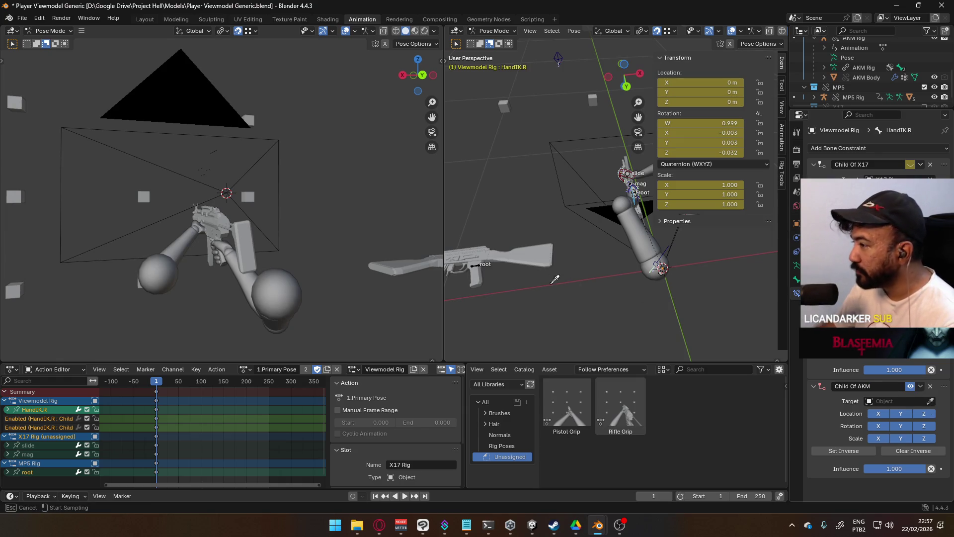
pyautogui.click(478, 257)
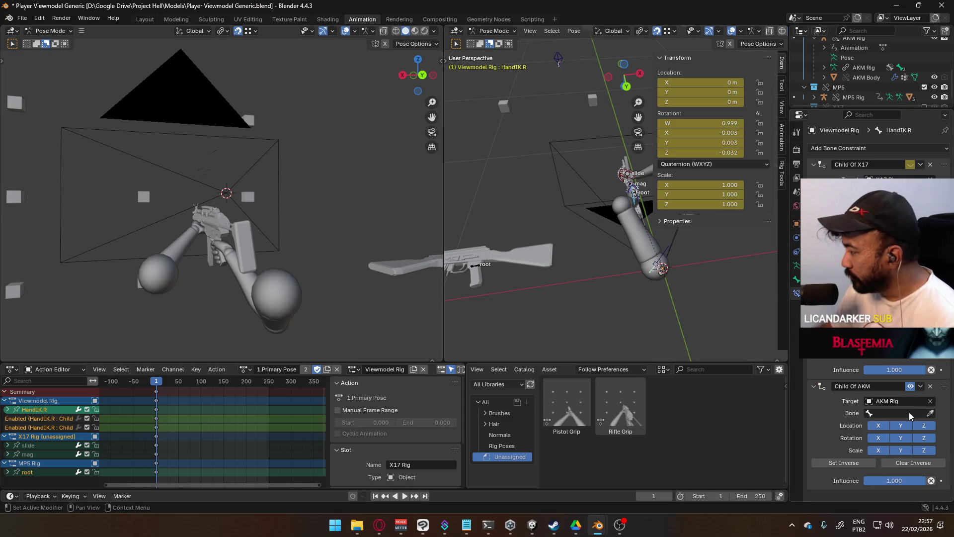
pyautogui.click(931, 414)
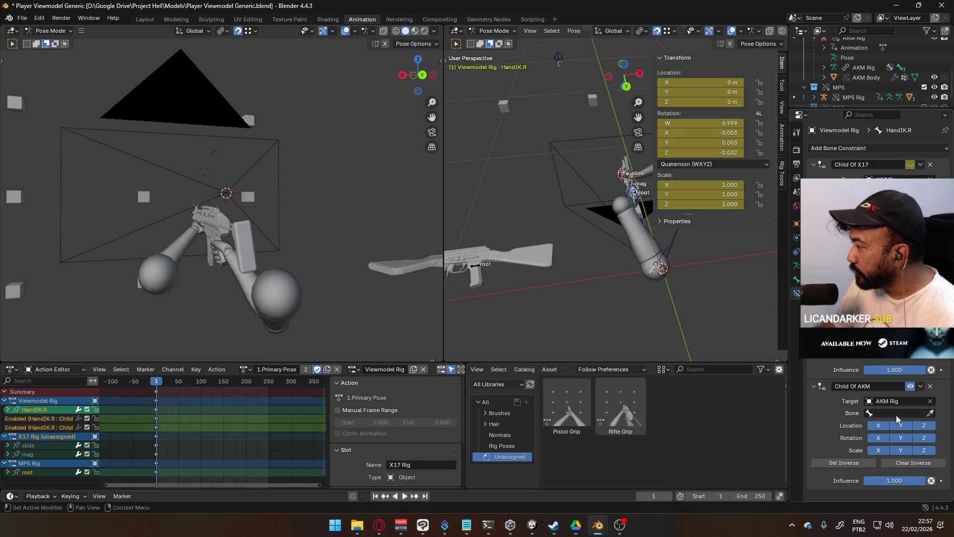
pyautogui.click(477, 264)
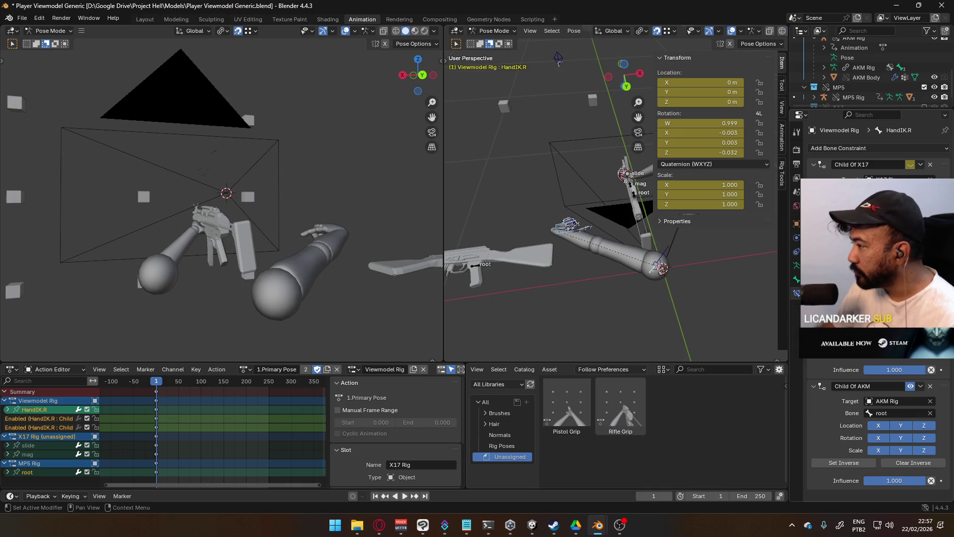
pyautogui.click(847, 461)
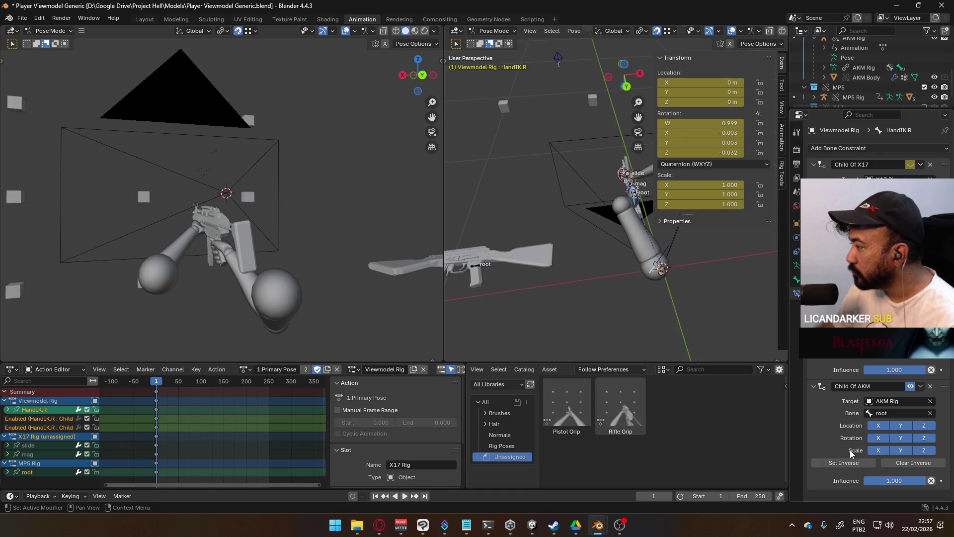
pyautogui.moveTo(601, 253)
pyautogui.mouseDown(button='middle')
pyautogui.moveTo(633, 216)
pyautogui.moveTo(620, 185)
pyautogui.mouseUp(button='middle')
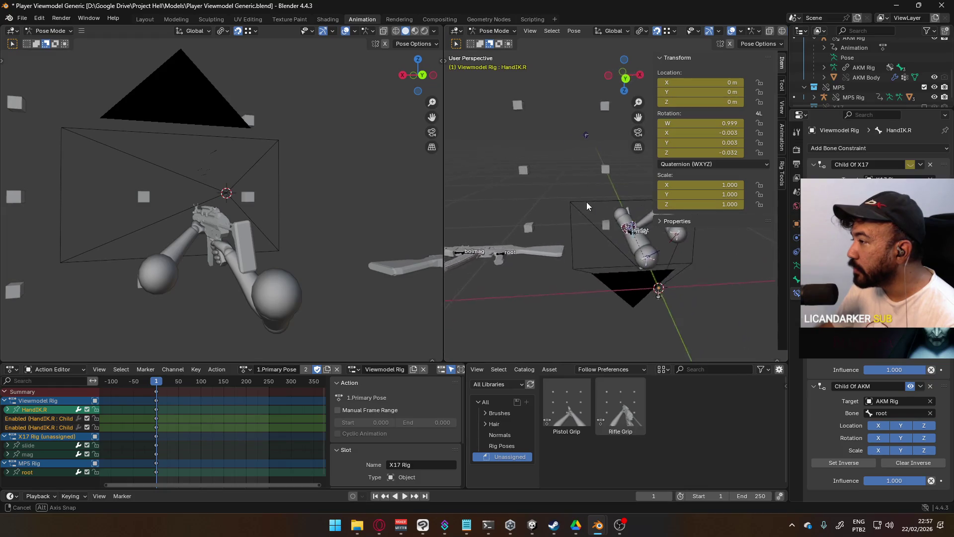
pyautogui.moveTo(620, 186)
pyautogui.mouseDown(button='middle')
pyautogui.moveTo(589, 254)
pyautogui.moveTo(693, 164)
pyautogui.moveTo(754, 164)
pyautogui.mouseUp(button='middle')
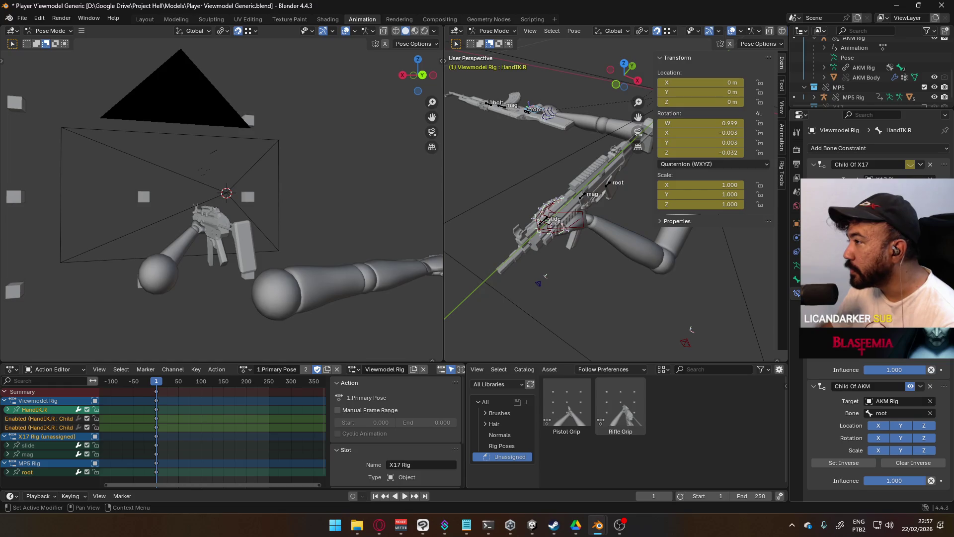
pyautogui.moveTo(527, 132)
pyautogui.mouseDown(button='middle')
pyautogui.moveTo(595, 205)
pyautogui.moveTo(604, 186)
pyautogui.mouseUp(button='middle')
pyautogui.scroll(-2, 596, 184)
pyautogui.scroll(-1, 564, 181)
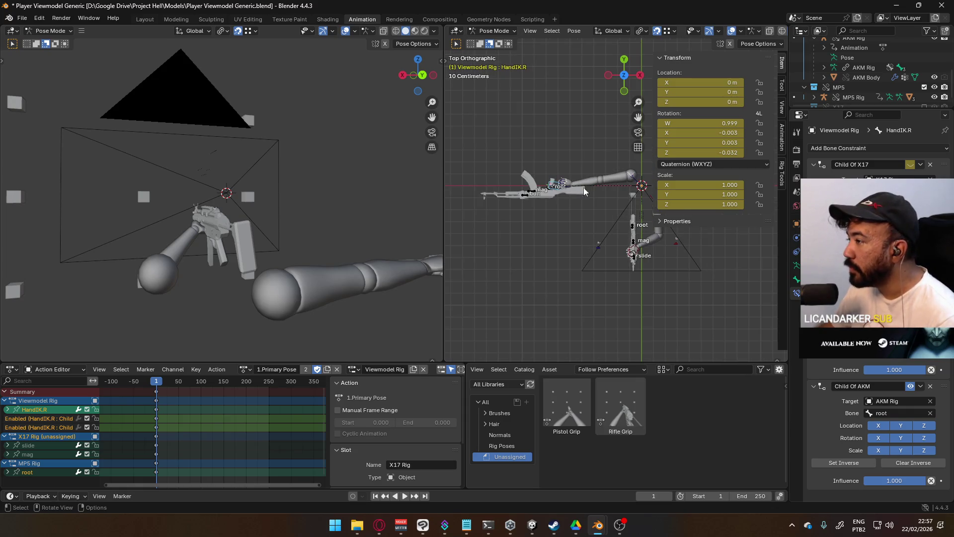
pyautogui.scroll(3, 600, 213)
pyautogui.scroll(2, 566, 201)
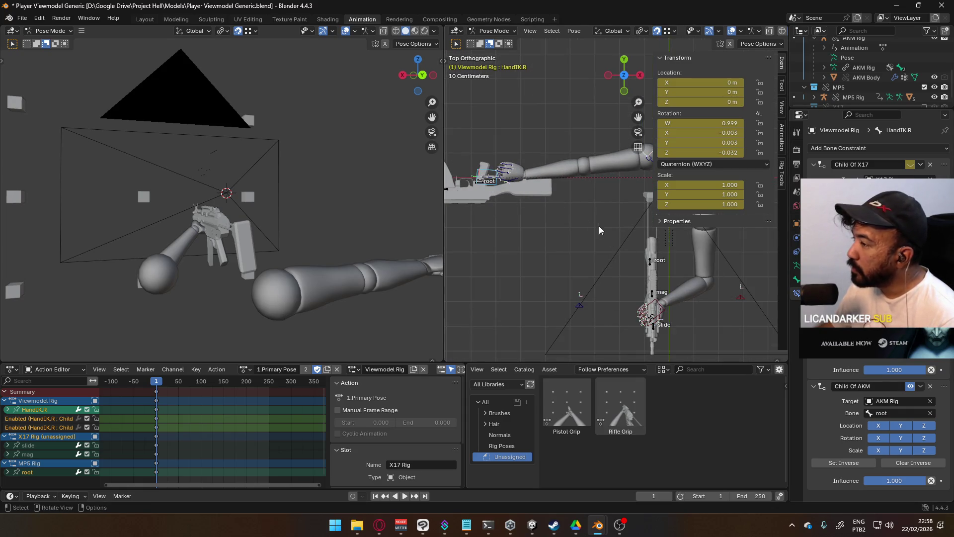
pyautogui.moveTo(526, 190)
pyautogui.keyDown('shift'); pyautogui.mouseDown(button='middle')
pyautogui.moveTo(475, 221)
pyautogui.moveTo(524, 219)
pyautogui.moveTo(509, 235)
pyautogui.moveTo(555, 230)
pyautogui.moveTo(509, 236)
pyautogui.moveTo(541, 208)
pyautogui.moveTo(573, 206)
pyautogui.mouseUp(button='middle'); pyautogui.keyUp('shift')
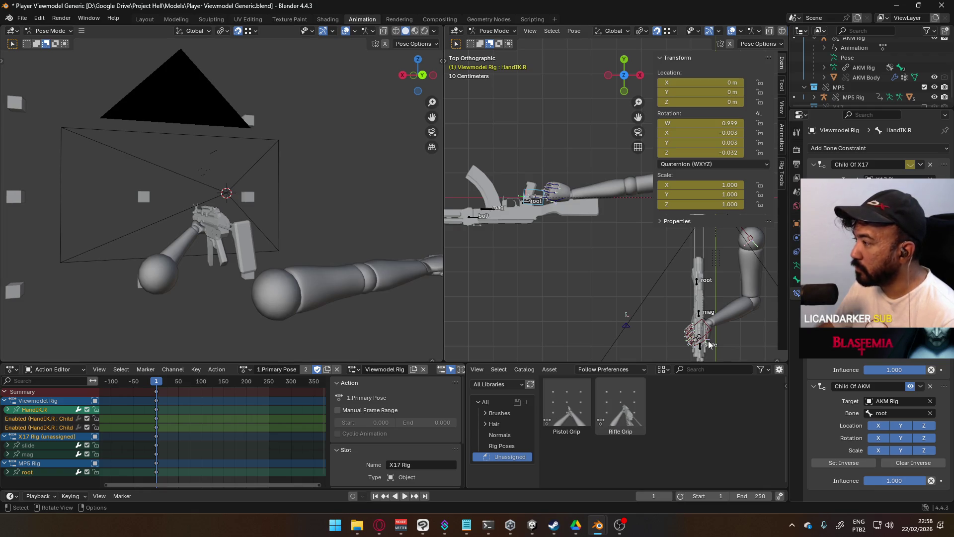
pyautogui.click(494, 30)
pyautogui.click(492, 65)
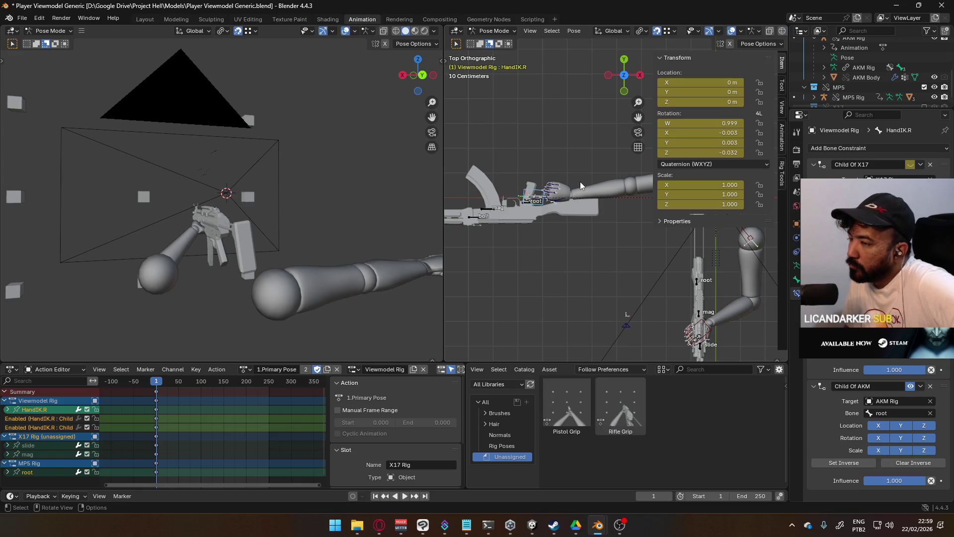
pyautogui.moveTo(248, 150); pyautogui.dragTo(319, 175, button='middle')
pyautogui.moveTo(556, 220)
pyautogui.mouseDown(button='middle')
pyautogui.moveTo(567, 248)
pyautogui.moveTo(510, 218)
pyautogui.mouseUp(button='middle')
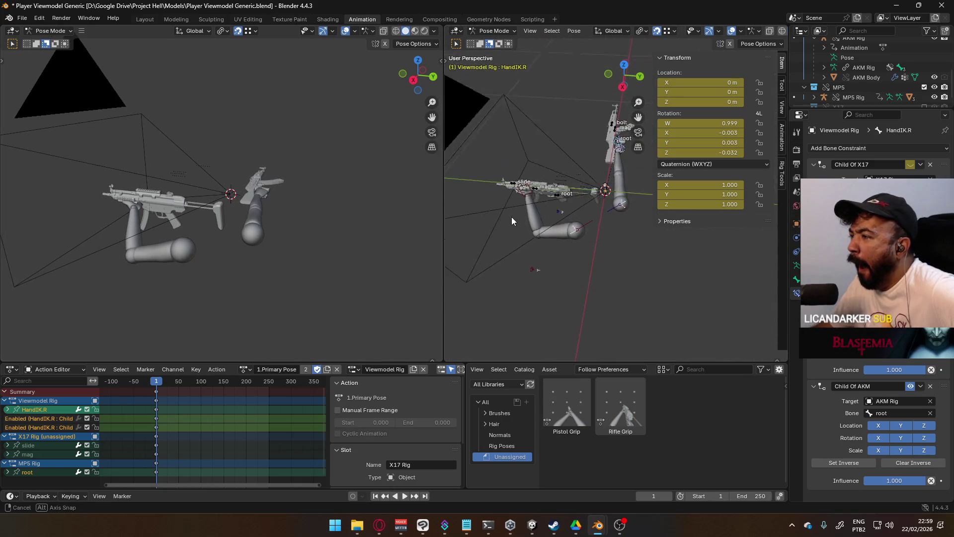
pyautogui.moveTo(510, 219); pyautogui.dragTo(544, 220, button='middle')
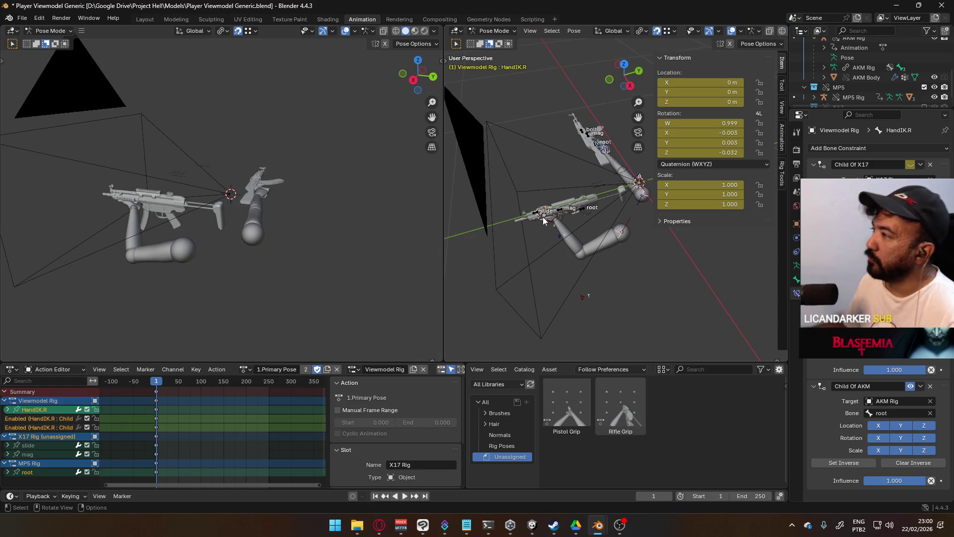
pyautogui.scroll(1, 879, 66)
pyautogui.scroll(3, 883, 68)
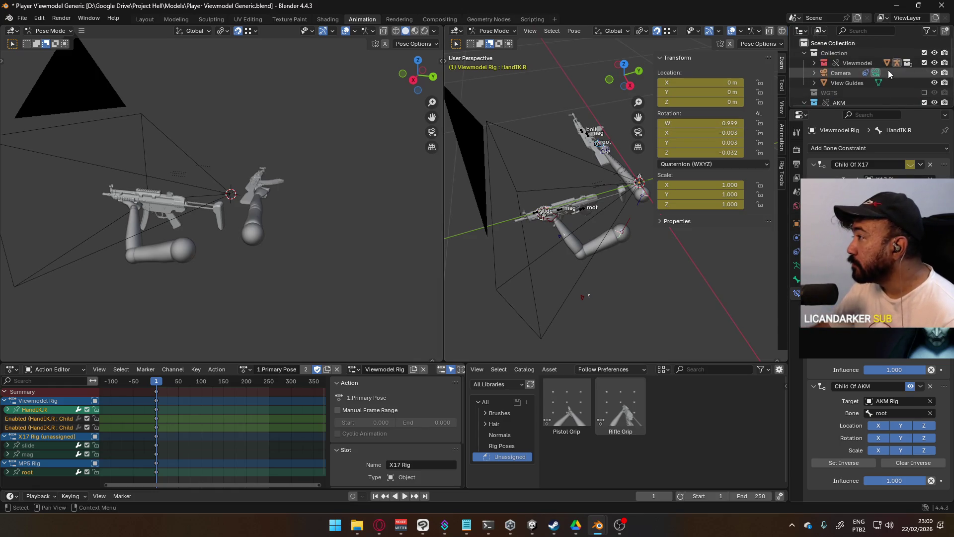
# - Hide the AKM collection, delete the Child Of AKM constraint and keyframe HandIK.R's pose
pyautogui.click(924, 67)
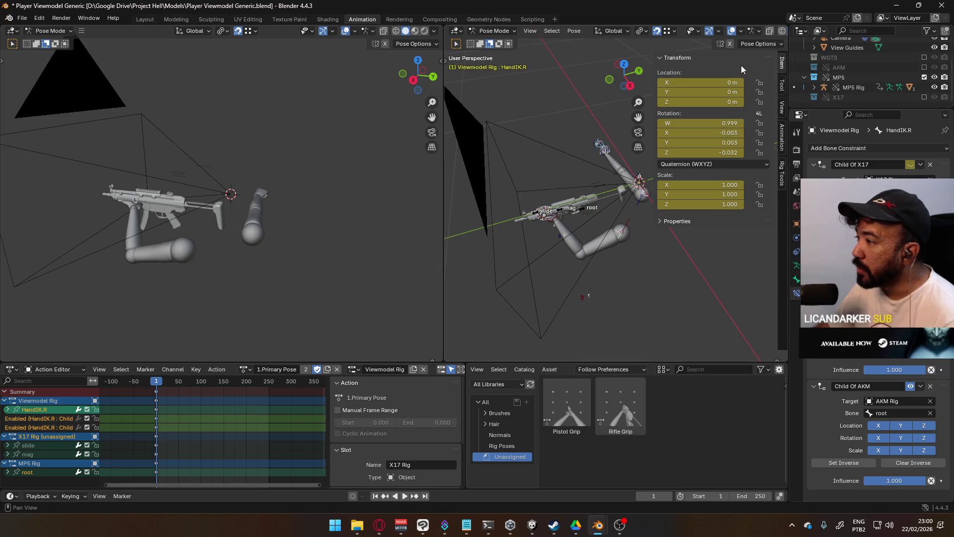
pyautogui.click(930, 386)
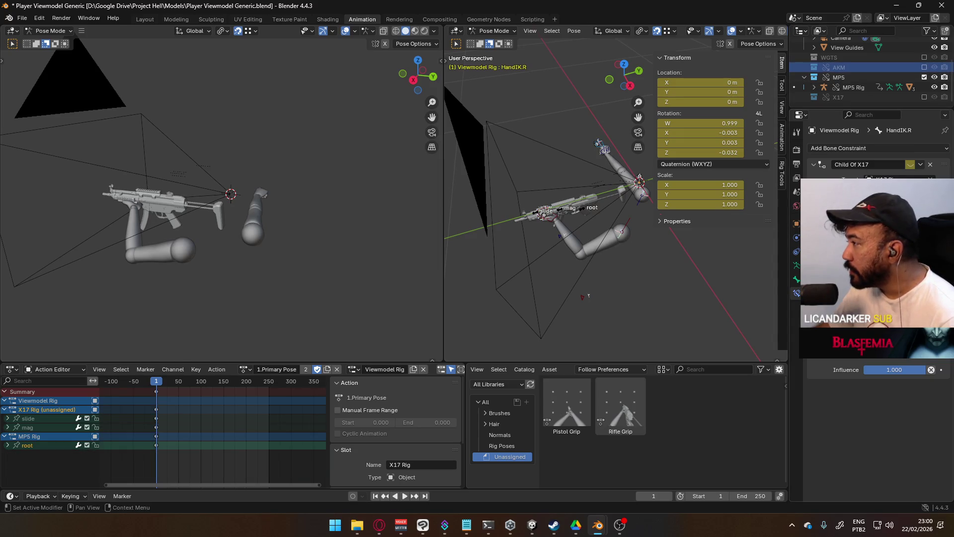
pyautogui.scroll(4, 589, 155)
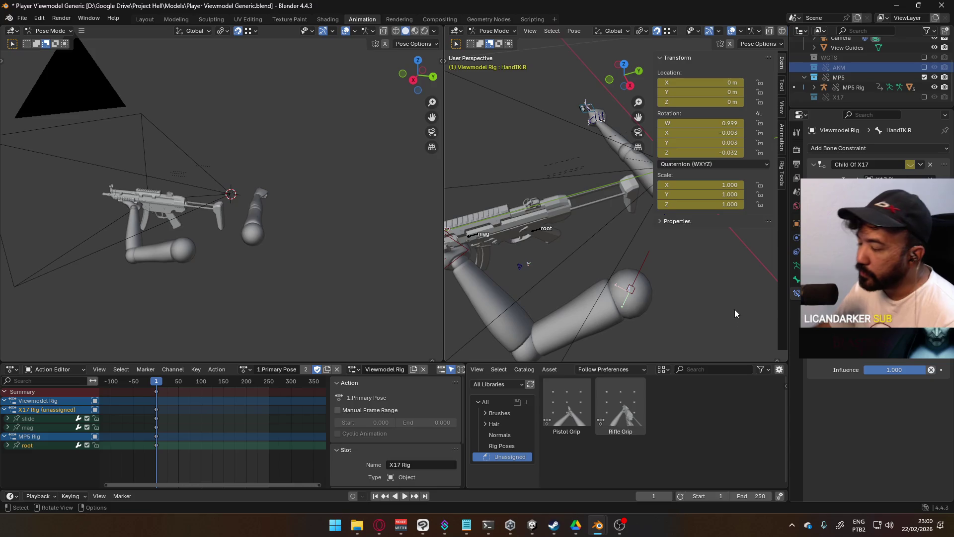
pyautogui.press('i')
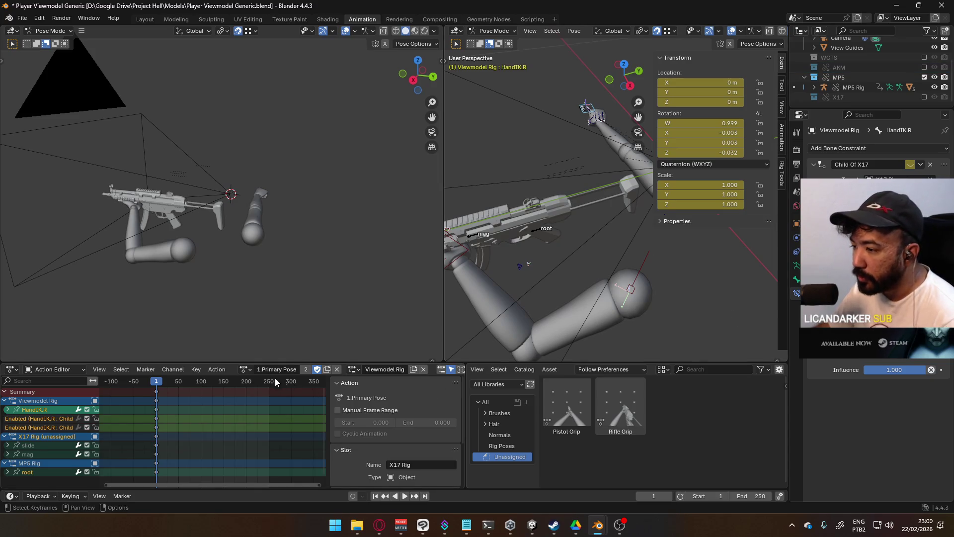
# - Keep 1.Primary Pose as the active action and reframe the right view around the rig
pyautogui.click(247, 369)
pyautogui.click(267, 393)
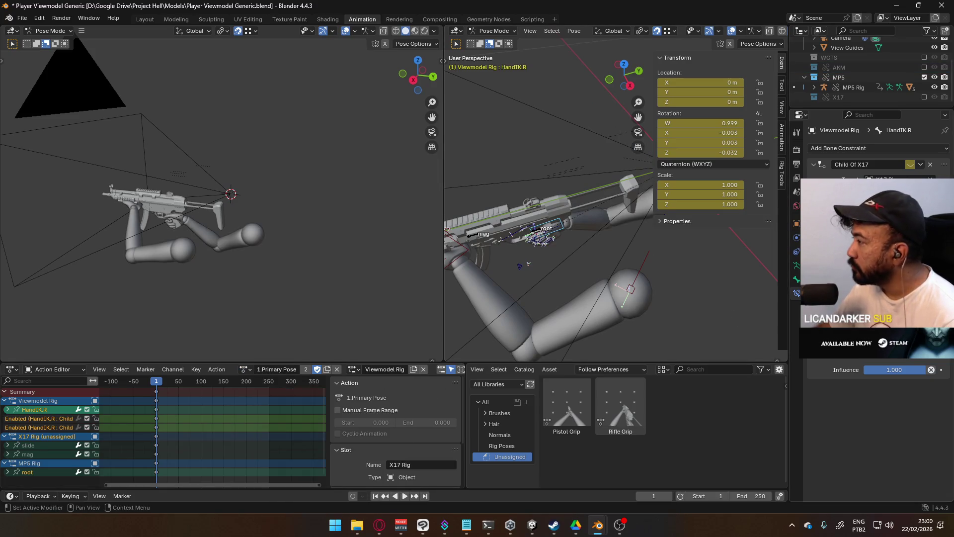
pyautogui.moveTo(549, 257)
pyautogui.mouseDown(button='middle')
pyautogui.moveTo(551, 229)
pyautogui.moveTo(582, 187)
pyautogui.moveTo(502, 211)
pyautogui.mouseUp(button='middle')
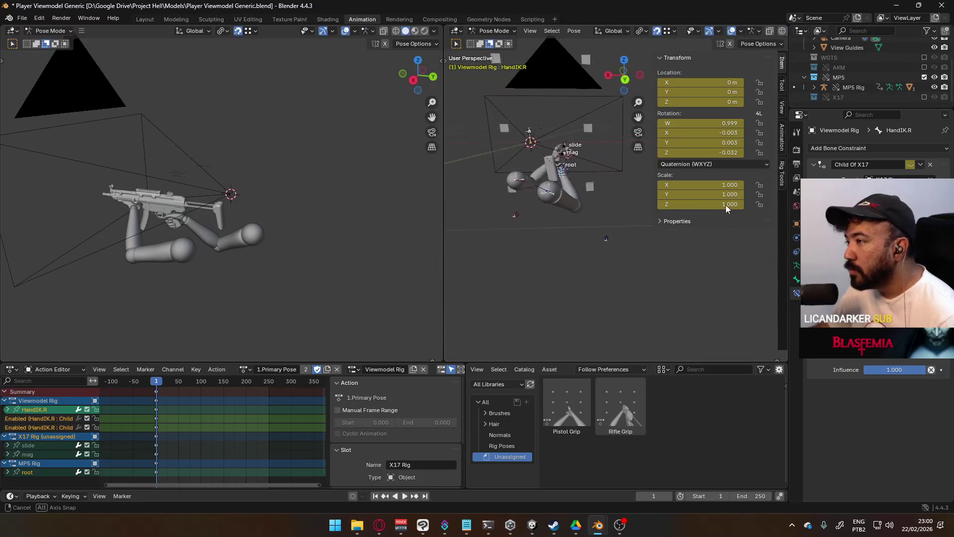
pyautogui.moveTo(502, 211)
pyautogui.mouseDown(button='middle')
pyautogui.moveTo(756, 213)
pyautogui.moveTo(745, 216)
pyautogui.mouseUp(button='middle')
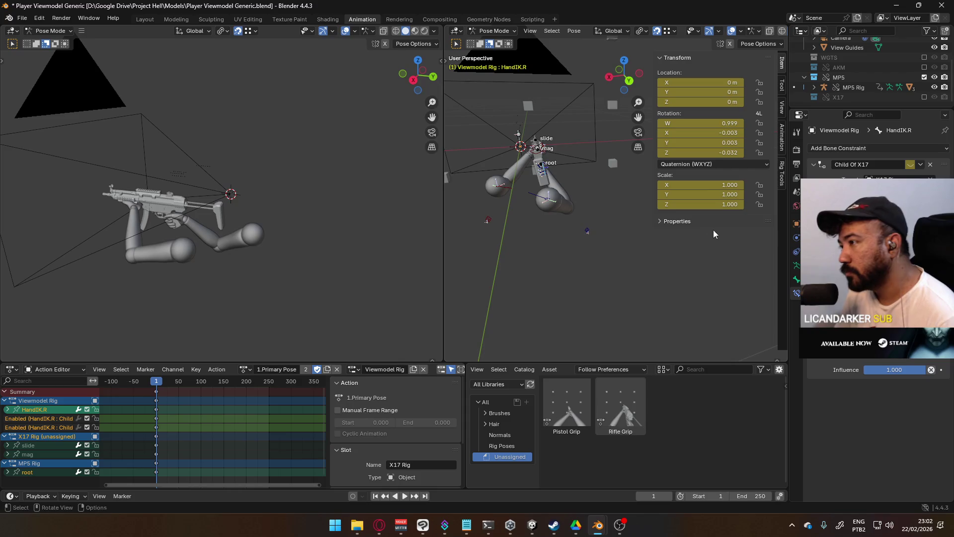
# - Make the left view an upright orthographic view of the rifle and zoom the right view onto the arms
pyautogui.moveTo(223, 259)
pyautogui.mouseDown(button='middle')
pyautogui.moveTo(332, 192)
pyautogui.moveTo(410, 206)
pyautogui.moveTo(424, 230)
pyautogui.moveTo(408, 251)
pyautogui.moveTo(371, 256)
pyautogui.moveTo(256, 250)
pyautogui.mouseUp(button='middle')
pyautogui.press('KP_5')
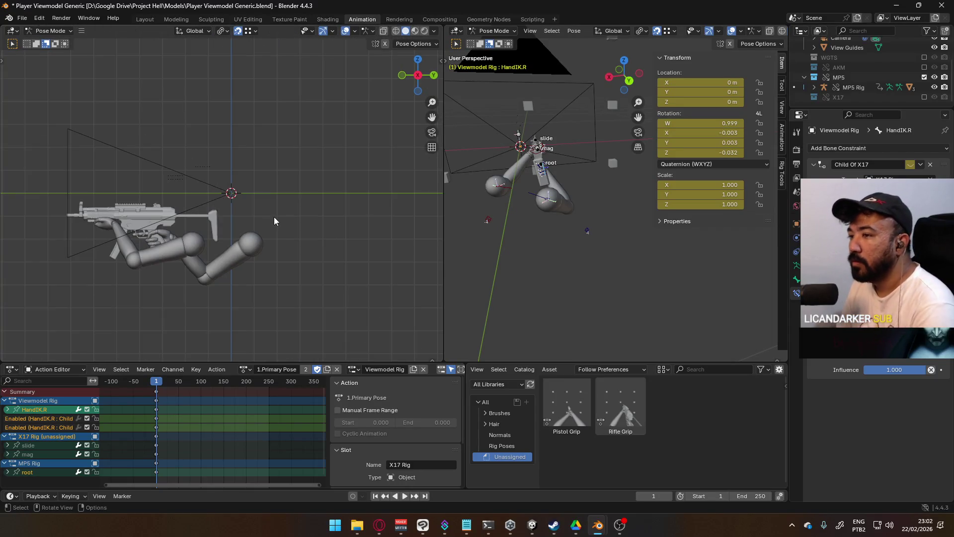
pyautogui.scroll(3, 559, 192)
pyautogui.moveTo(559, 192)
pyautogui.mouseDown(button='middle')
pyautogui.moveTo(639, 244)
pyautogui.moveTo(581, 234)
pyautogui.moveTo(675, 206)
pyautogui.moveTo(605, 220)
pyautogui.moveTo(572, 215)
pyautogui.mouseUp(button='middle')
# - Open the sidebar's PATAZ Anim Toolz animation tools
pyautogui.click(245, 369)
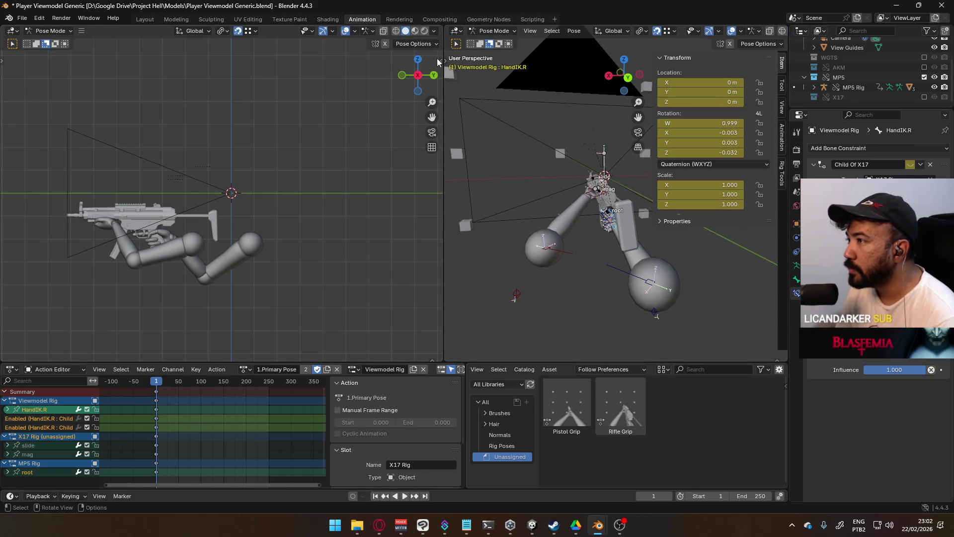
pyautogui.click(438, 62)
pyautogui.click(437, 134)
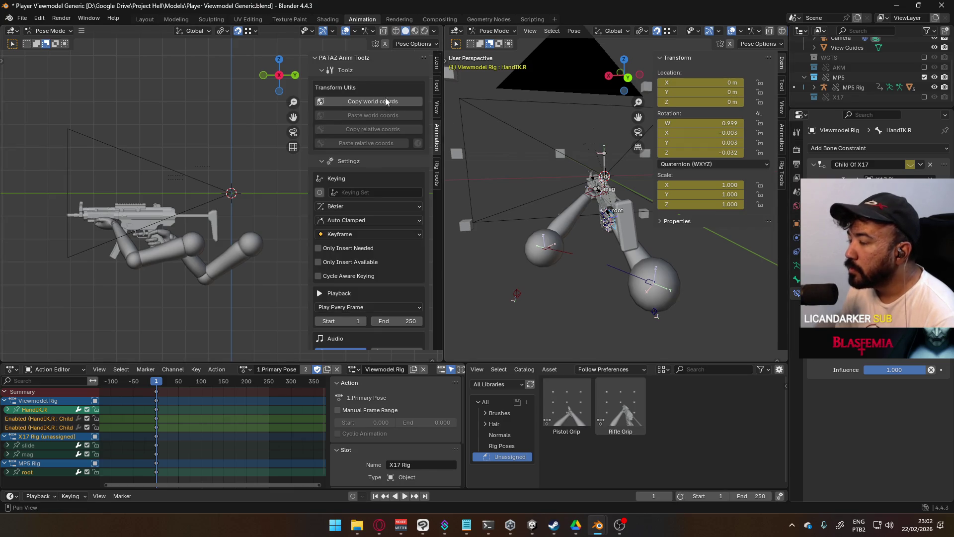
pyautogui.scroll(-4, 388, 150)
pyautogui.scroll(-2, 366, 247)
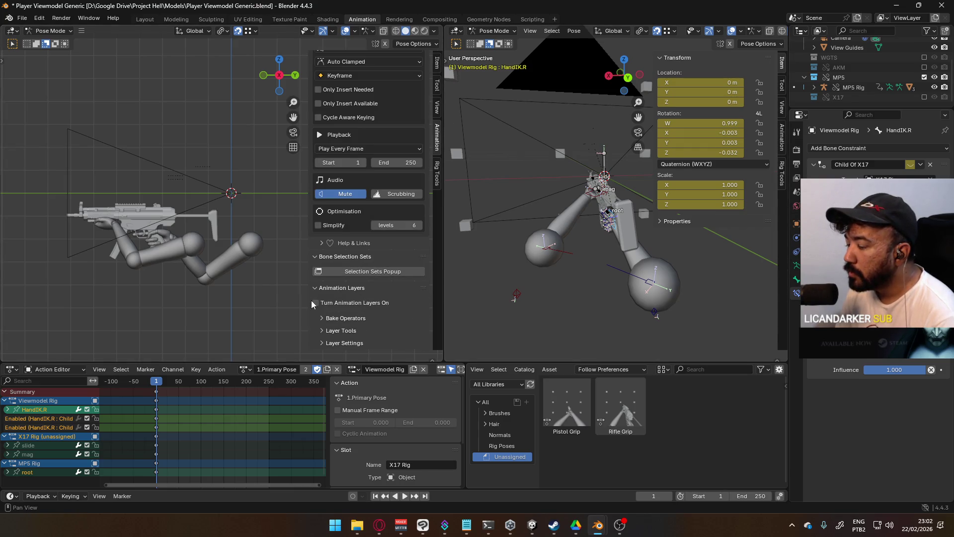
# - Enable animation layers on the Viewmodel Rig, accepting removal of its NLA tracks, and view it through the camera
pyautogui.click(246, 368)
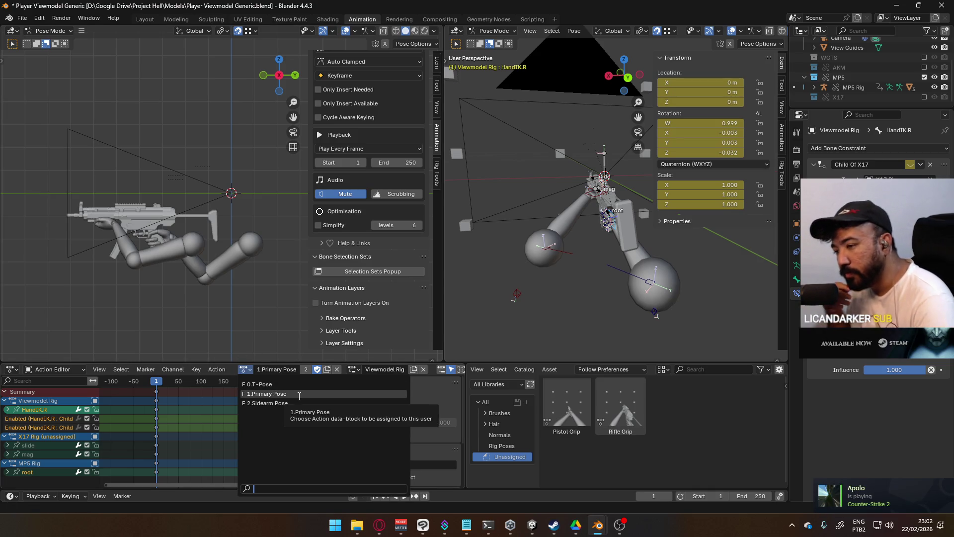
pyautogui.click(298, 396)
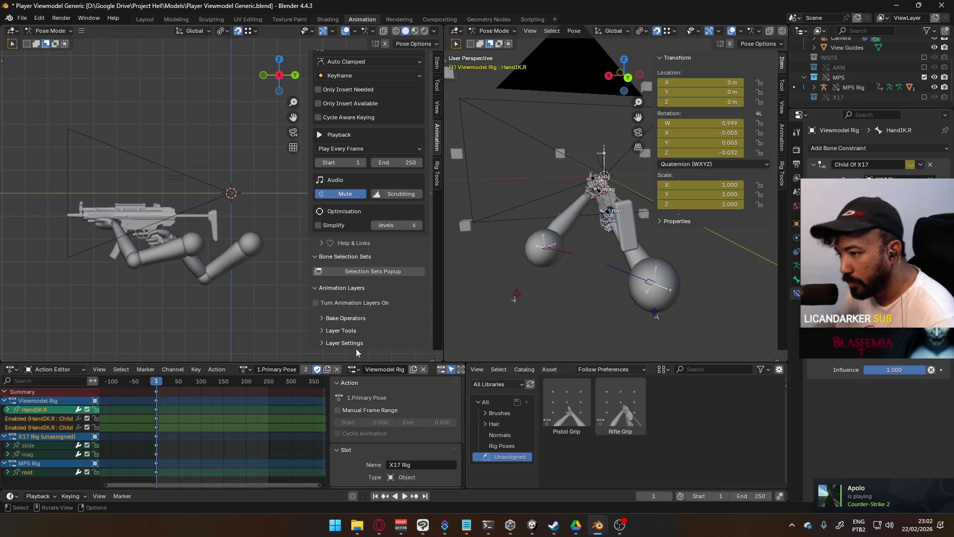
pyautogui.scroll(1, 383, 190)
pyautogui.scroll(2, 349, 132)
pyautogui.scroll(2, 349, 132)
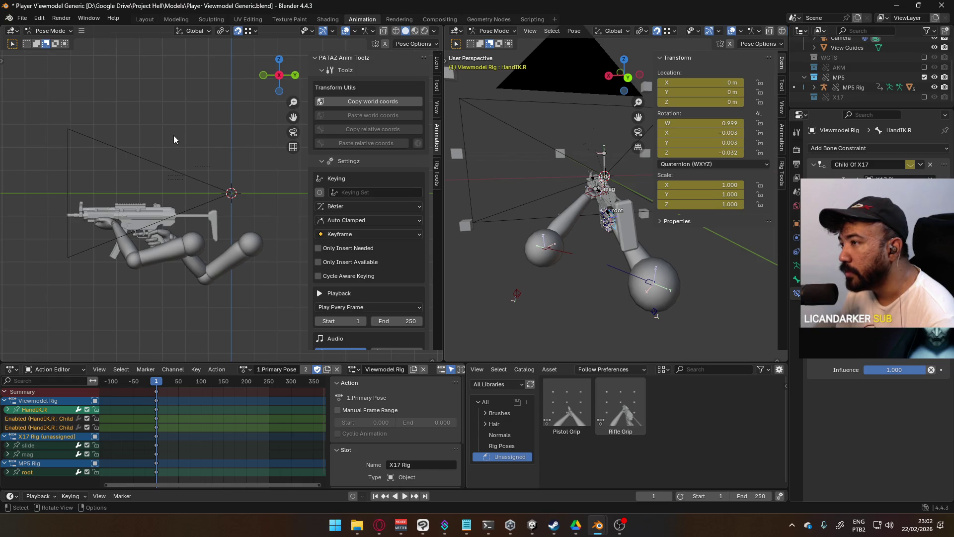
pyautogui.scroll(-3, 369, 239)
pyautogui.scroll(-2, 382, 286)
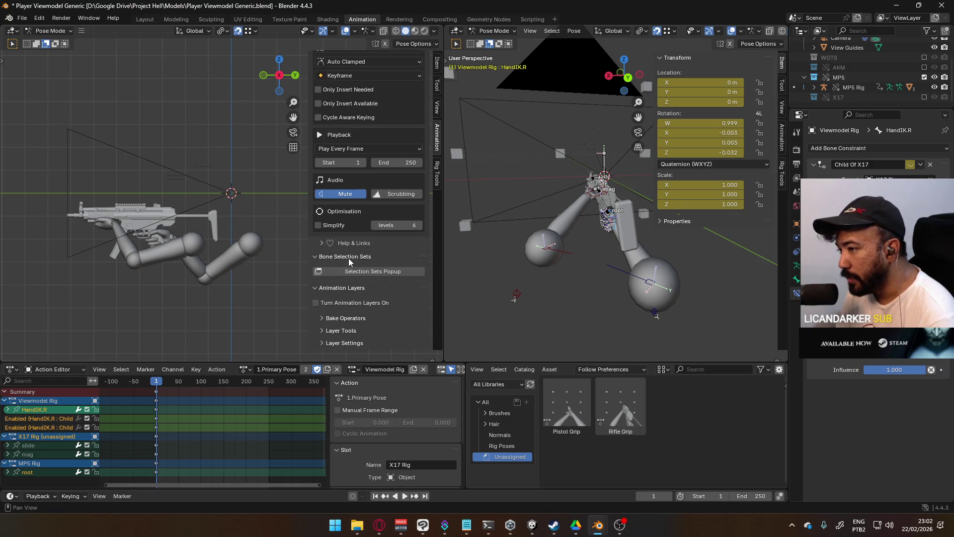
pyautogui.click(359, 304)
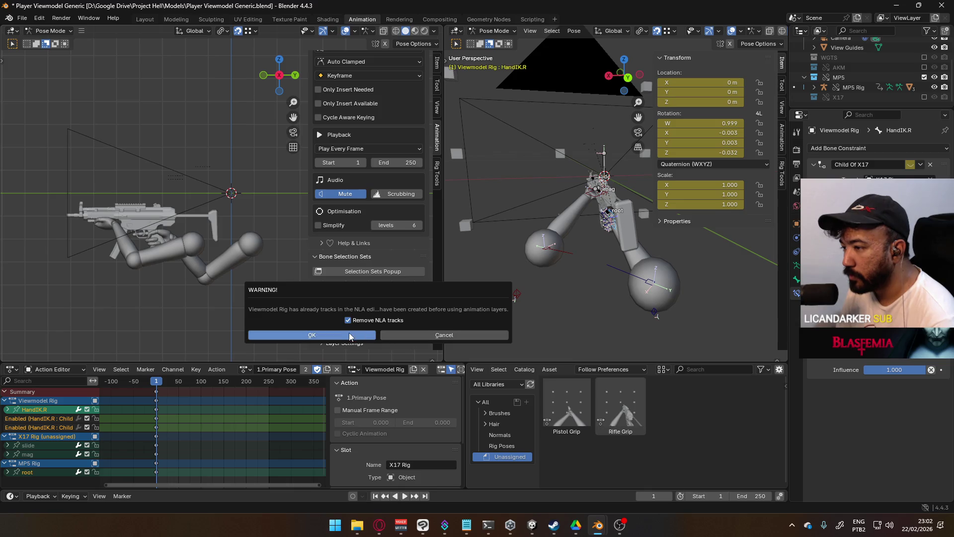
pyautogui.click(352, 335)
pyautogui.scroll(-5, 252, 273)
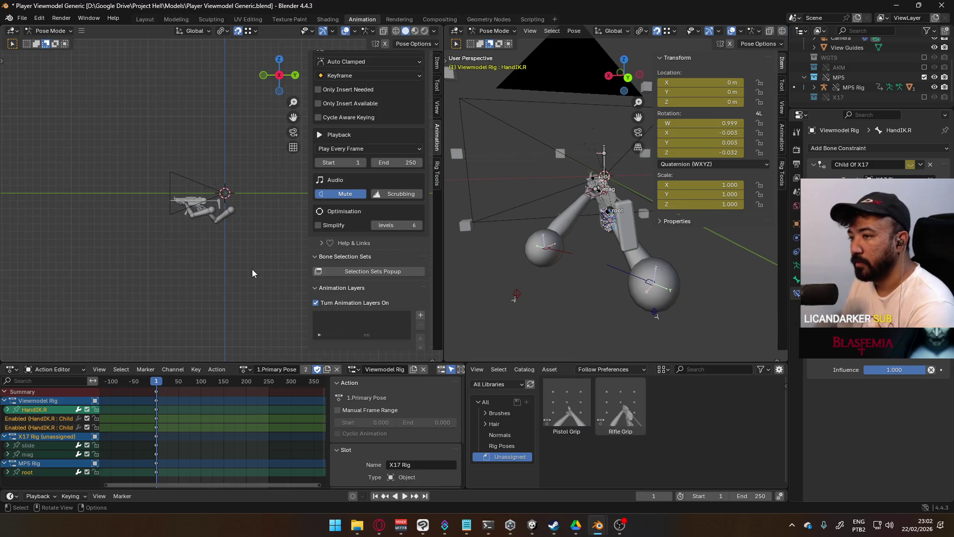
pyautogui.press('KP_0')
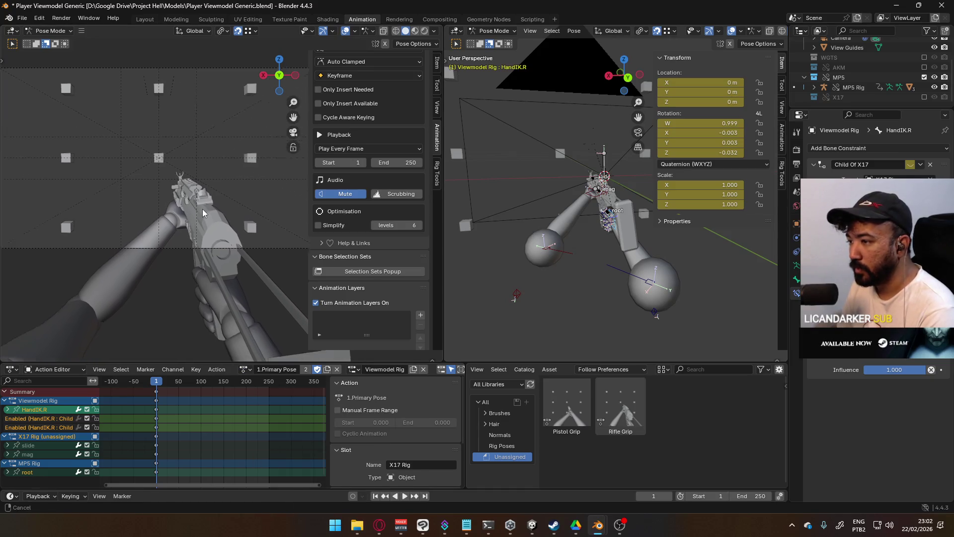
pyautogui.keyDown('shift'); pyautogui.moveTo(261, 254); pyautogui.dragTo(187, 199, button='middle'); pyautogui.keyUp('shift')
pyautogui.scroll(-2, 396, 279)
pyautogui.scroll(-6, 360, 282)
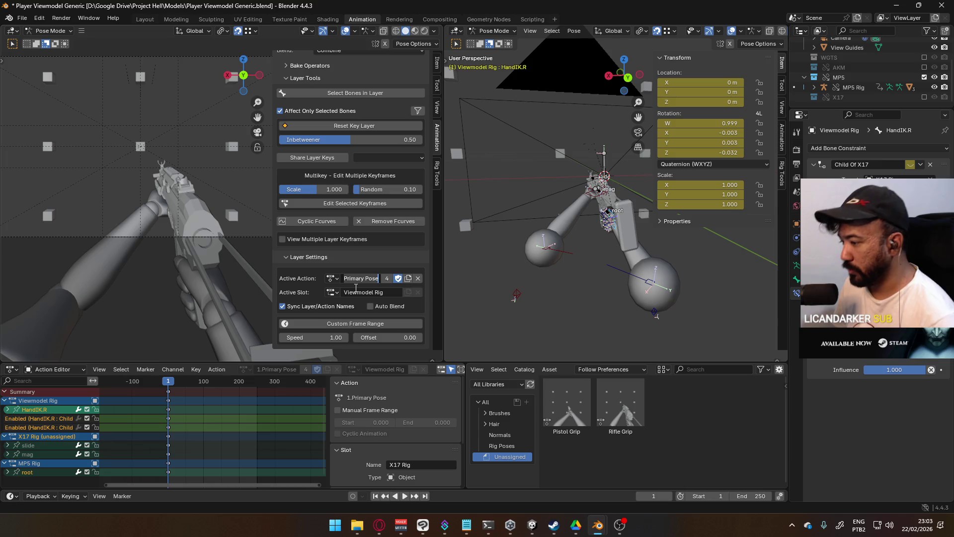
# - Switch to Notes.txt and jump to the end of the file
pyautogui.hotkey('alt', 'Tab')
pyautogui.hotkey('ctrl', 'End')
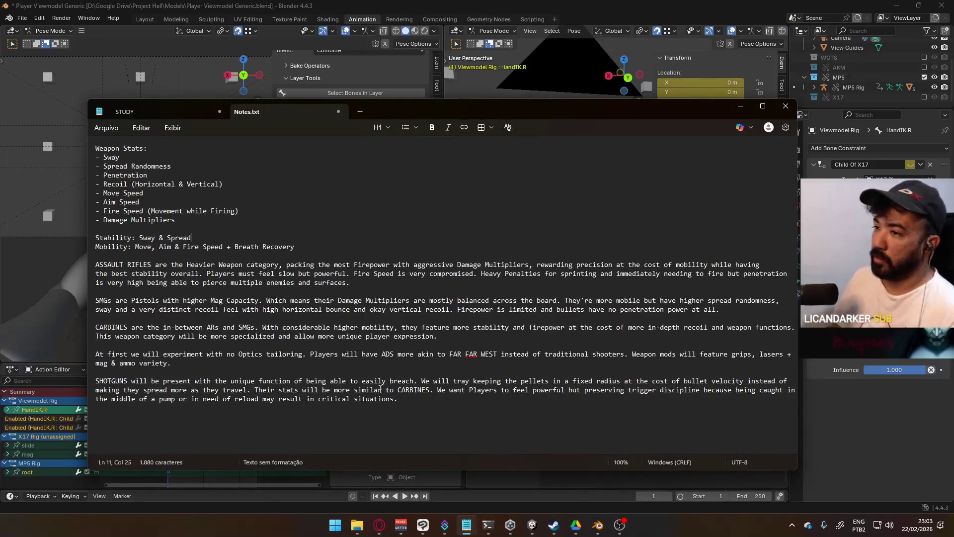
# - Add the capitalized task list ADD RUN R, POSE PRIMARY, POSE SIDEARM, CYCLE RUN, then resume the music video
pyautogui.press('Return')
pyautogui.press('Return')
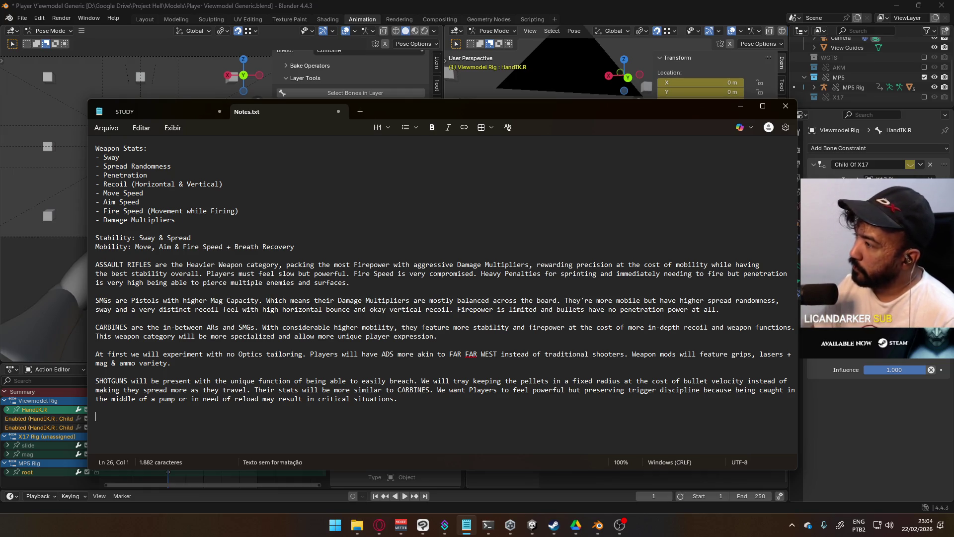
pyautogui.write('a')
pyautogui.press('BackSpace')
pyautogui.press('BackSpace')
pyautogui.press('BackSpace')
pyautogui.write('ADD ')
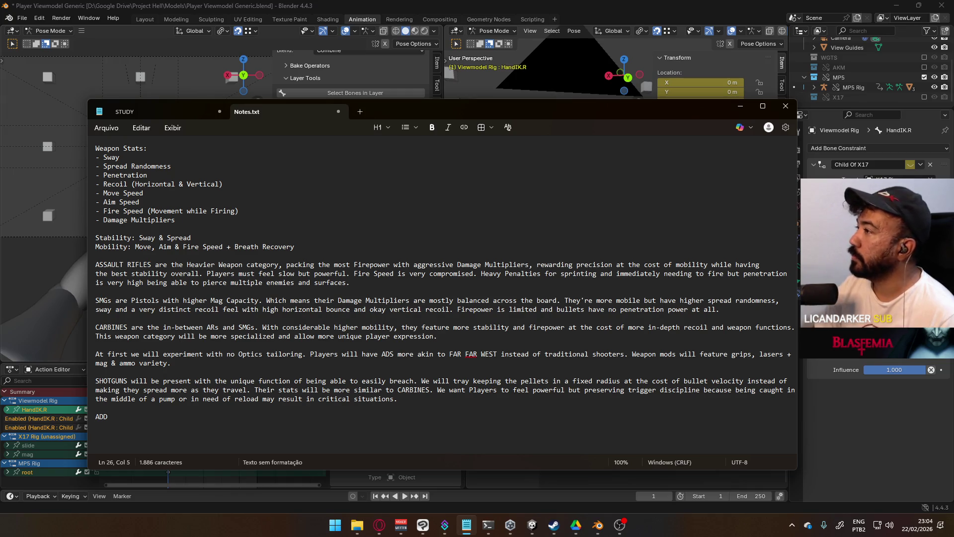
pyautogui.write('RUN R')
pyautogui.press('Return')
pyautogui.write('POSE PRIMARY')
pyautogui.press('Return')
pyautogui.write('POSE SIDEARM')
pyautogui.press('Return')
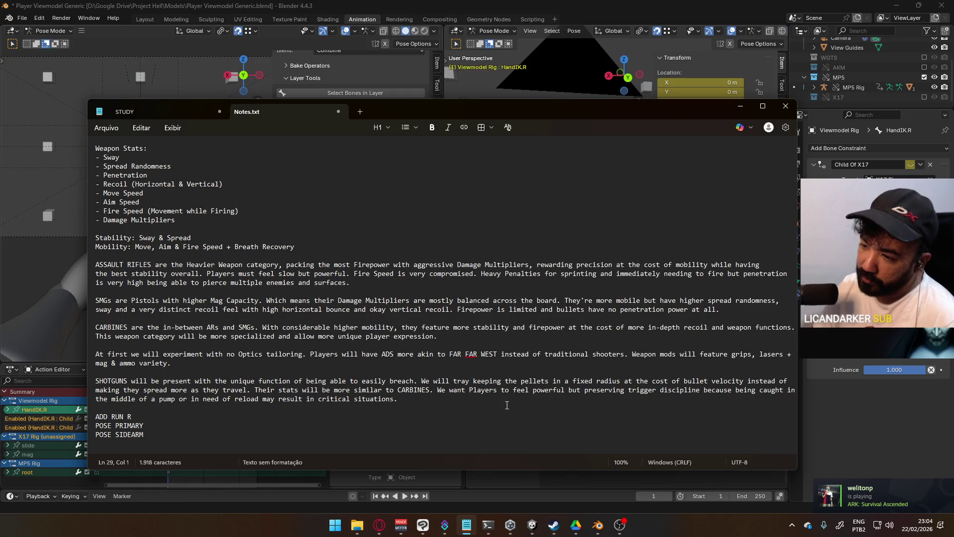
pyautogui.write('CYCLE RUN')
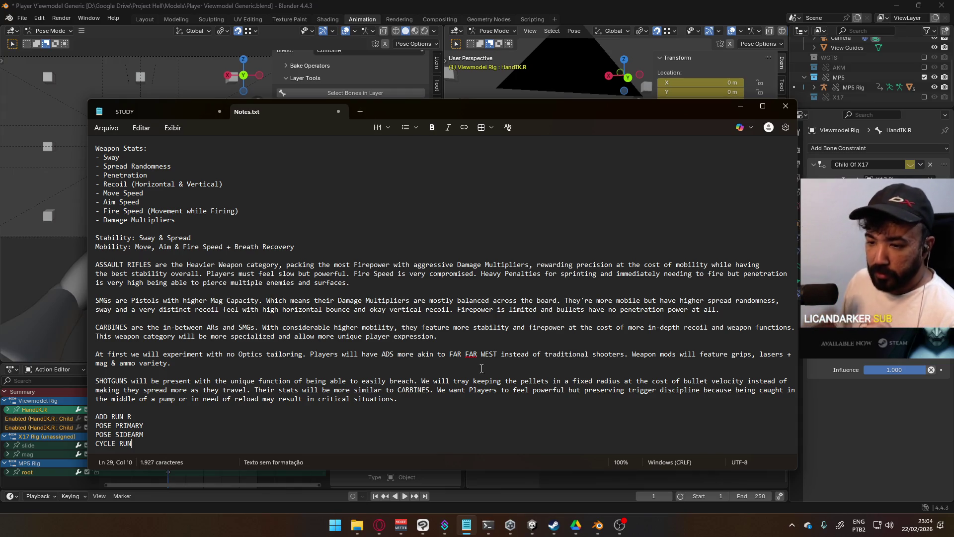
pyautogui.hotkey('alt', 'Tab')
pyautogui.click(524, 299)
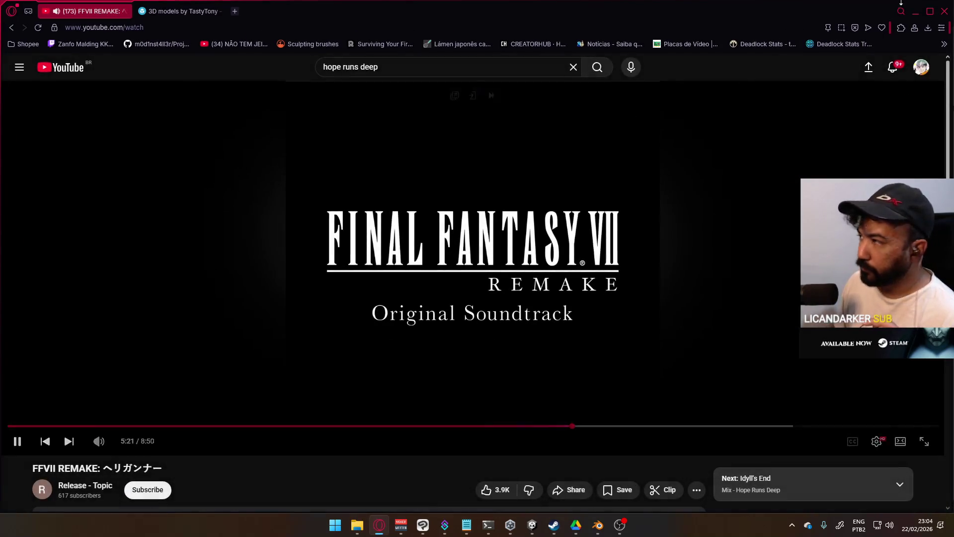
# - Return from the resumed YouTube video to the notes in Notepad
pyautogui.hotkey('alt', 'Tab')
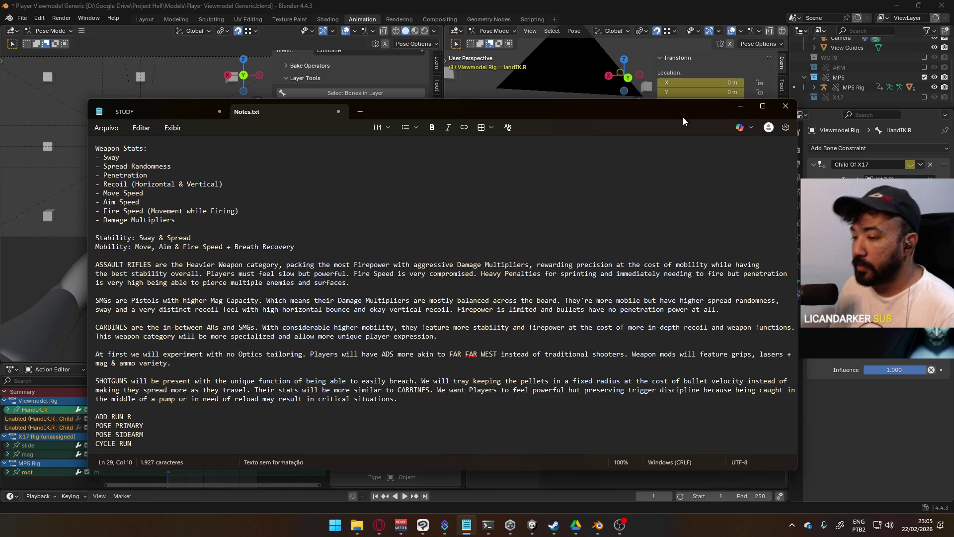
# - Cut the CYCLE RUN line and paste it directly under ADD RUN R
pyautogui.moveTo(131, 442); pyautogui.dragTo(92, 446)
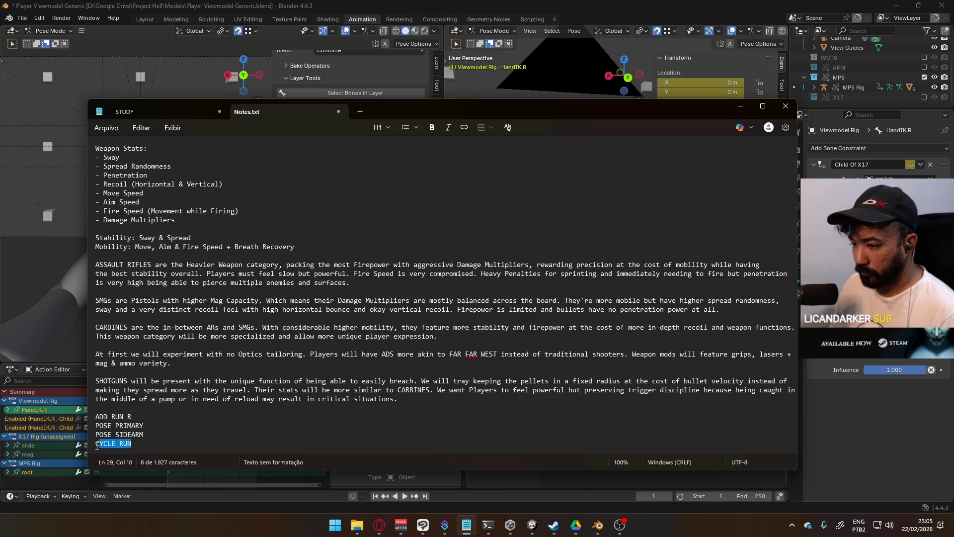
pyautogui.hotkey('ctrl', 'x')
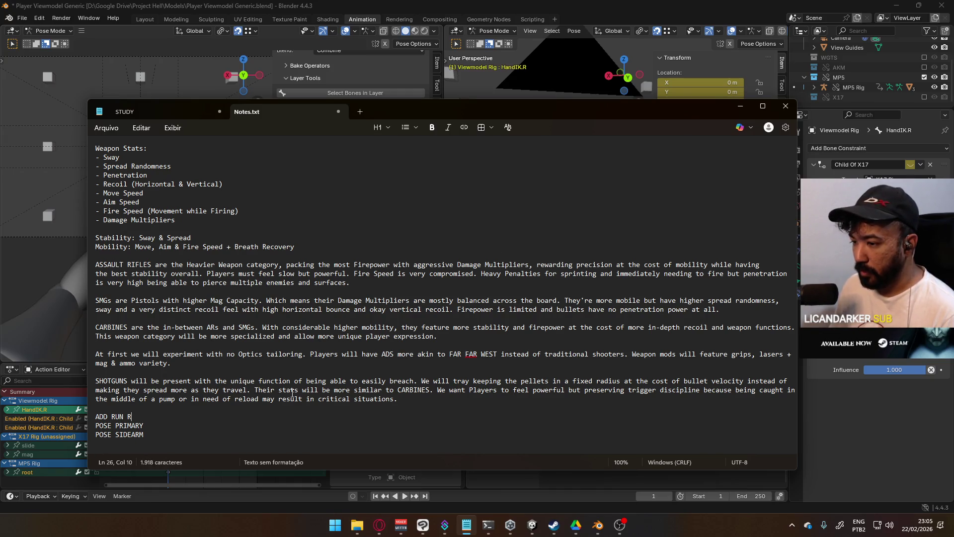
pyautogui.press('Up')
pyautogui.press('Up')
pyautogui.press('Up')
pyautogui.press('End')
pyautogui.press('Return')
pyautogui.hotkey('ctrl', 'v')
pyautogui.scroll(-1, 293, 393)
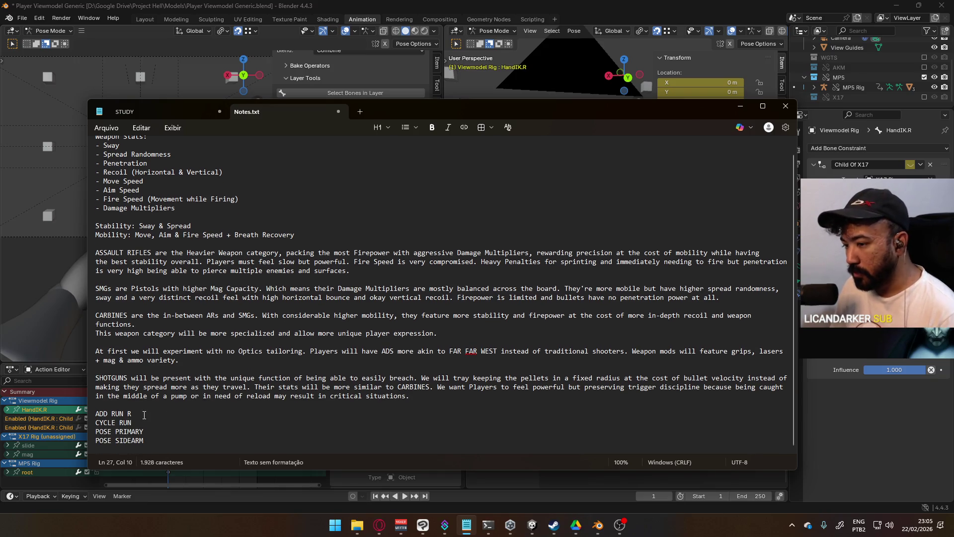
# - Select the ADD RUN R line, then deselect it
pyautogui.press('Up')
pyautogui.press('Home')
pyautogui.hotkey('shift', 'End')
pyautogui.click(149, 424)
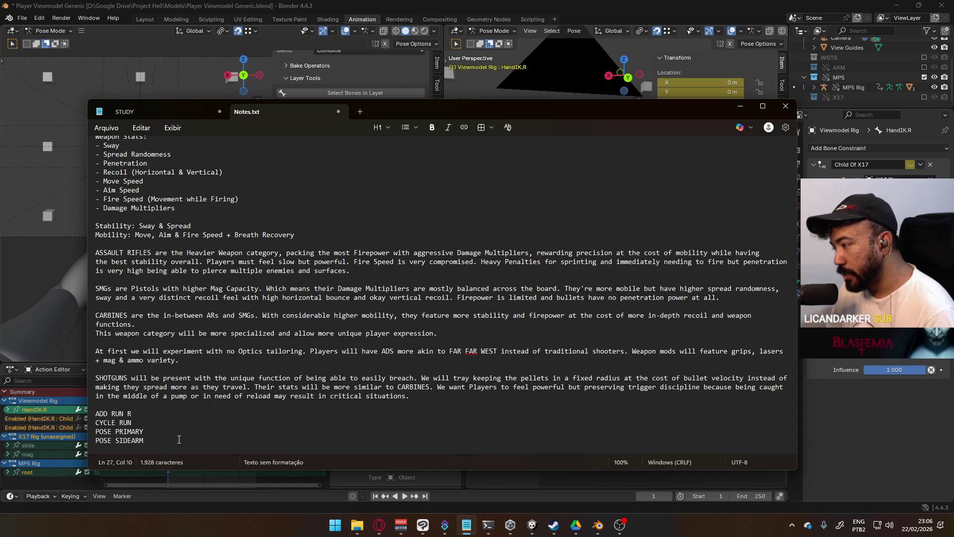
# - Browse to Project FPS > Models > Character and open Victor.blend in Blender
pyautogui.click(358, 527)
pyautogui.click(409, 157)
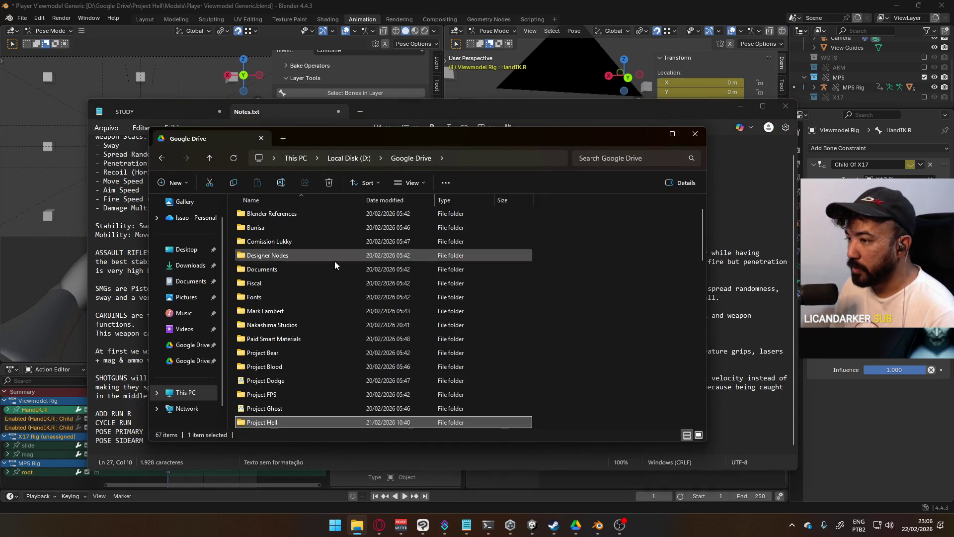
pyautogui.doubleClick(295, 399)
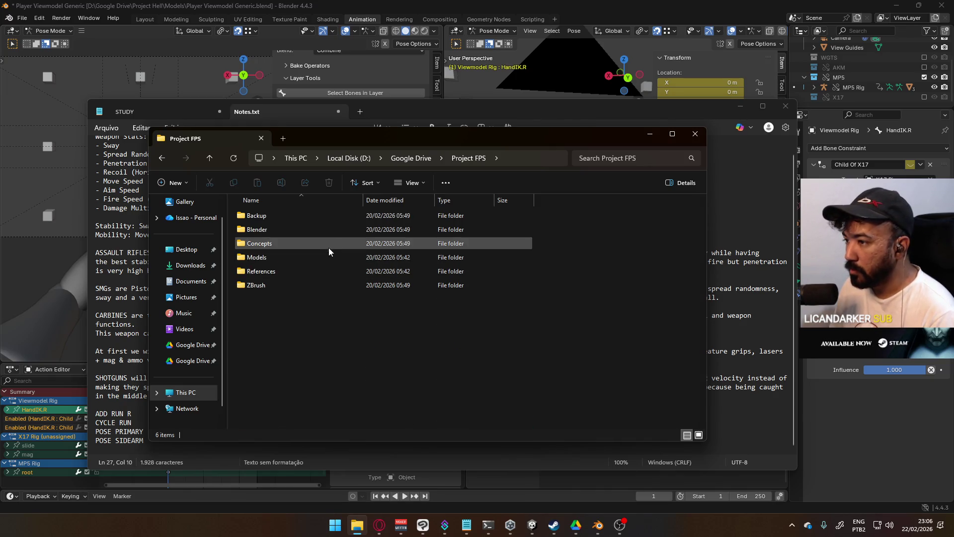
pyautogui.doubleClick(328, 256)
pyautogui.doubleClick(319, 216)
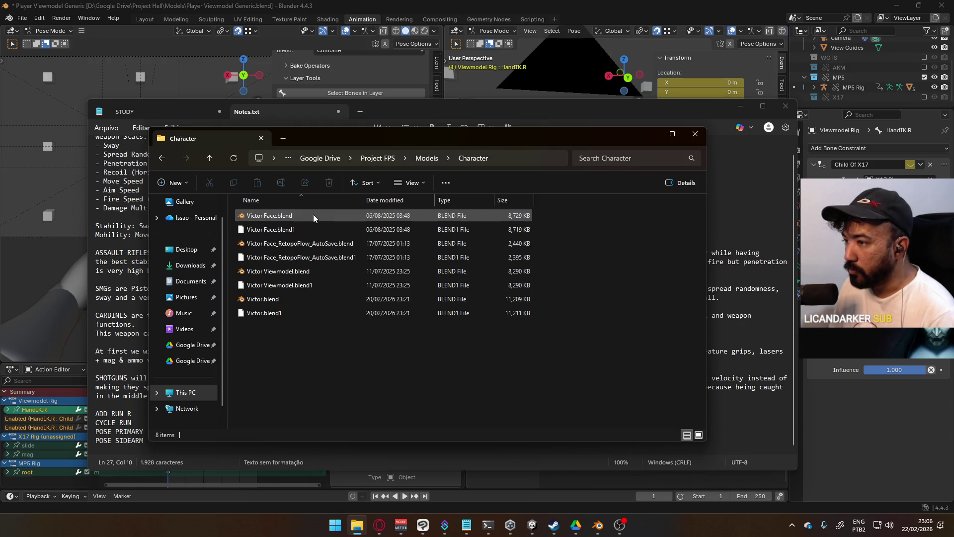
pyautogui.click(301, 303)
pyautogui.doubleClick(300, 304)
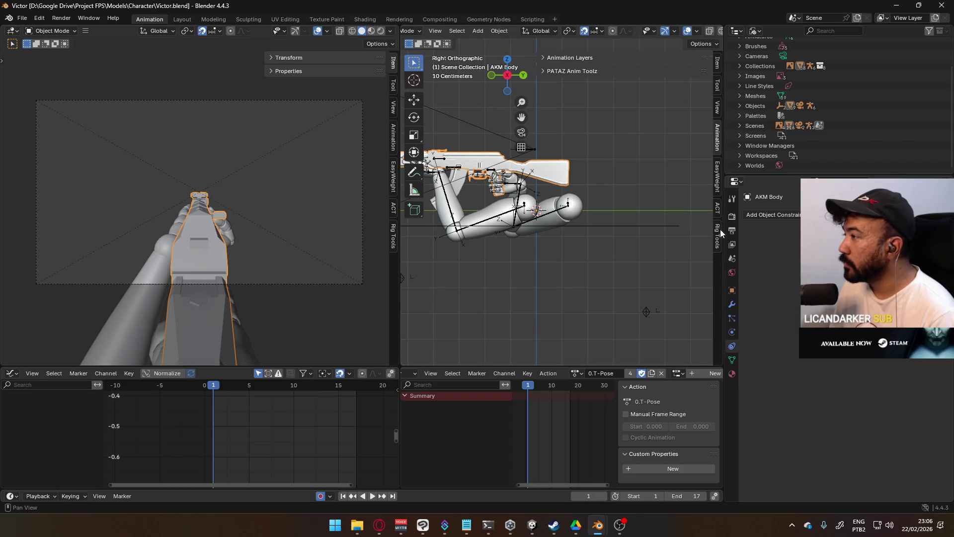
# - Expand the Animation Layers panel, select the AKM Rig and enlarge the list to show all its layers
pyautogui.click(586, 57)
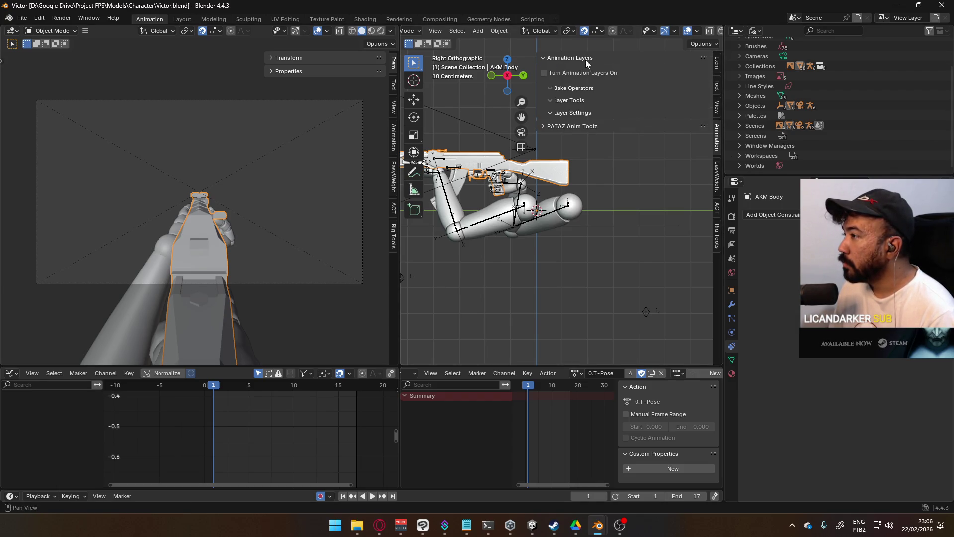
pyautogui.click(452, 169)
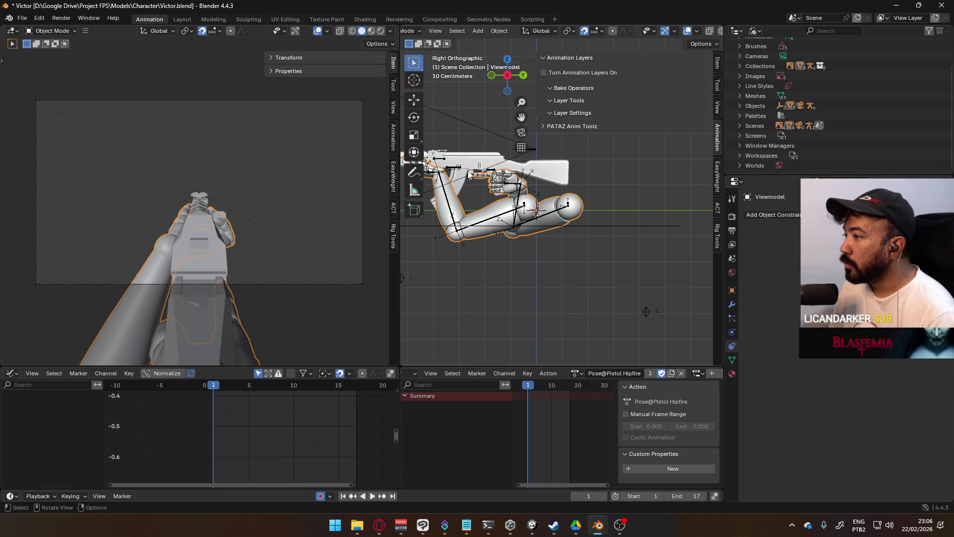
pyautogui.click(452, 170)
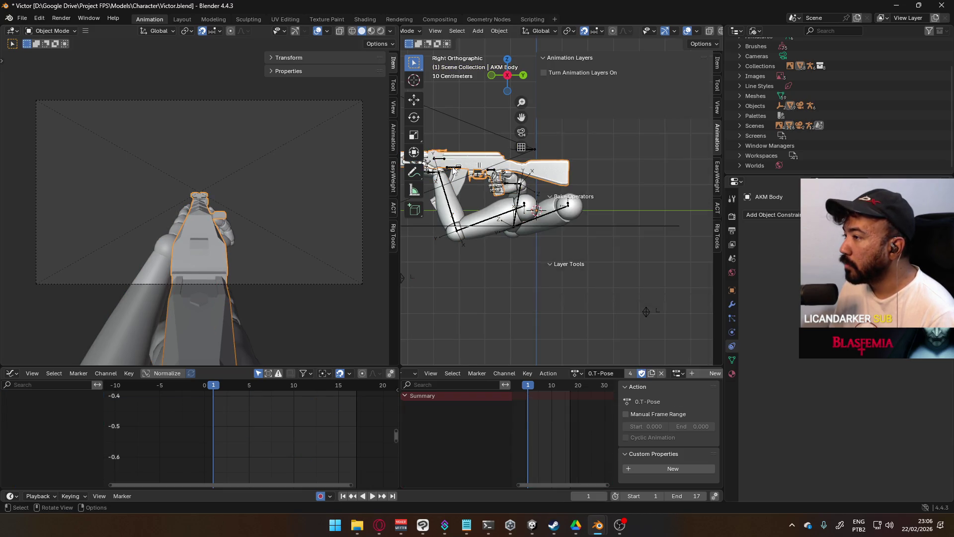
pyautogui.click(452, 169)
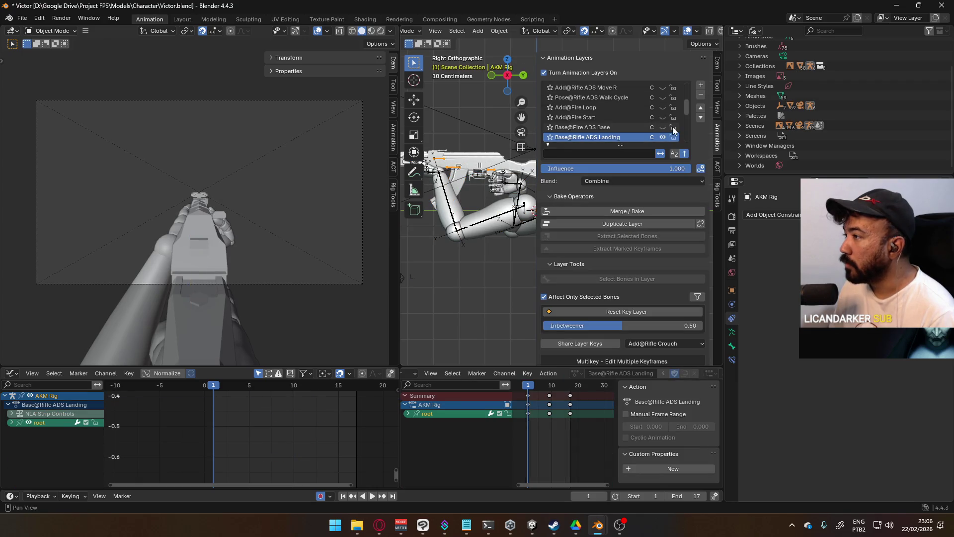
pyautogui.moveTo(617, 146); pyautogui.dragTo(619, 313)
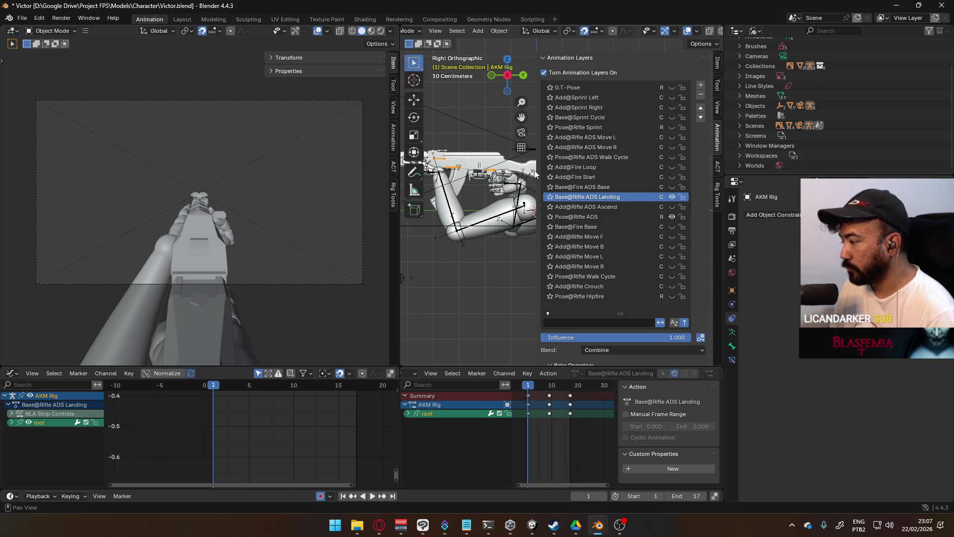
# - Hide Pose@Rifle ADS, show Hipfire, Walk Cycle and Move F layers, and make Walk Cycle active
pyautogui.click(671, 216)
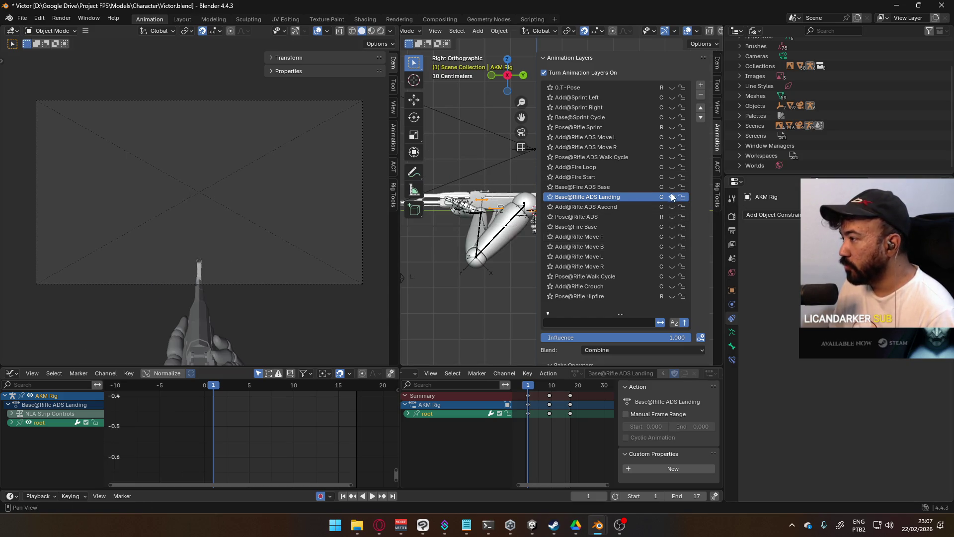
pyautogui.click(672, 297)
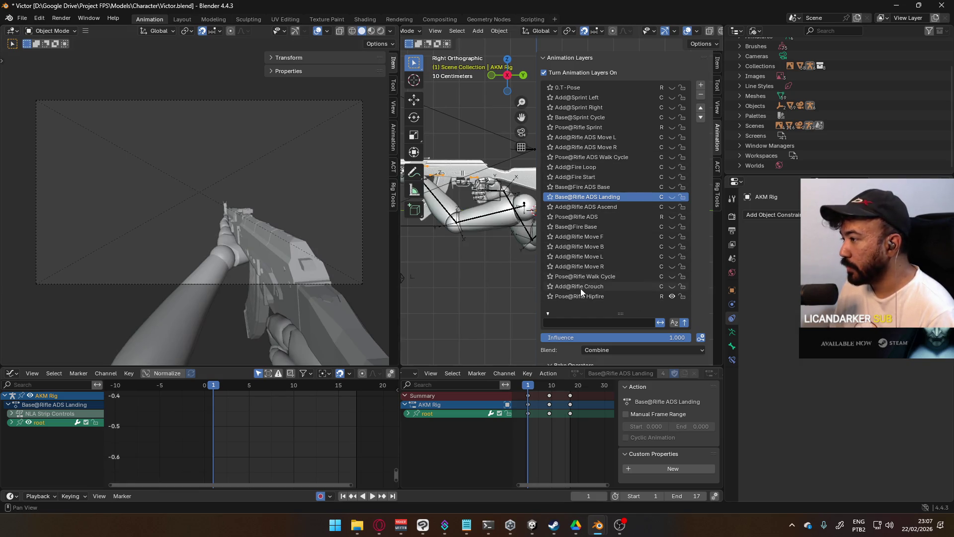
pyautogui.click(671, 277)
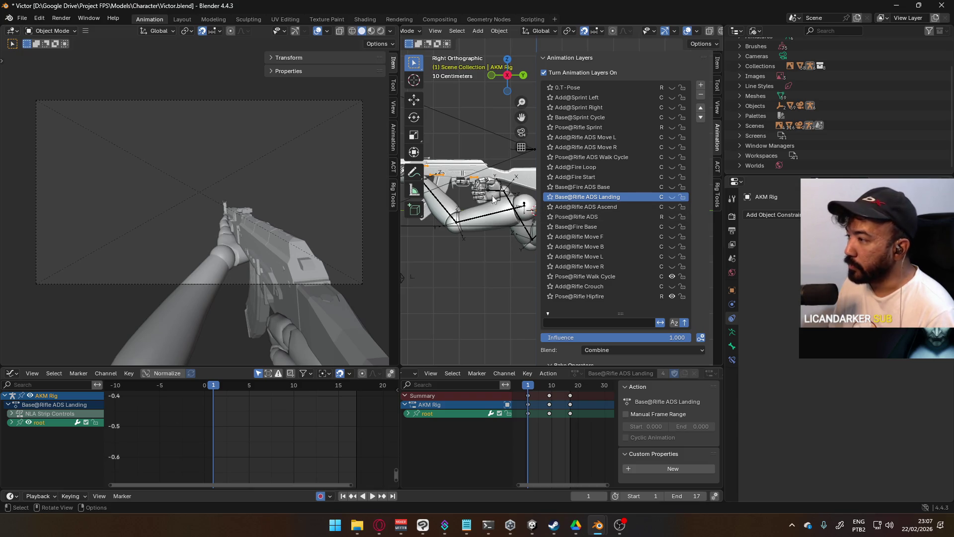
pyautogui.click(672, 236)
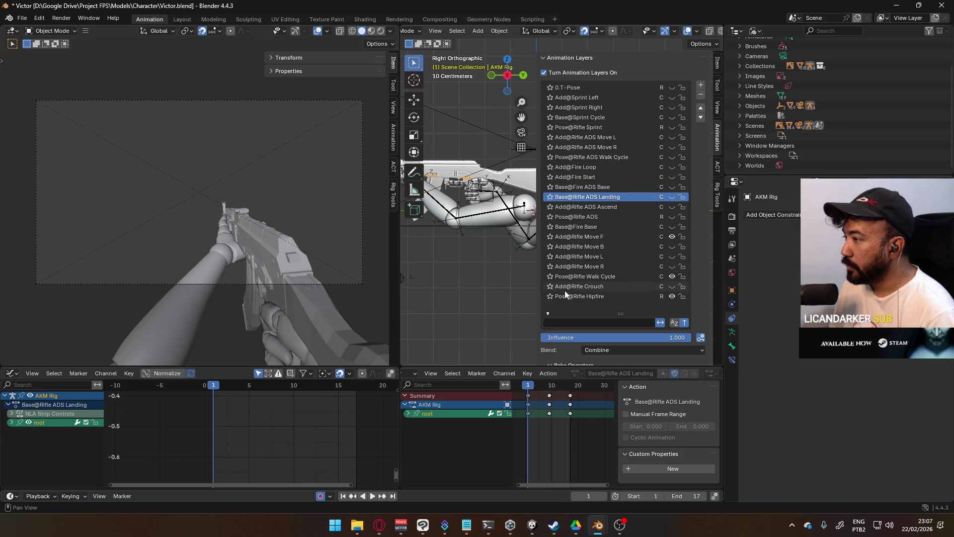
pyautogui.click(600, 276)
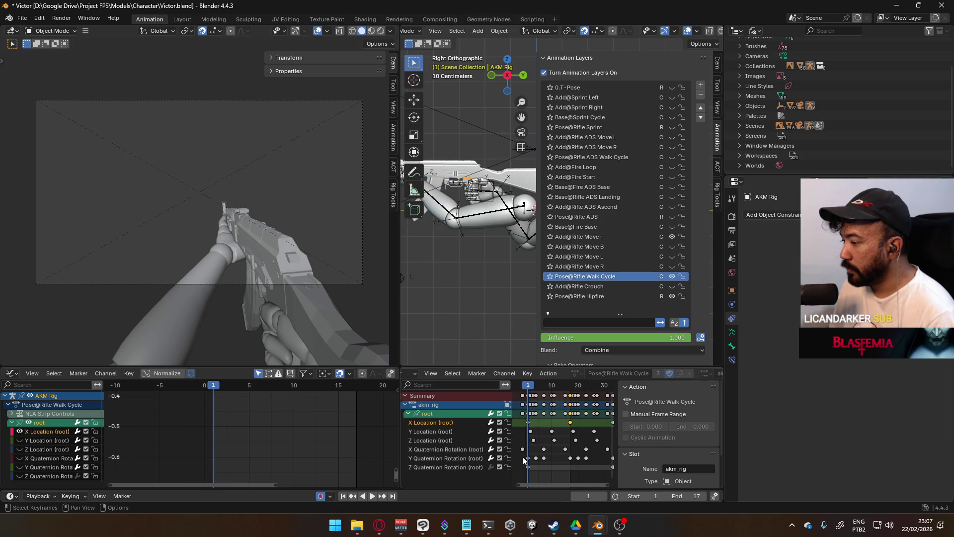
# - Resize the action editor, play the animation briefly, then select the Viewmodel Rig
pyautogui.moveTo(512, 457); pyautogui.dragTo(457, 458)
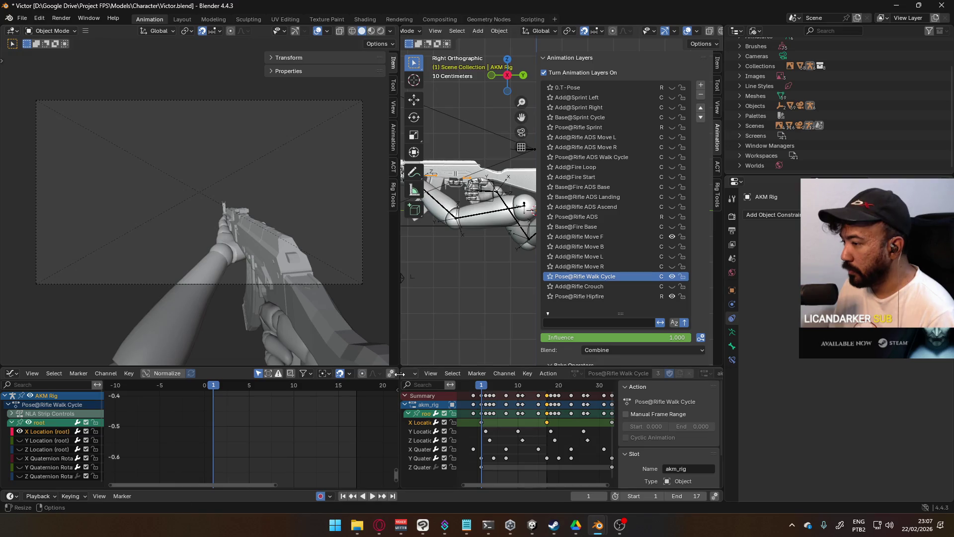
pyautogui.moveTo(400, 377); pyautogui.dragTo(315, 382)
pyautogui.scroll(-1, 533, 447)
pyautogui.scroll(-2, 545, 446)
pyautogui.press('space')
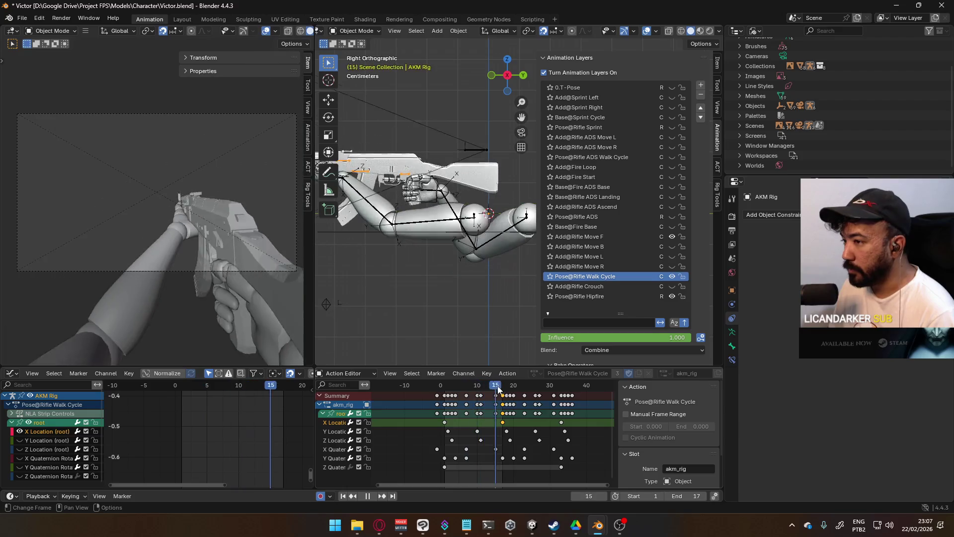
pyautogui.press('Escape')
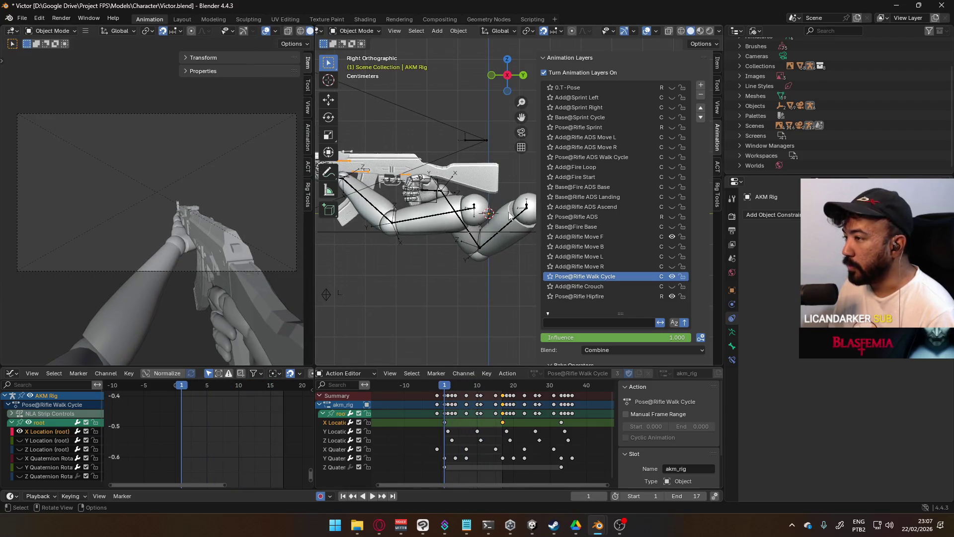
pyautogui.click(481, 138)
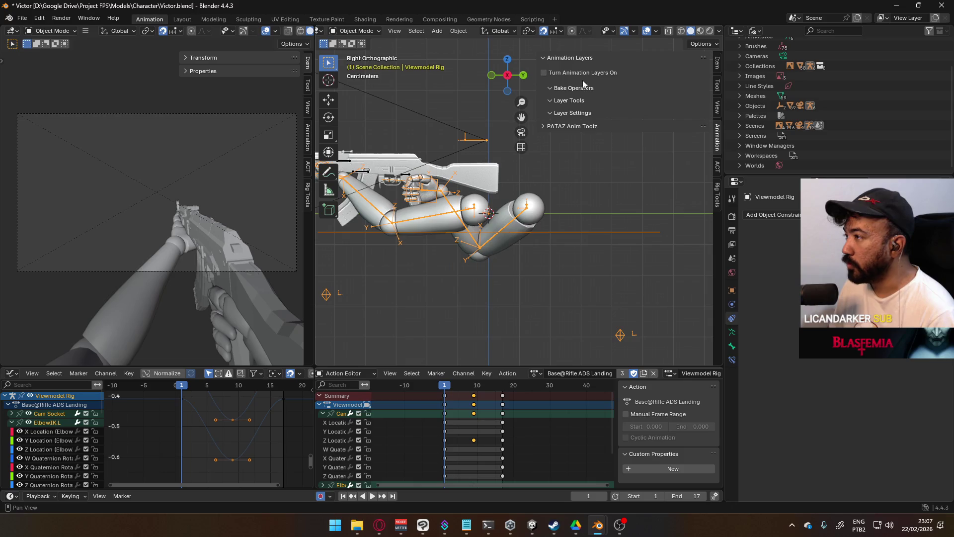
# - Assign 0.T-Pose to the Viewmodel Rig, then replace it with the Pose@Rifle Hipfire action
pyautogui.click(536, 374)
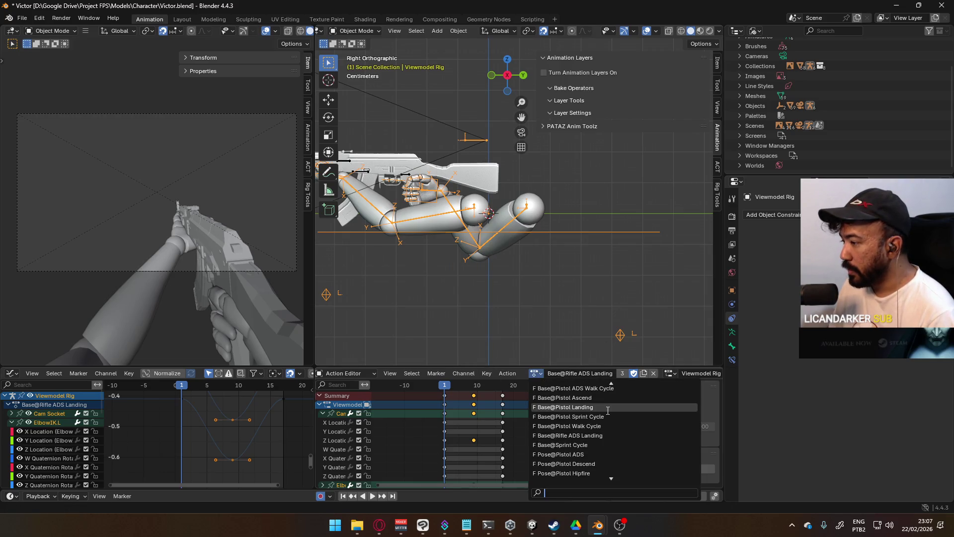
pyautogui.scroll(-4, 619, 437)
pyautogui.scroll(-5, 618, 440)
pyautogui.scroll(-5, 616, 445)
pyautogui.scroll(4, 617, 444)
pyautogui.scroll(1, 617, 444)
pyautogui.scroll(1, 618, 444)
pyautogui.scroll(2, 618, 443)
pyautogui.scroll(1, 605, 407)
pyautogui.scroll(1, 607, 402)
pyautogui.scroll(2, 613, 398)
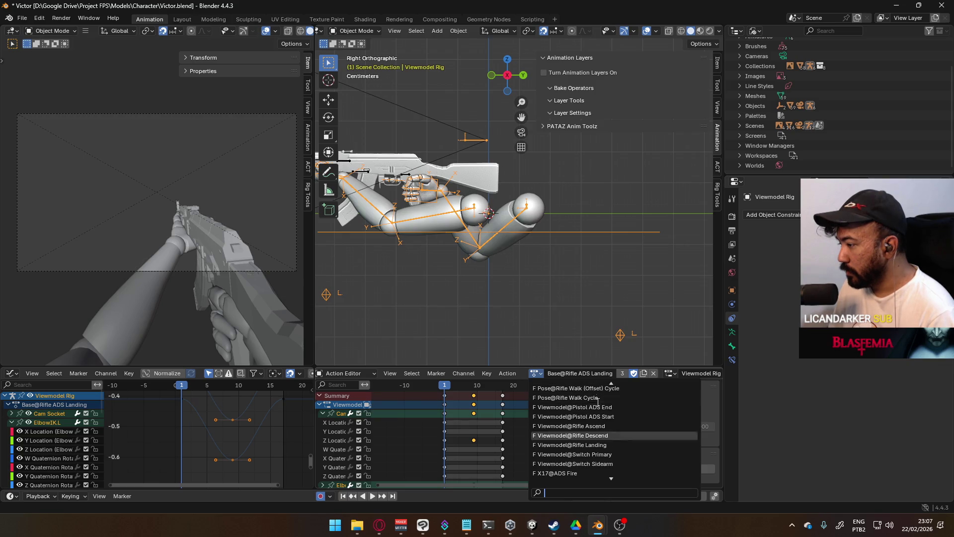
pyautogui.scroll(-1, 607, 418)
pyautogui.scroll(-1, 599, 404)
pyautogui.scroll(2, 599, 405)
pyautogui.scroll(2, 599, 405)
pyautogui.scroll(2, 598, 405)
pyautogui.scroll(2, 598, 404)
pyautogui.scroll(3, 598, 404)
pyautogui.scroll(2, 599, 404)
pyautogui.click(566, 387)
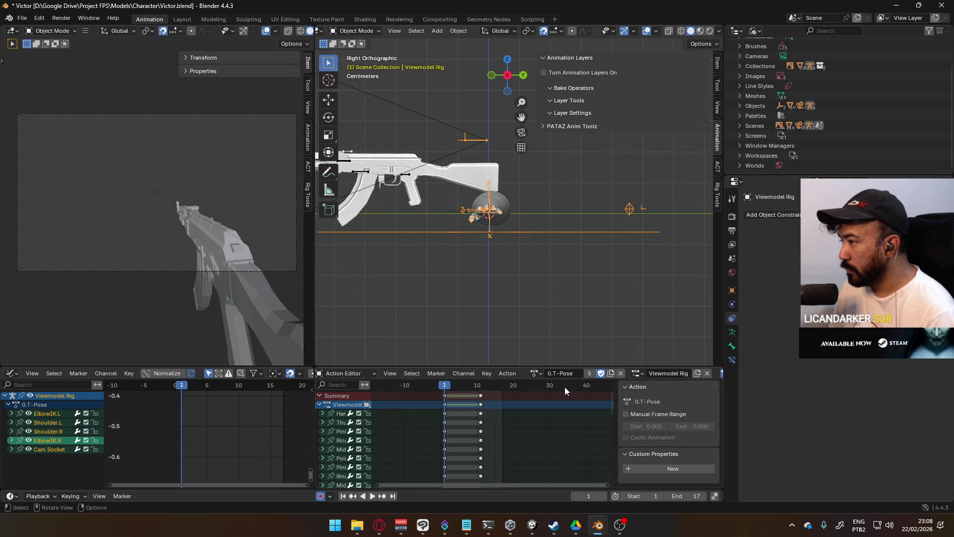
pyautogui.click(539, 374)
pyautogui.scroll(-4, 580, 423)
pyautogui.scroll(-3, 580, 424)
pyautogui.scroll(-3, 580, 424)
pyautogui.scroll(-3, 580, 424)
pyautogui.scroll(-3, 581, 424)
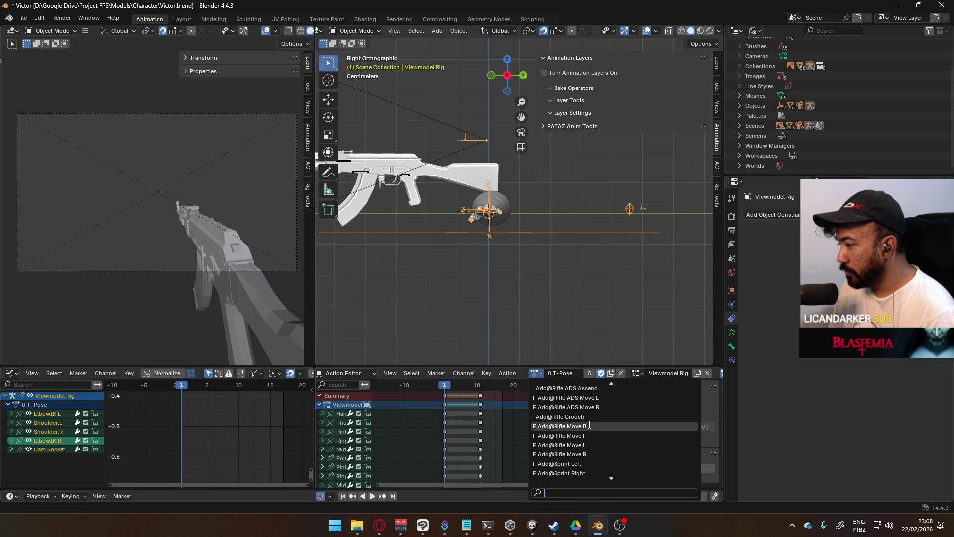
pyautogui.scroll(-3, 591, 423)
pyautogui.scroll(-3, 590, 424)
pyautogui.scroll(-3, 590, 423)
pyautogui.scroll(-3, 590, 424)
pyautogui.scroll(-3, 591, 424)
pyautogui.scroll(-3, 590, 423)
pyautogui.scroll(-3, 590, 424)
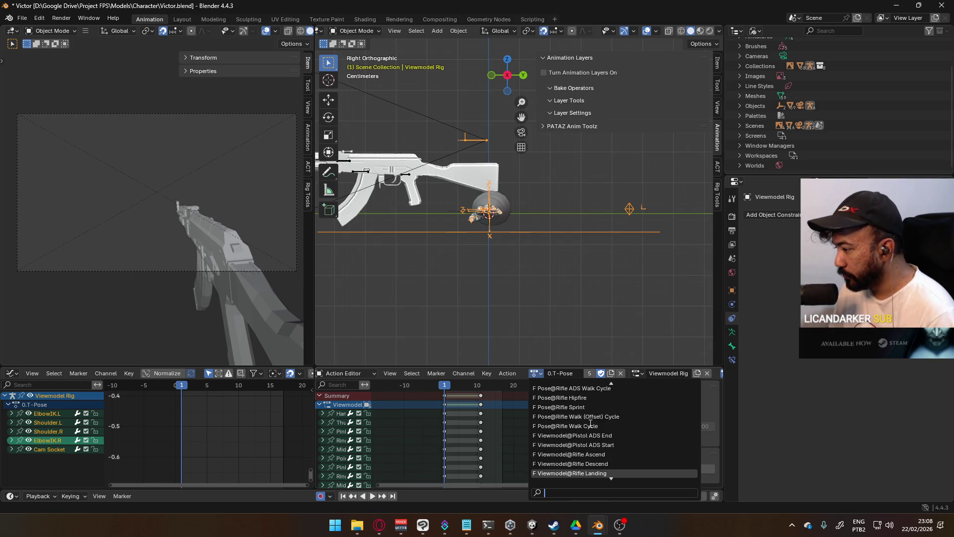
pyautogui.click(591, 397)
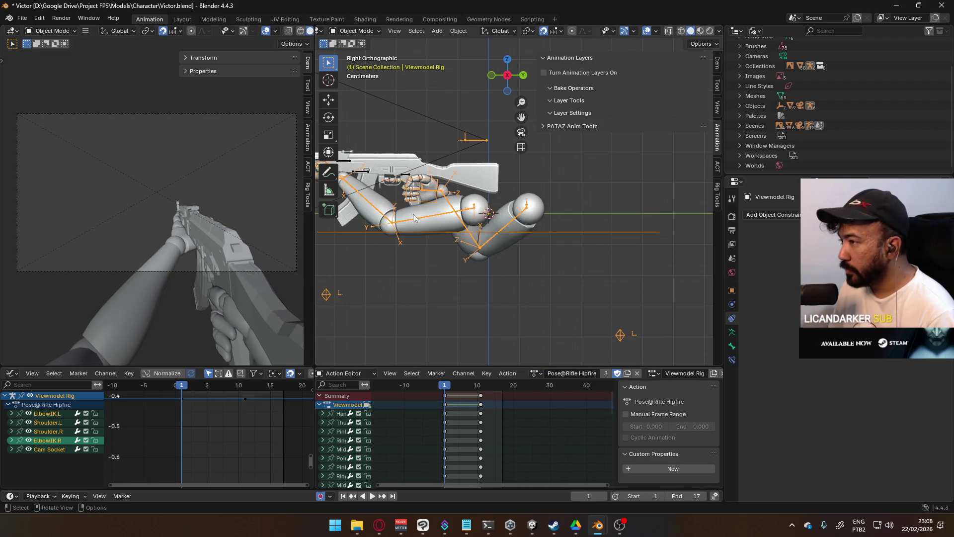
# - Select the AKM Rig, set the scene end frame to 32 and play the full walk cycle
pyautogui.click(404, 179)
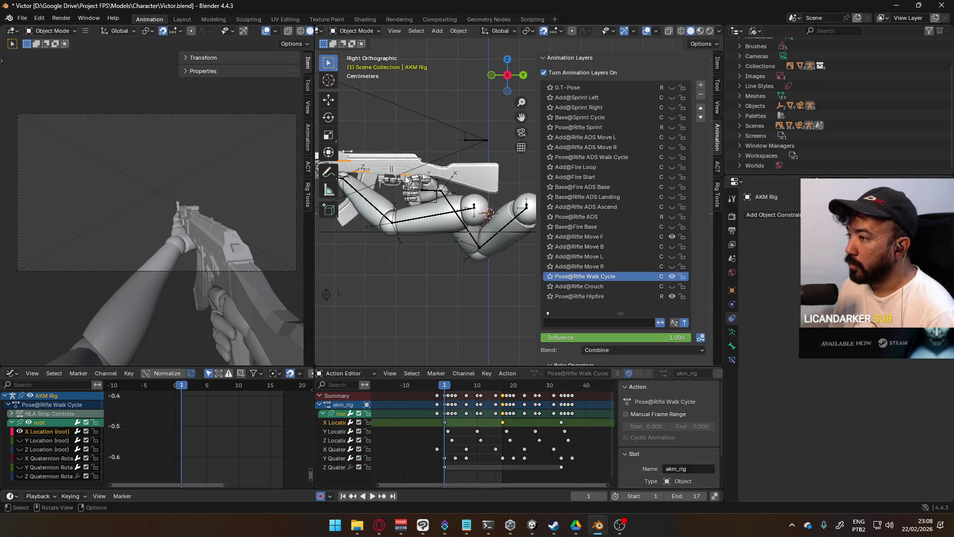
pyautogui.press('space')
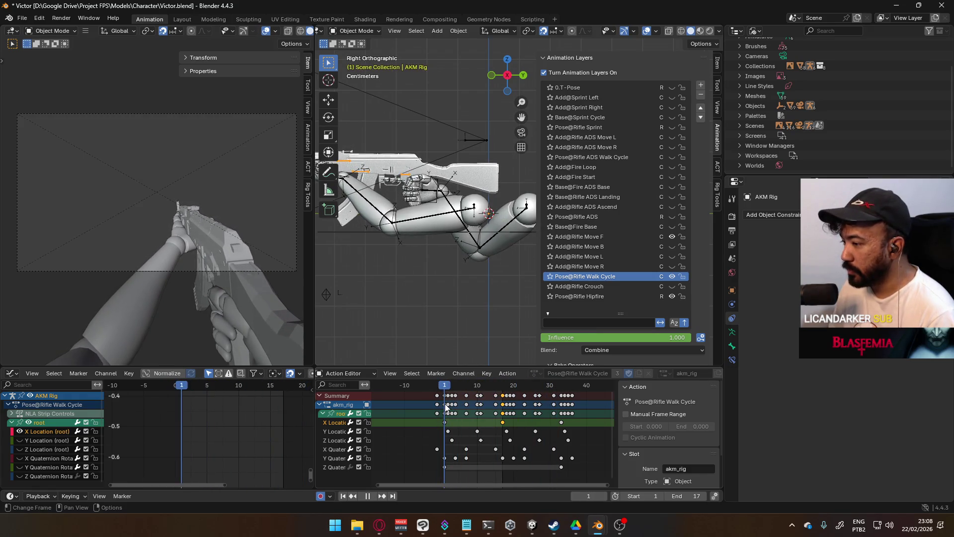
pyautogui.moveTo(445, 403)
pyautogui.mouseDown()
pyautogui.moveTo(553, 409)
pyautogui.moveTo(548, 420)
pyautogui.moveTo(504, 418)
pyautogui.moveTo(560, 424)
pyautogui.mouseUp()
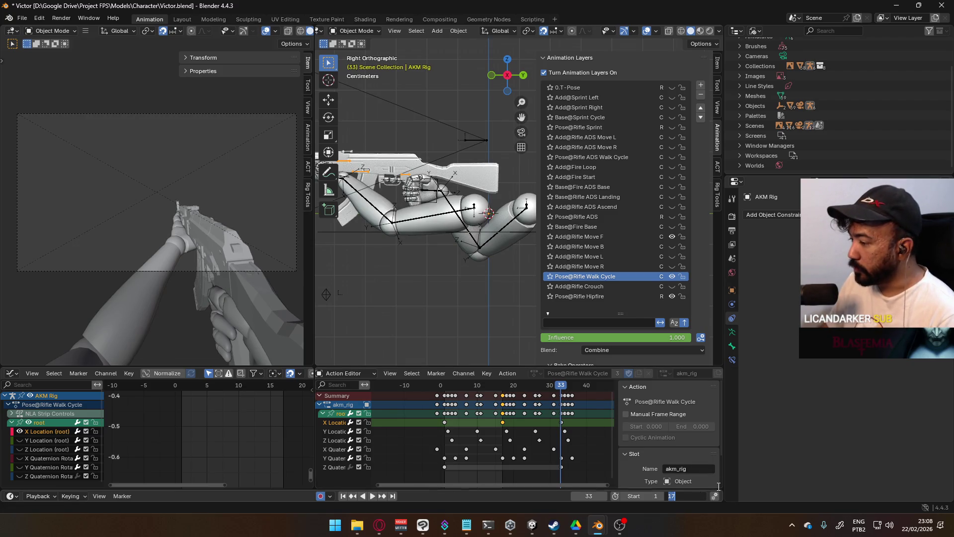
pyautogui.write('32')
pyautogui.press('Return')
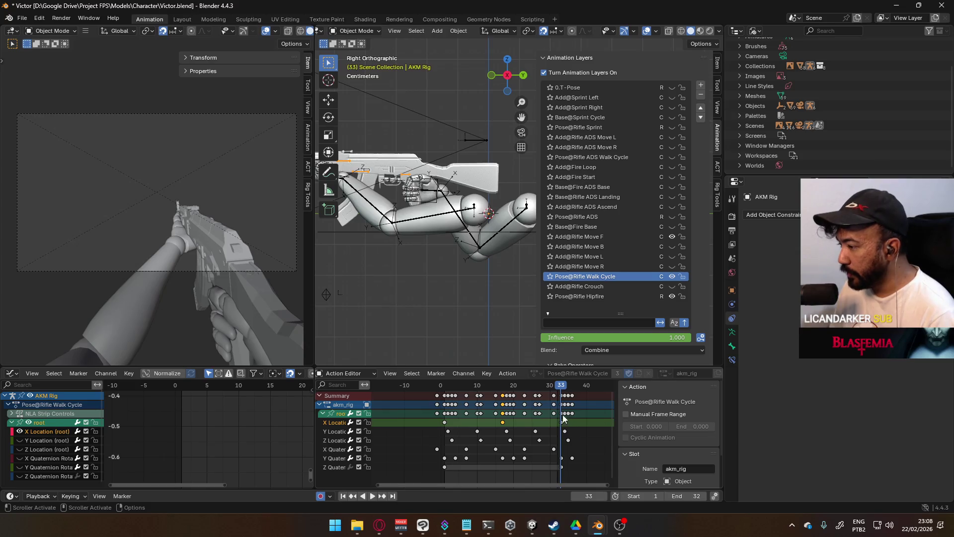
pyautogui.press('space')
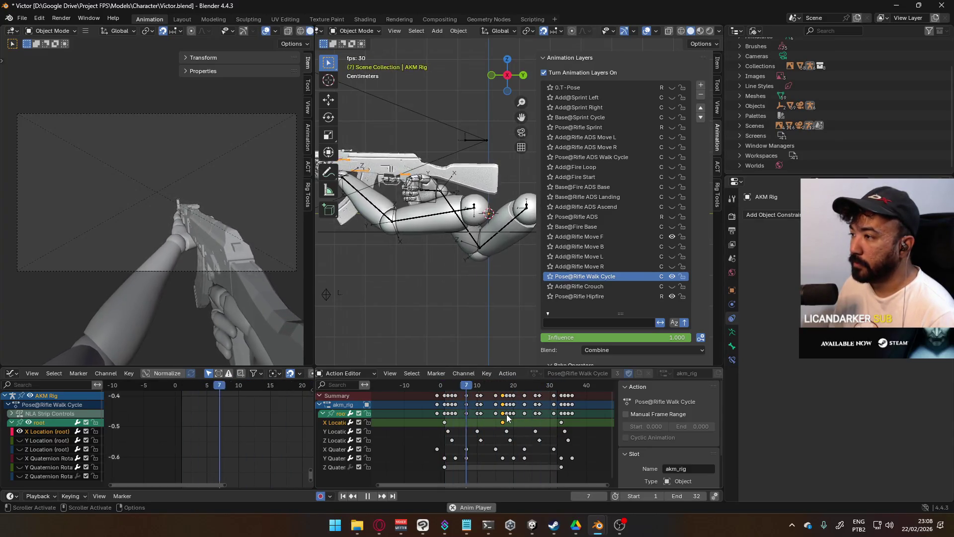
# - Toggle the Add@Rifle Move L and Move R layers on and off, then make Base@Fire Base the active layer
pyautogui.click(671, 257)
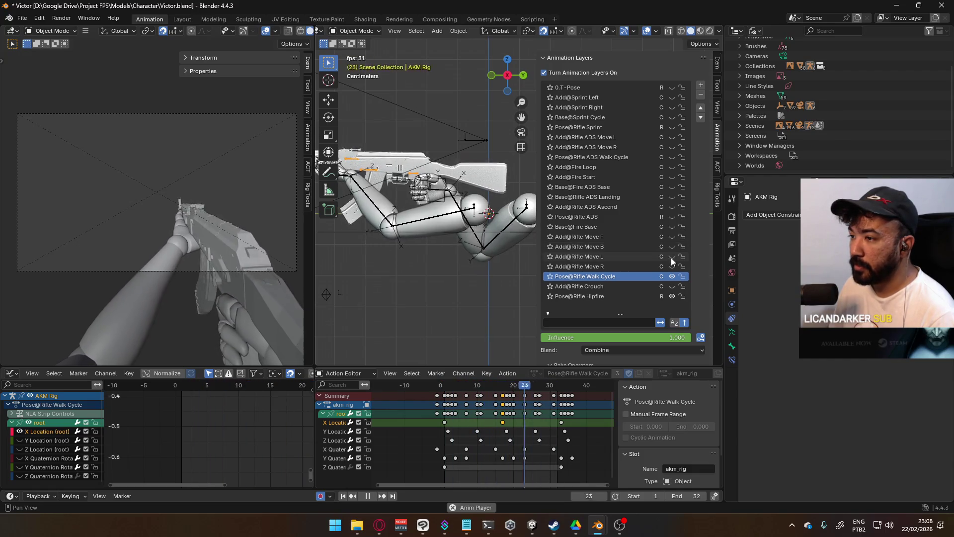
pyautogui.click(671, 257)
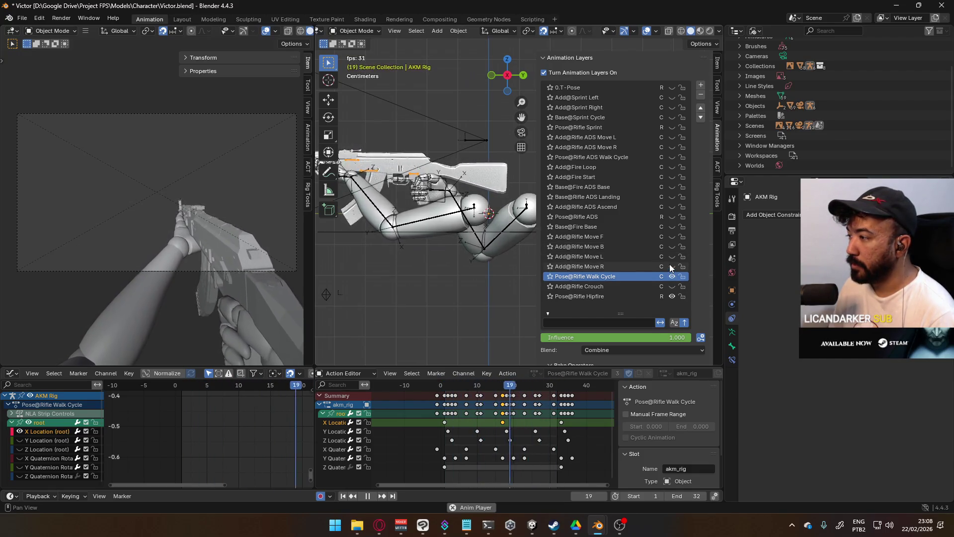
pyautogui.click(670, 266)
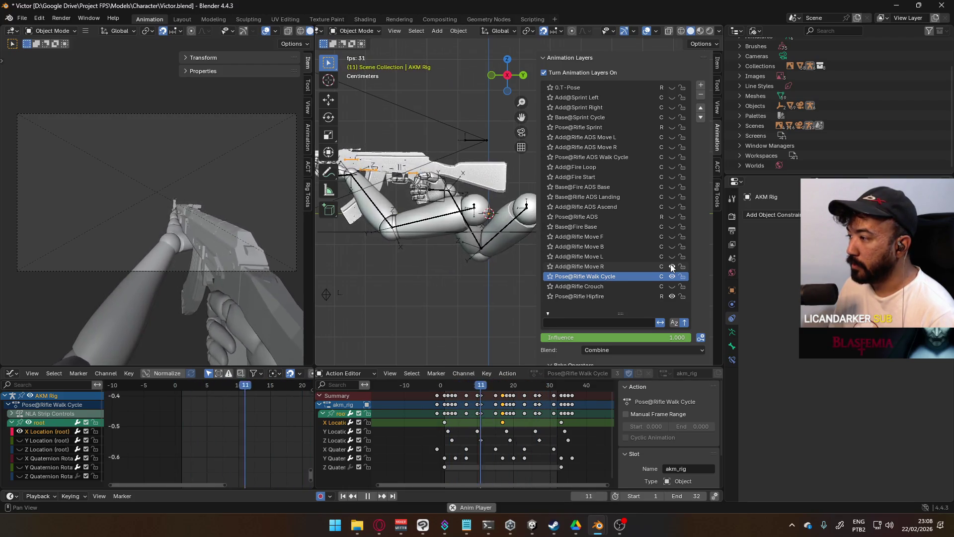
pyautogui.click(671, 267)
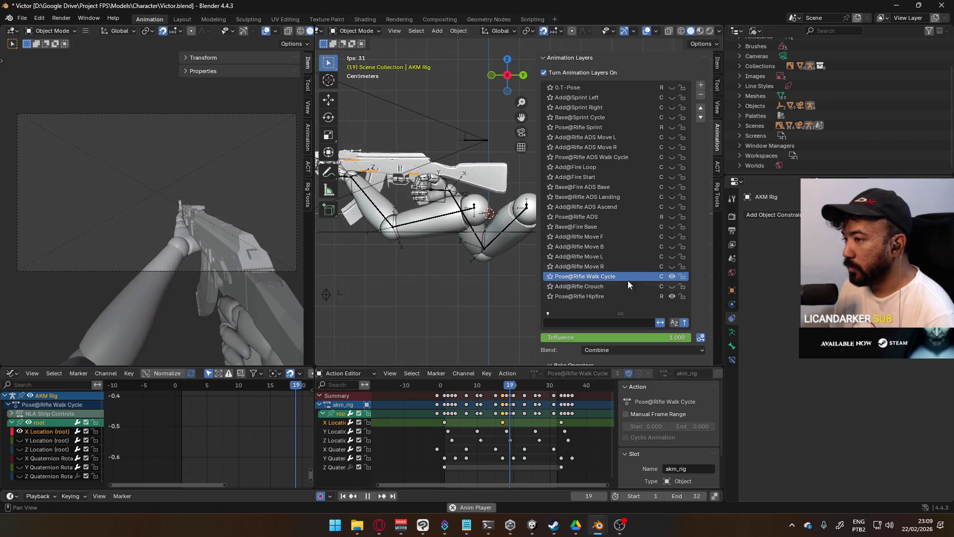
pyautogui.click(599, 226)
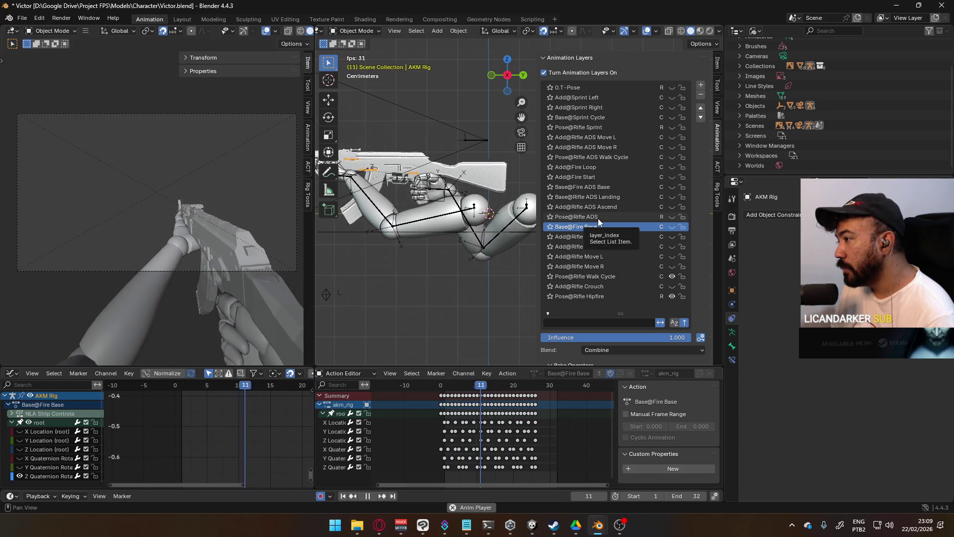
# - Enable the Base@Fire Base layer and the Pose@Rifle ADS aiming pose
pyautogui.click(672, 227)
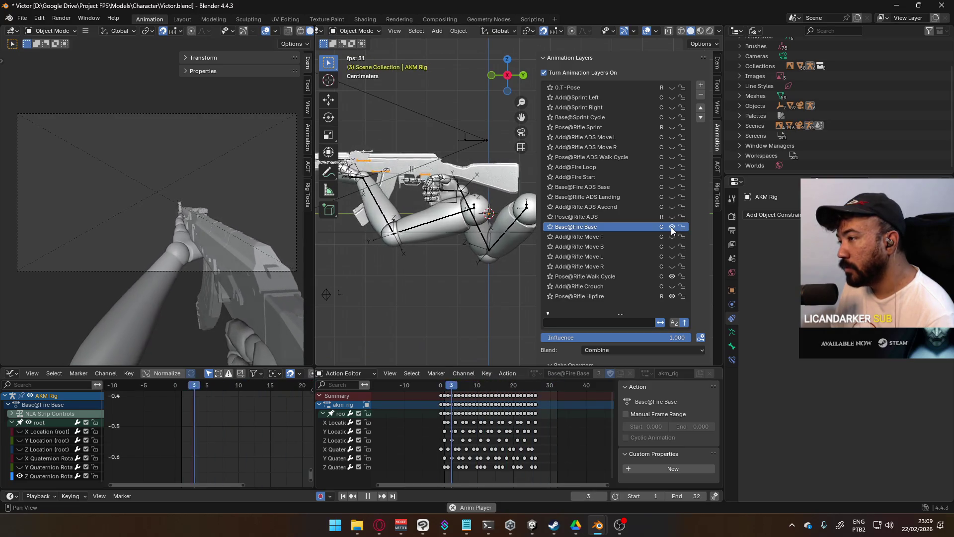
pyautogui.click(670, 227)
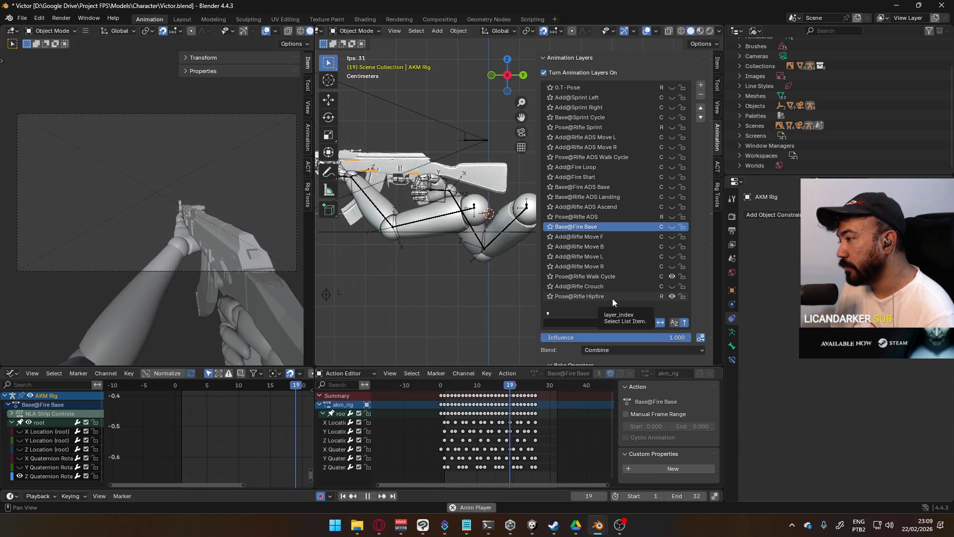
pyautogui.click(673, 228)
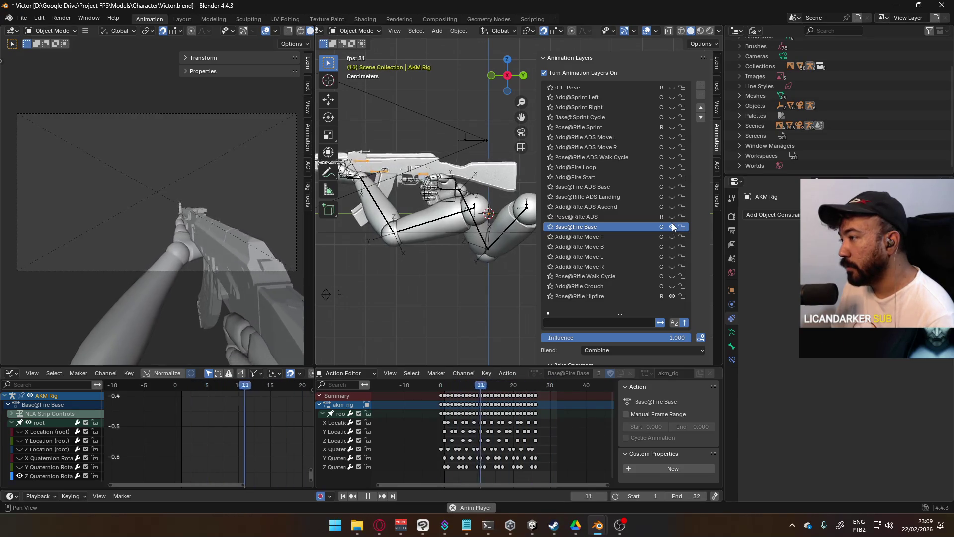
pyautogui.click(670, 215)
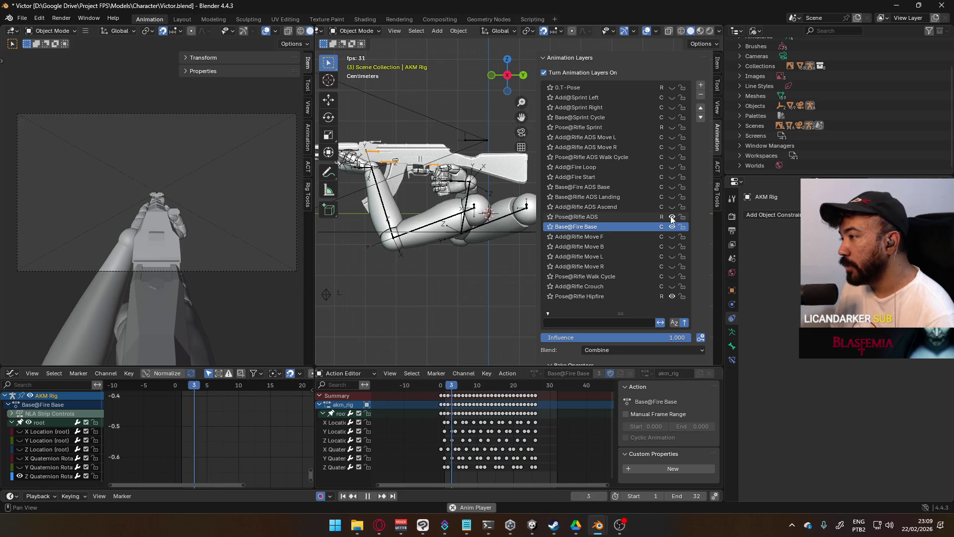
# - Enable Base@Fire ADS Base, Add@Fire Loop and Add@Fire Start, making Add@Fire Loop active
pyautogui.click(672, 188)
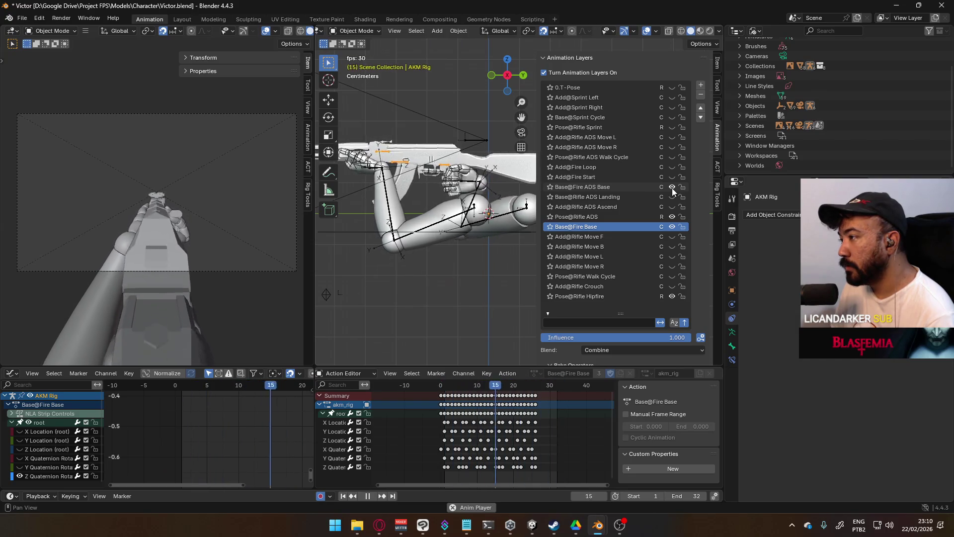
pyautogui.click(671, 169)
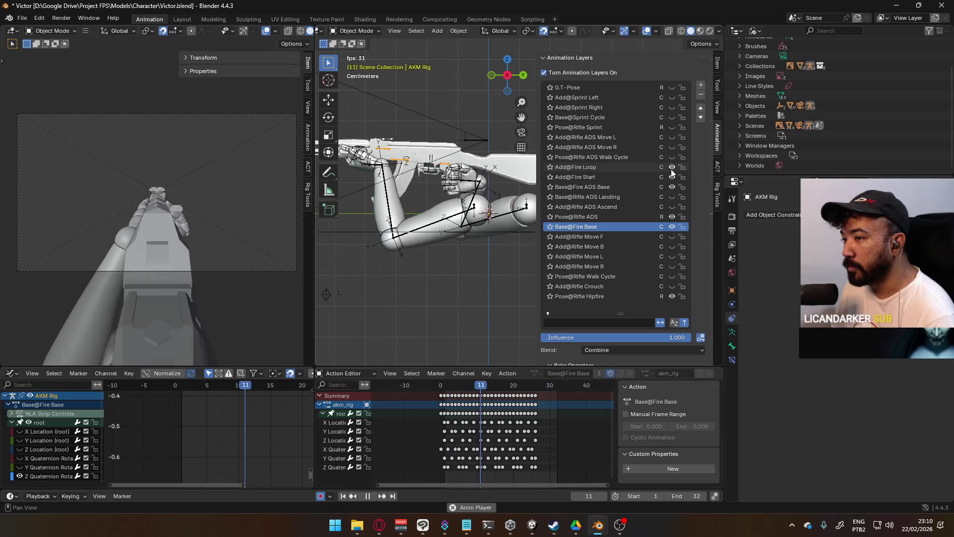
pyautogui.click(672, 176)
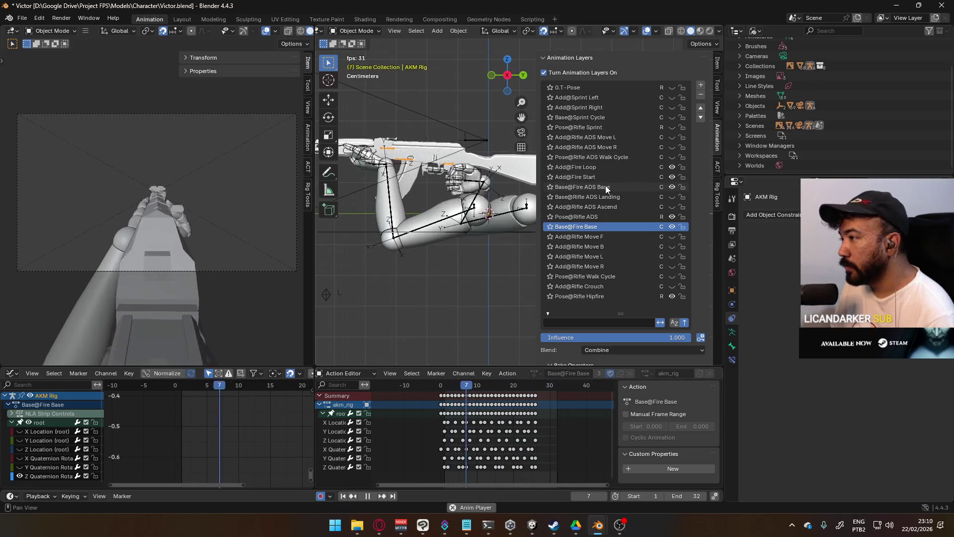
pyautogui.click(589, 167)
pyautogui.scroll(-5, 537, 458)
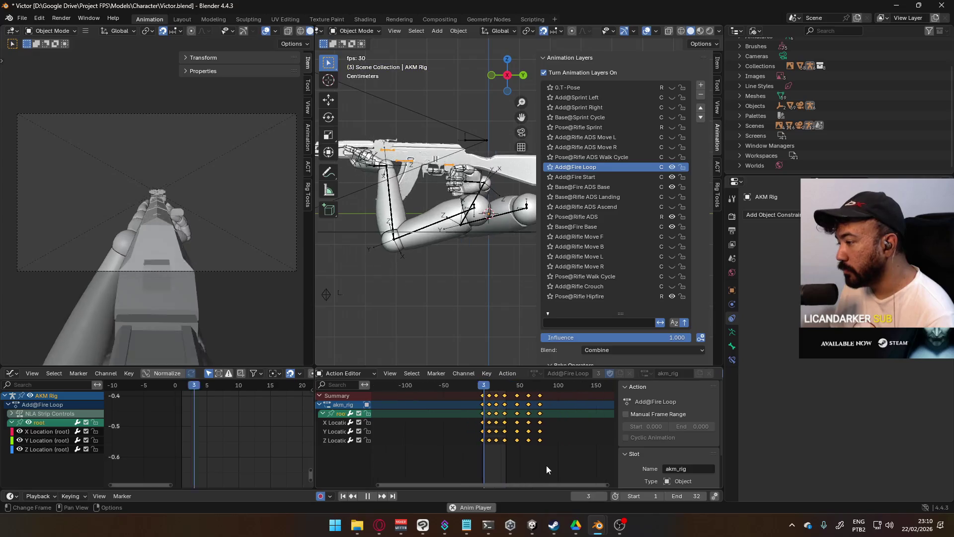
# - With Add@Fire Start active, scrub to frame 75 and set the scene end frame to 75
pyautogui.click(609, 176)
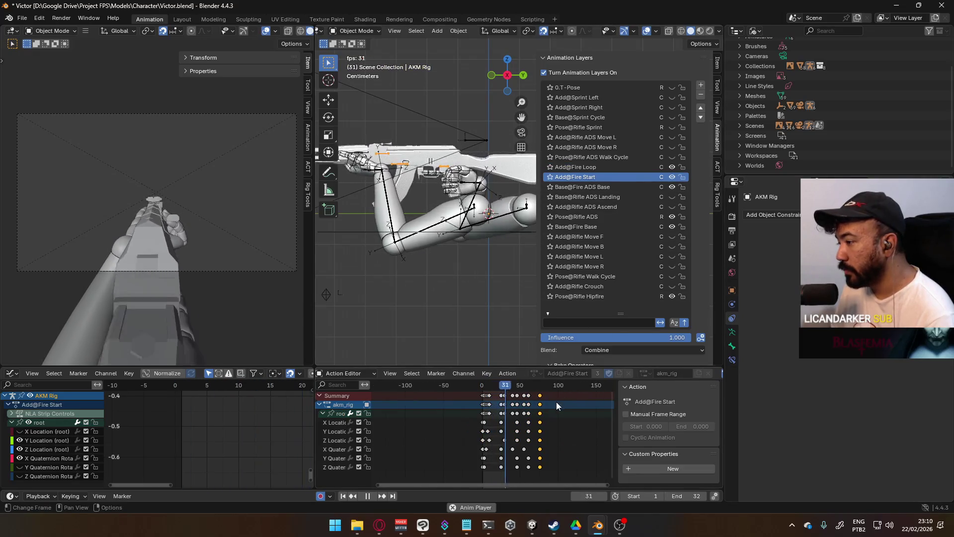
pyautogui.scroll(1, 547, 389)
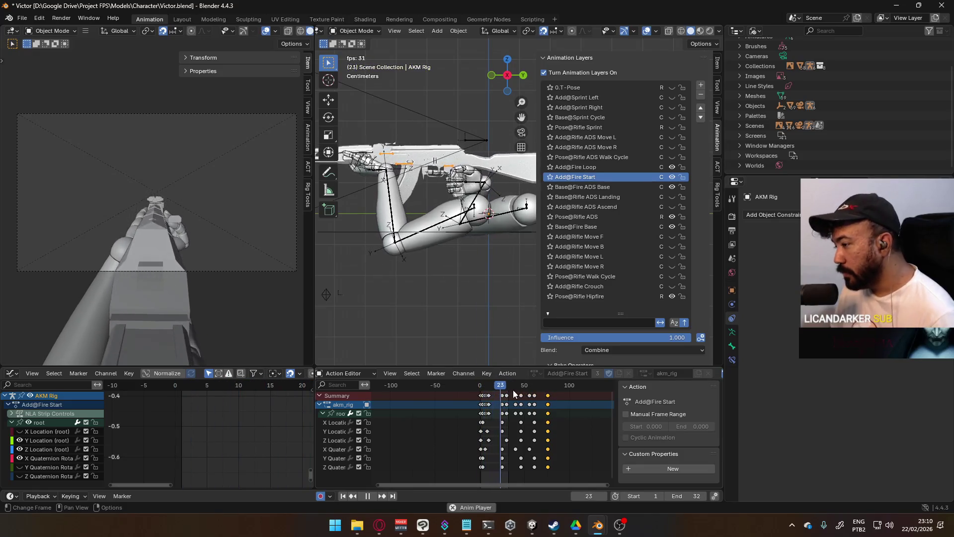
pyautogui.press('space')
pyautogui.moveTo(509, 385); pyautogui.dragTo(550, 395)
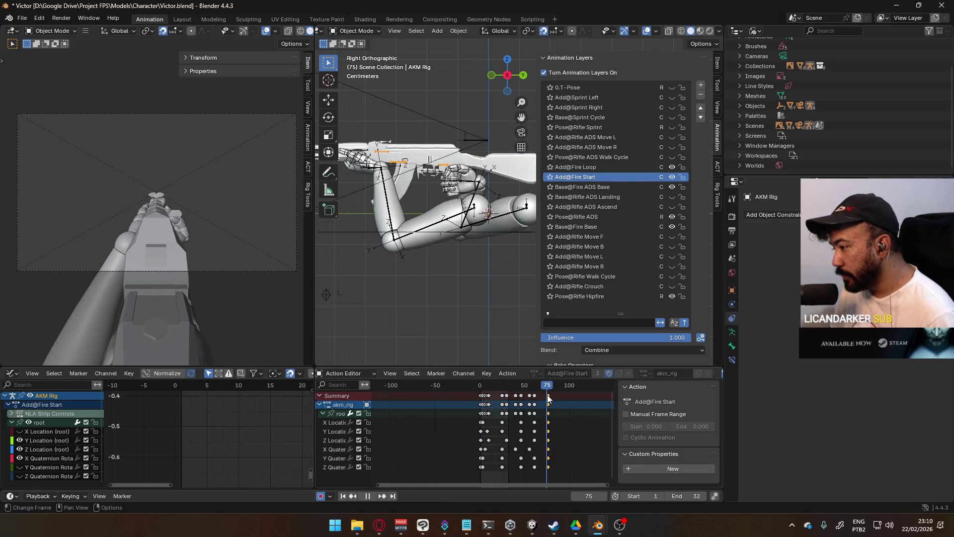
pyautogui.press('space')
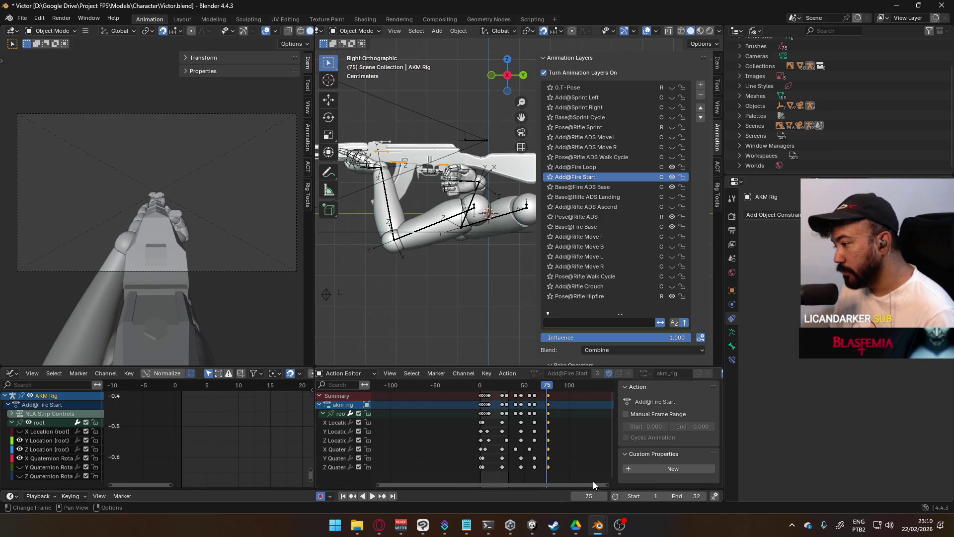
pyautogui.click(689, 496)
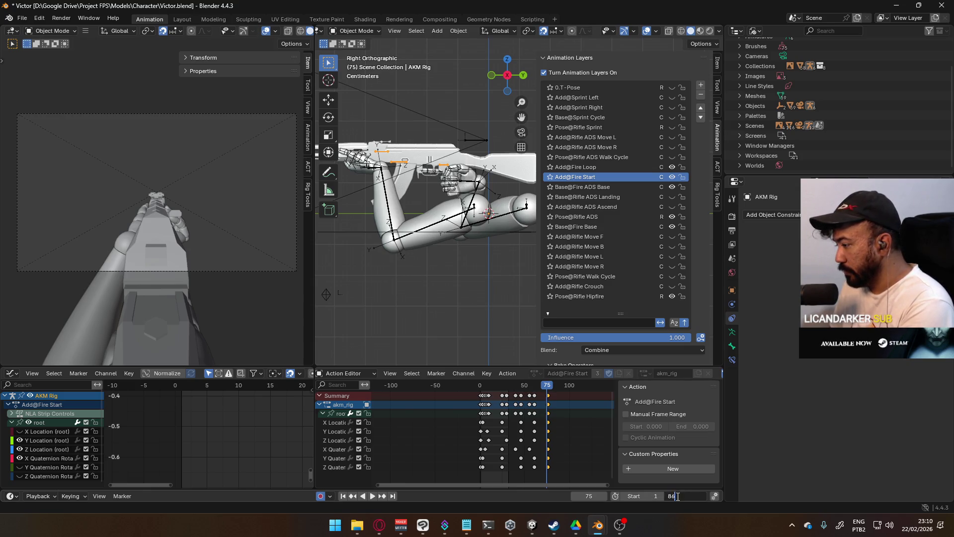
pyautogui.press('Return')
# - Replay the firing animation from frame 0 and make Base@Fire ADS Base the active layer
pyautogui.press('space')
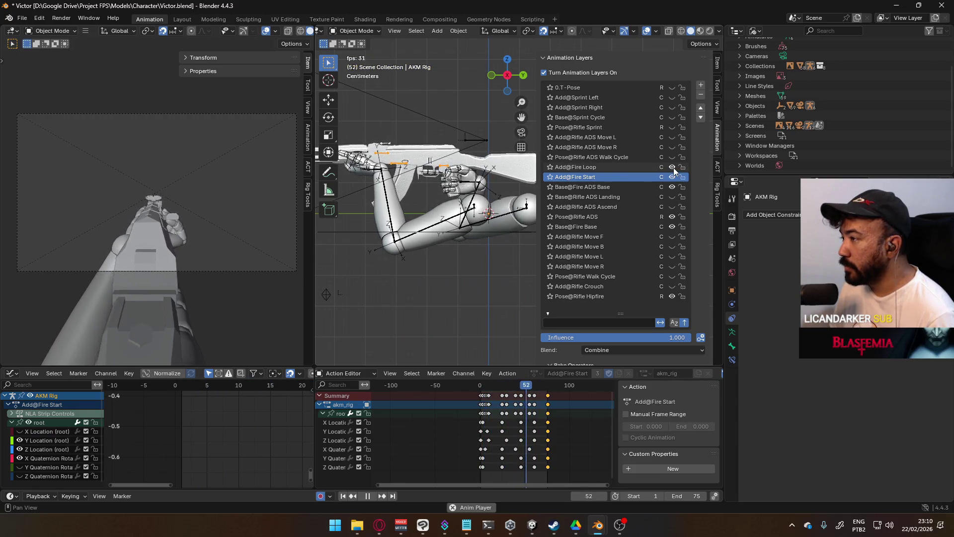
pyautogui.press('space')
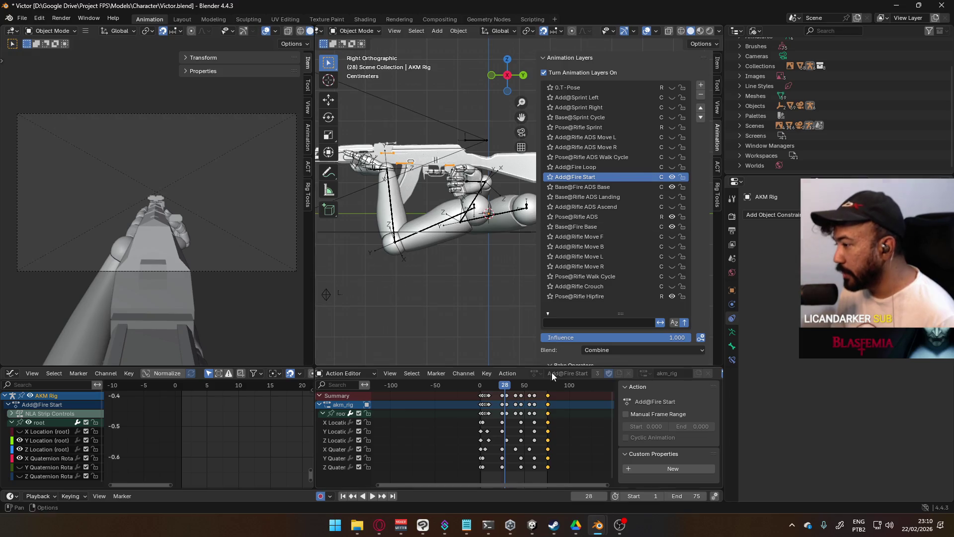
pyautogui.click(480, 385)
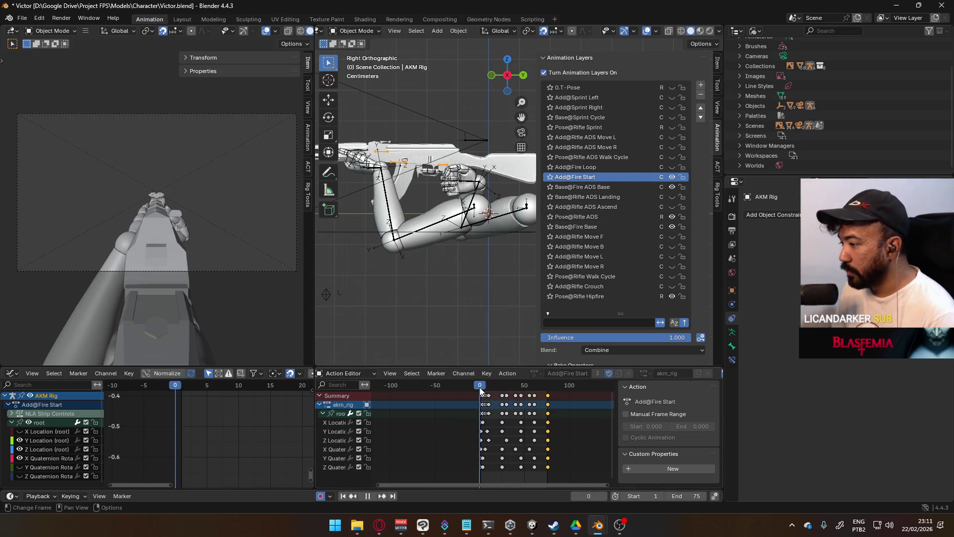
pyautogui.press('space')
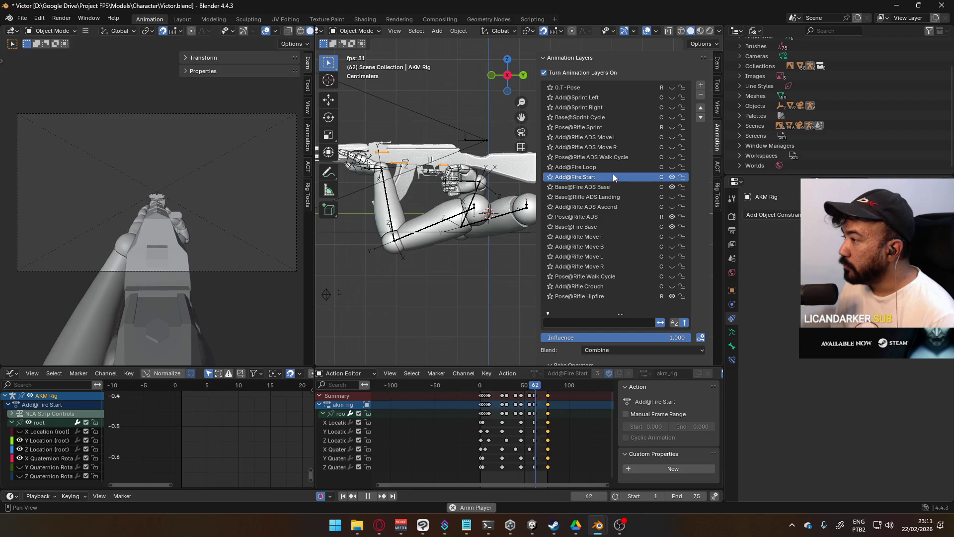
pyautogui.click(604, 188)
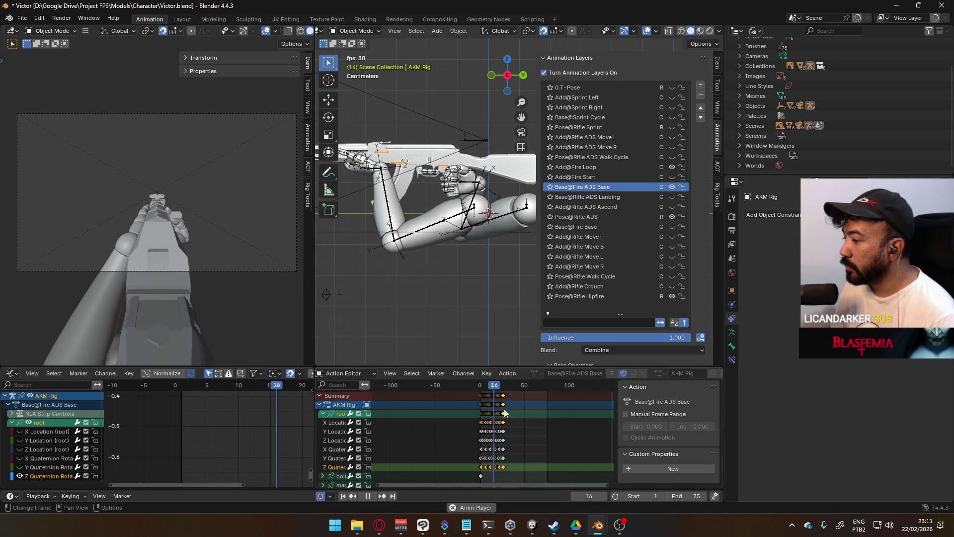
pyautogui.scroll(5, 539, 390)
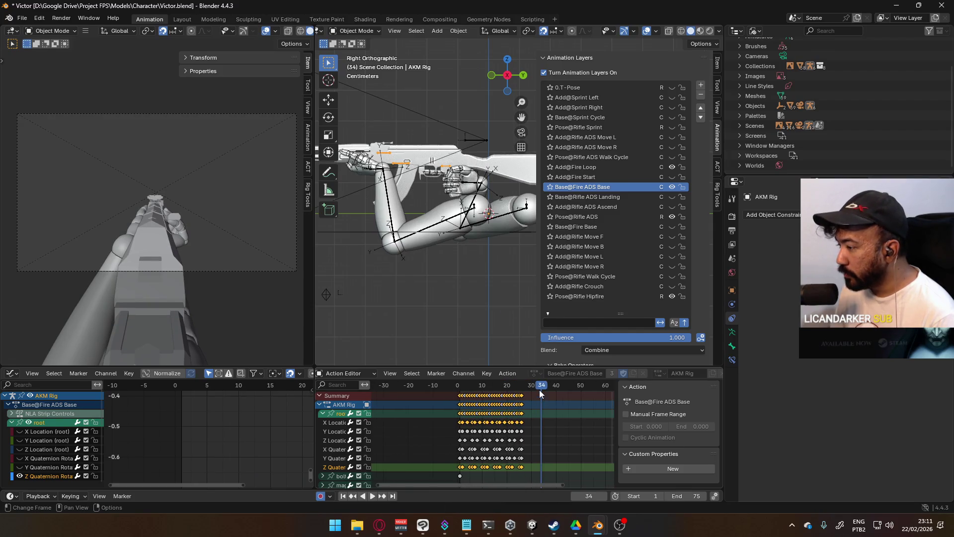
pyautogui.moveTo(686, 496)
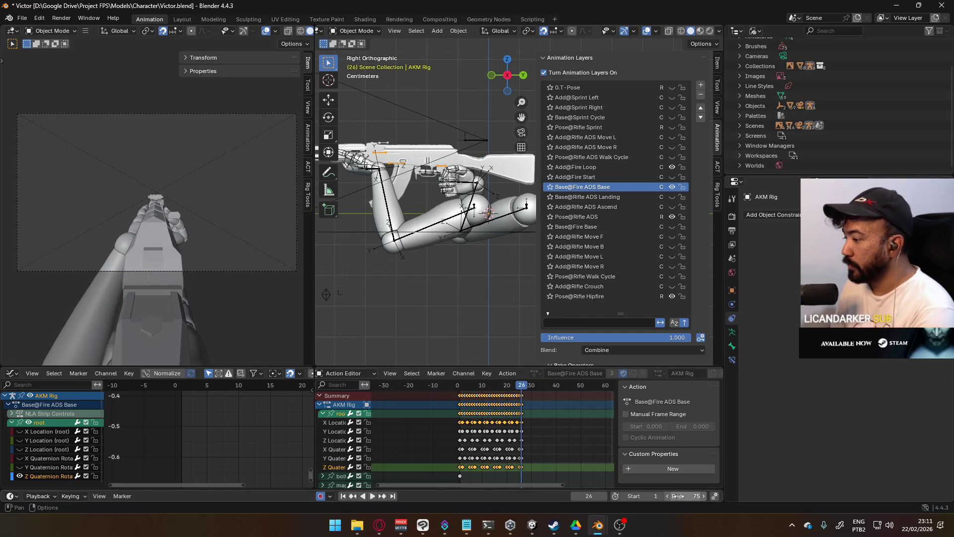
pyautogui.write('25')
# - Set the scene end frame to 25 and make Add@Fire Loop the active layer
pyautogui.press('Return')
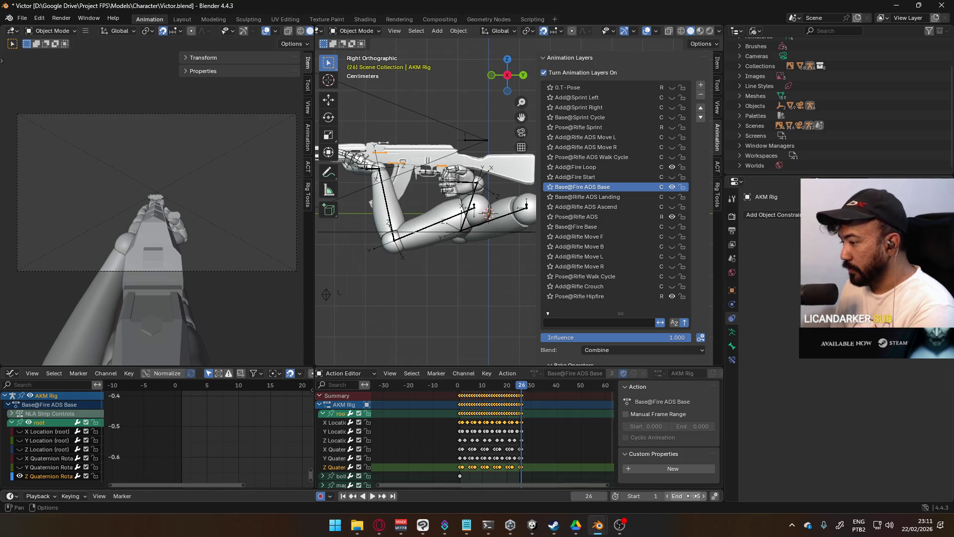
pyautogui.press('space')
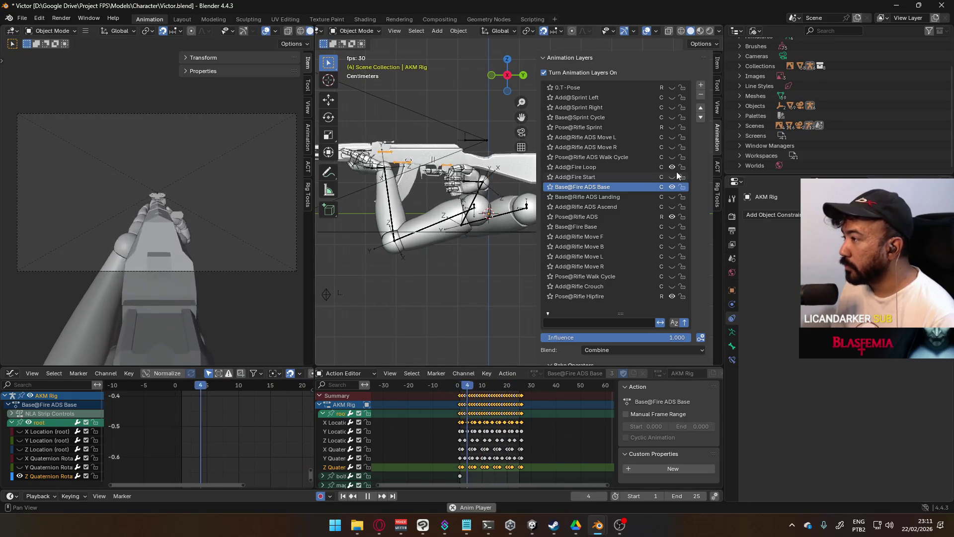
pyautogui.click(622, 167)
pyautogui.scroll(-4, 537, 405)
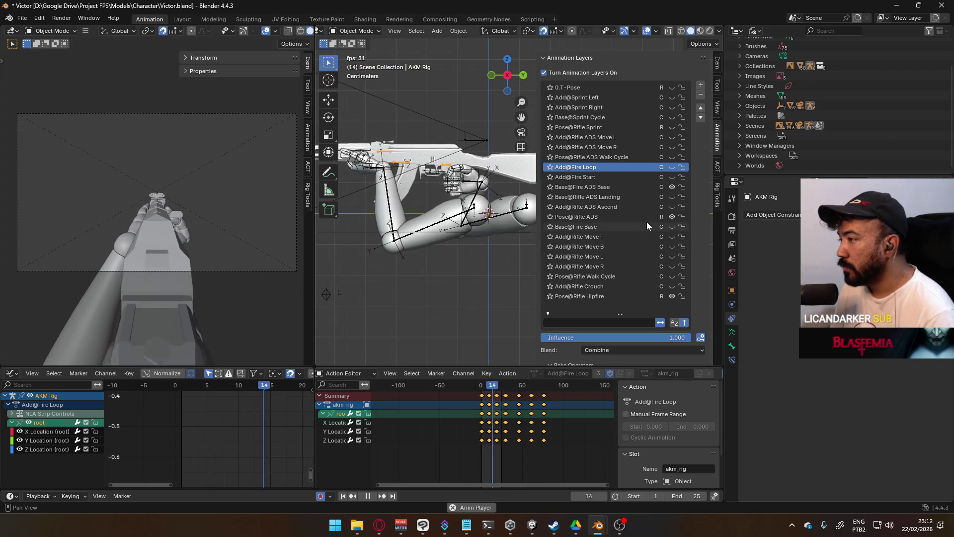
# - Turn off Base@Fire ADS Base and toggle the Pose@Rifle ADS and ADS Walk Cycle layers on
pyautogui.click(673, 187)
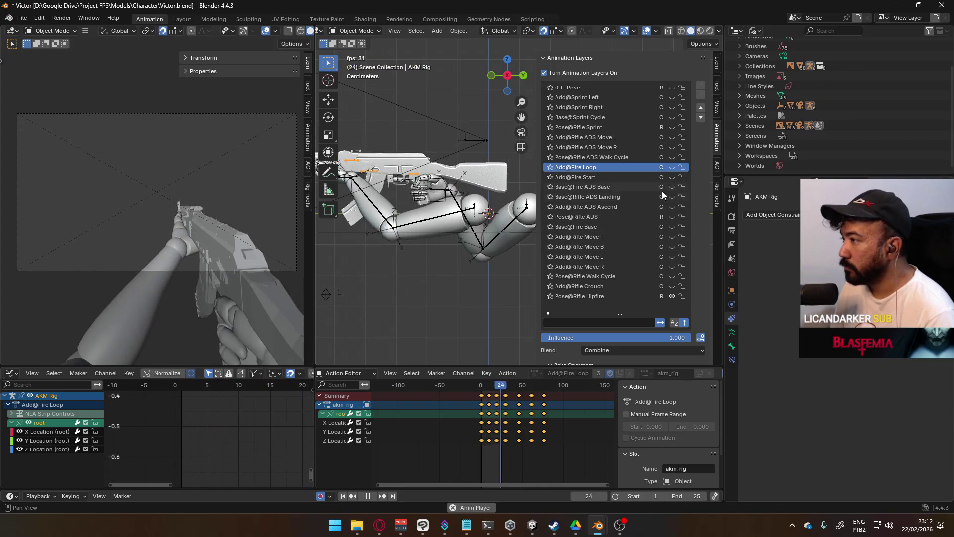
pyautogui.click(624, 156)
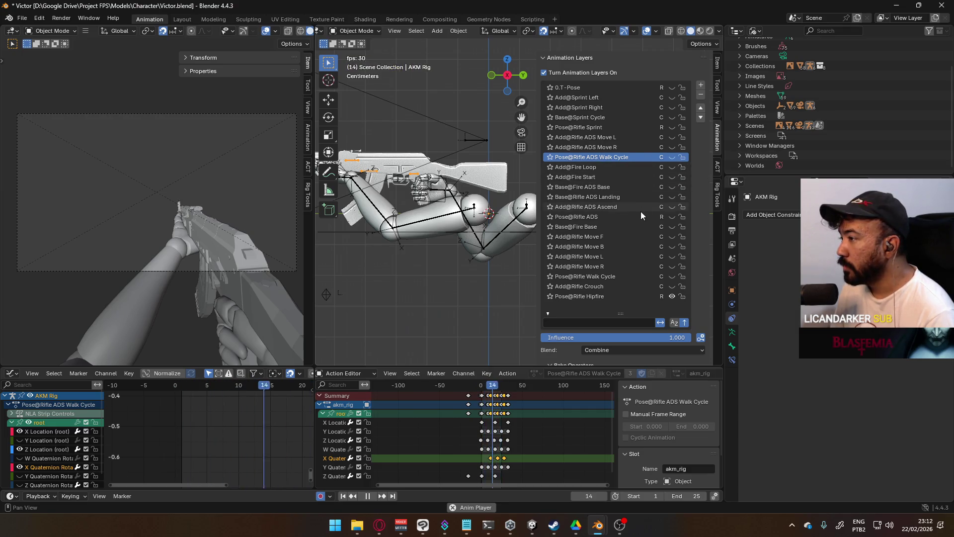
pyautogui.click(672, 216)
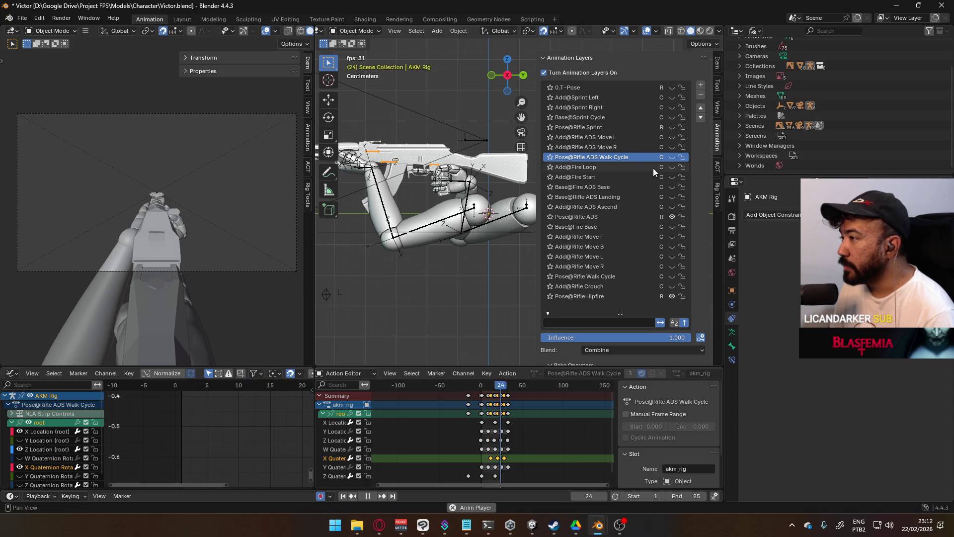
pyautogui.click(671, 157)
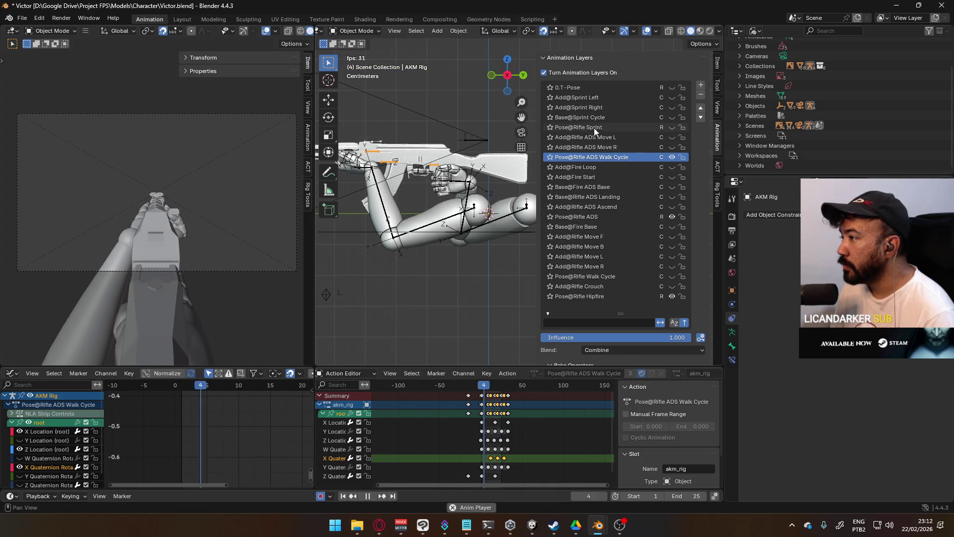
# - Hide the ADS walk cycle and show Pose@Rifle Sprint with Base@Sprint Cycle enabled
pyautogui.click(672, 157)
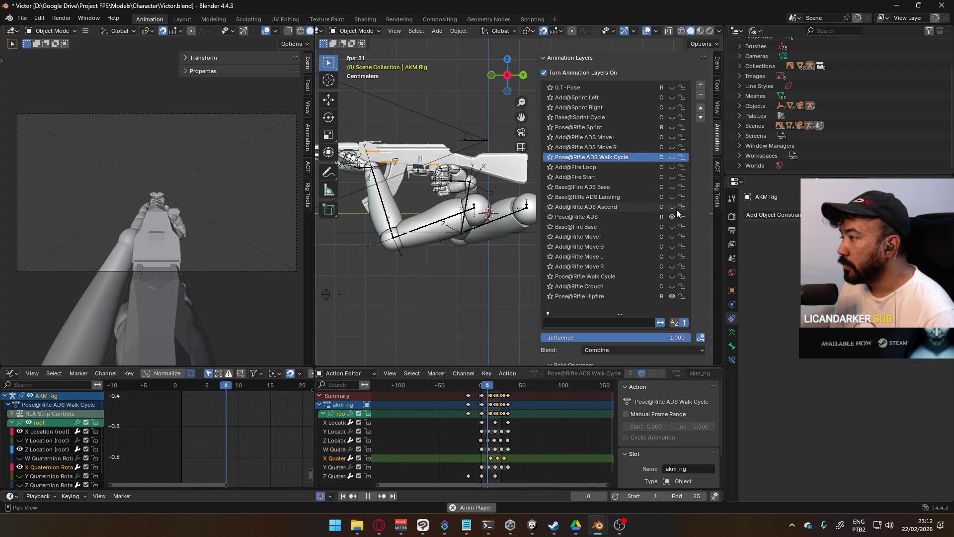
pyautogui.click(611, 127)
pyautogui.click(673, 128)
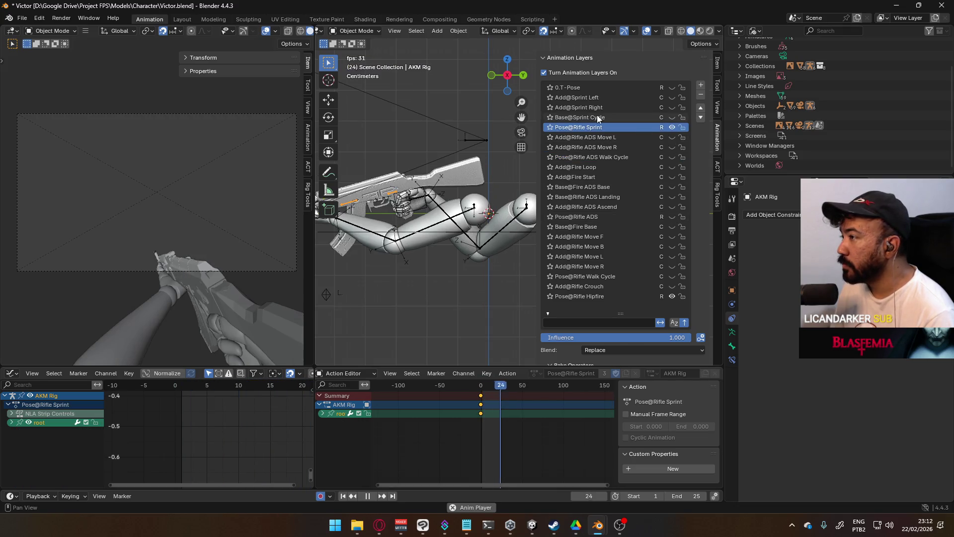
pyautogui.click(672, 118)
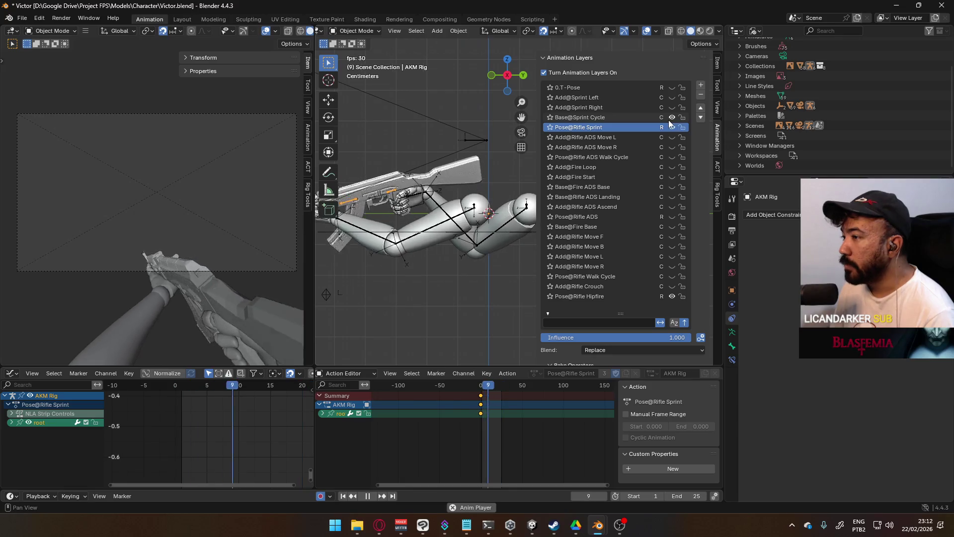
# - Make Base@Sprint Cycle active, fit its keys and lower the scene end frame to 19
pyautogui.click(593, 118)
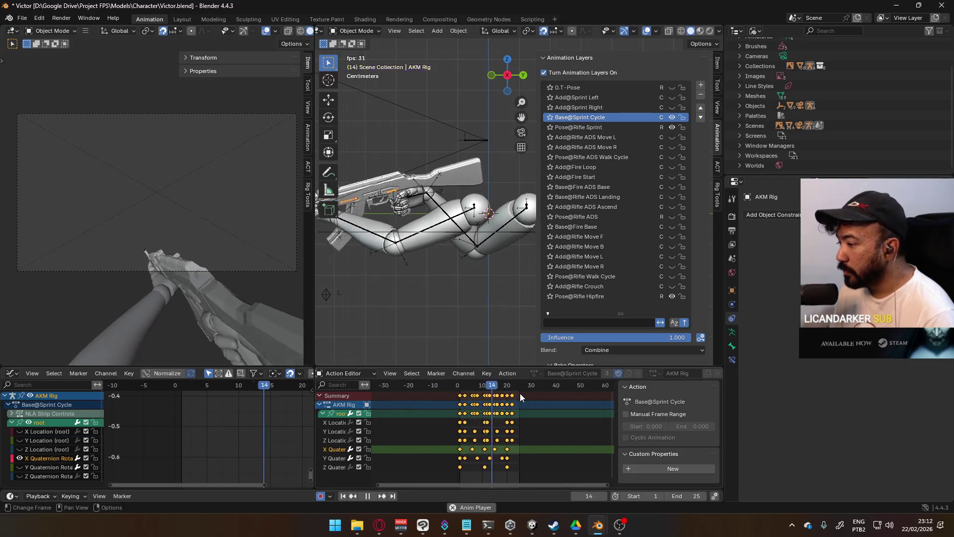
pyautogui.press('Home')
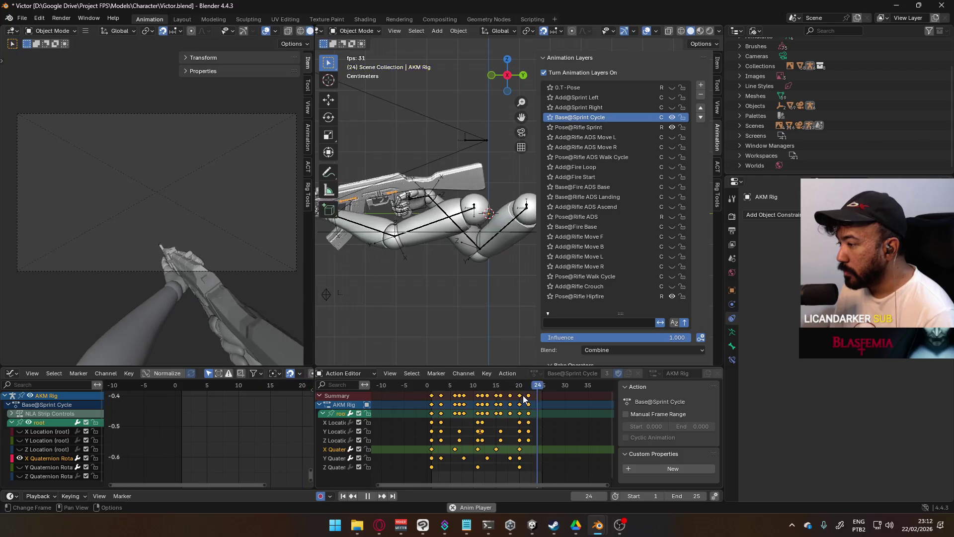
pyautogui.click(671, 496)
pyautogui.click(670, 495)
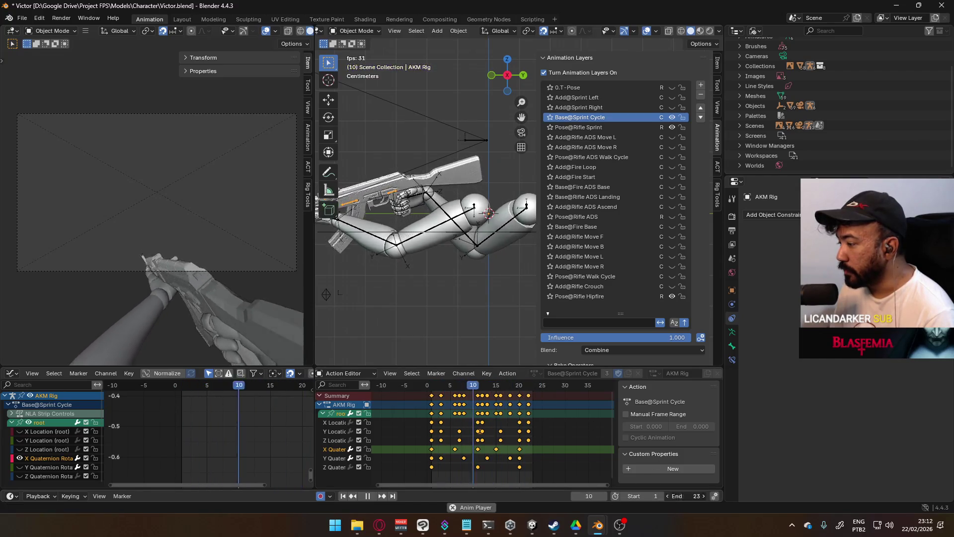
pyautogui.click(670, 496)
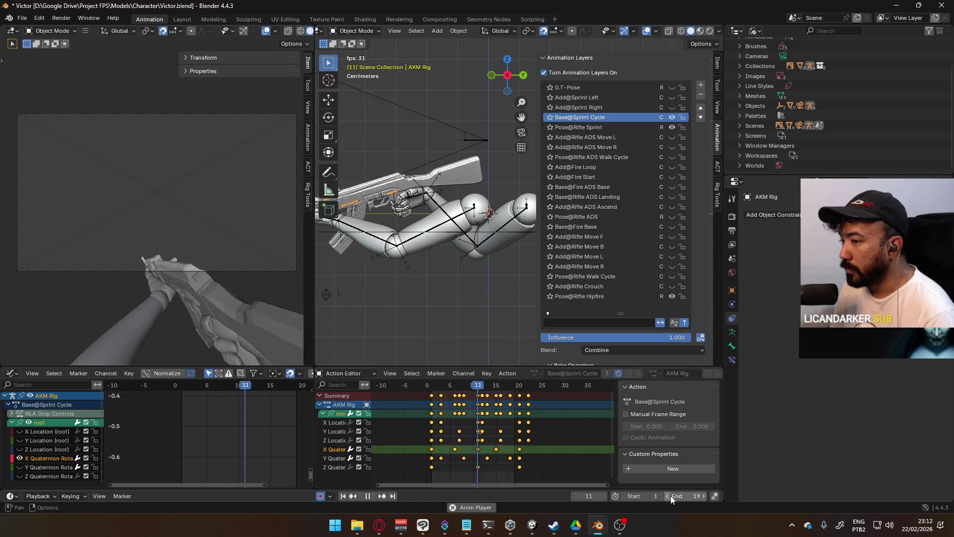
# - Toggle Add@Sprint Left on and off, then mute the Base@Sprint Cycle layer
pyautogui.click(673, 98)
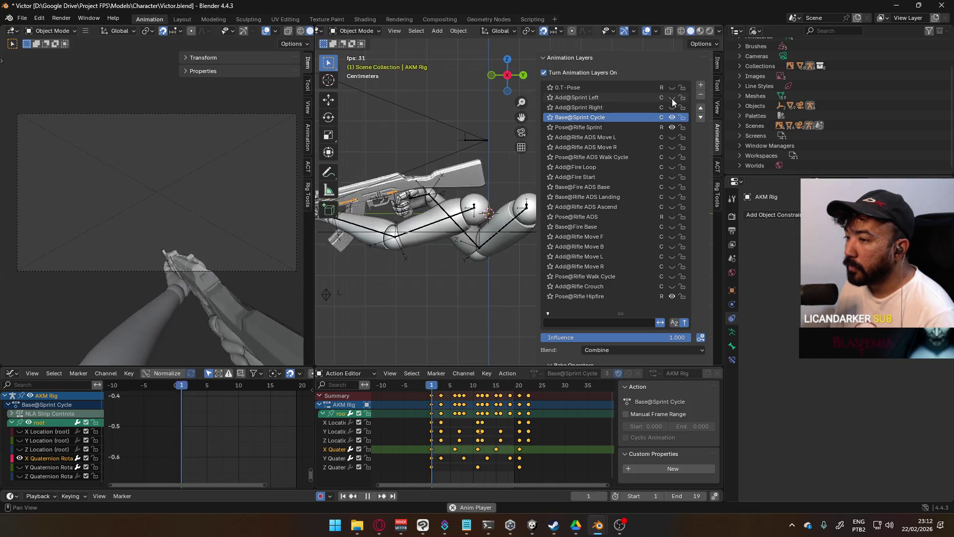
pyautogui.click(672, 99)
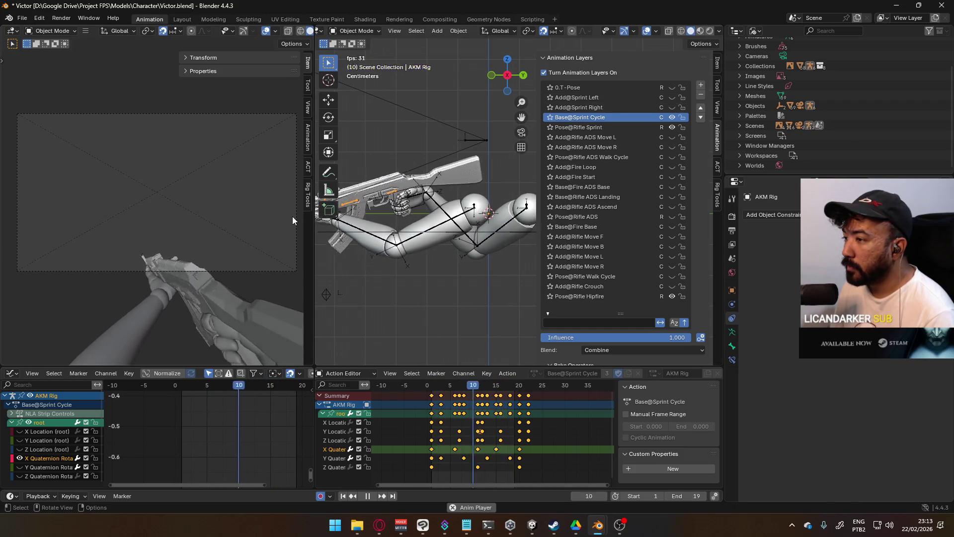
pyautogui.click(671, 116)
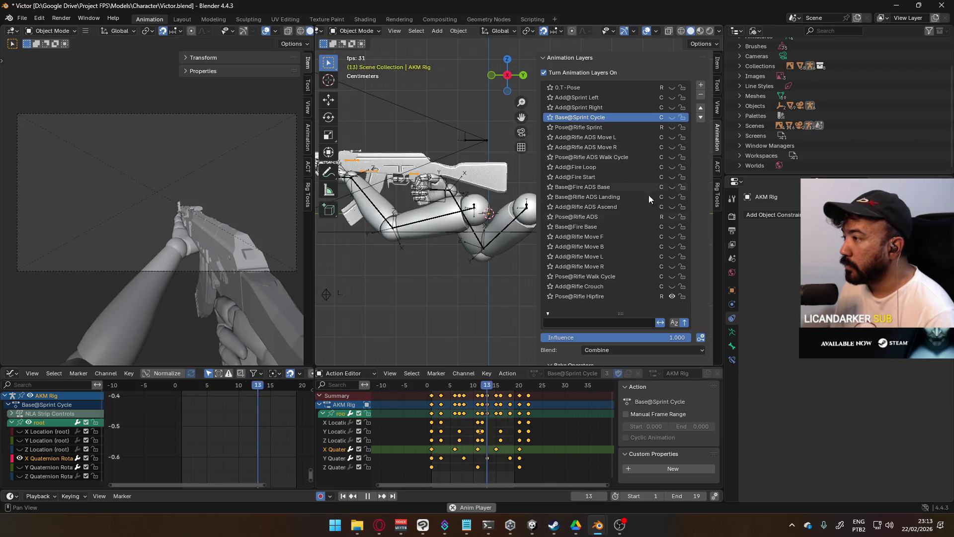
pyautogui.scroll(-3, 647, 241)
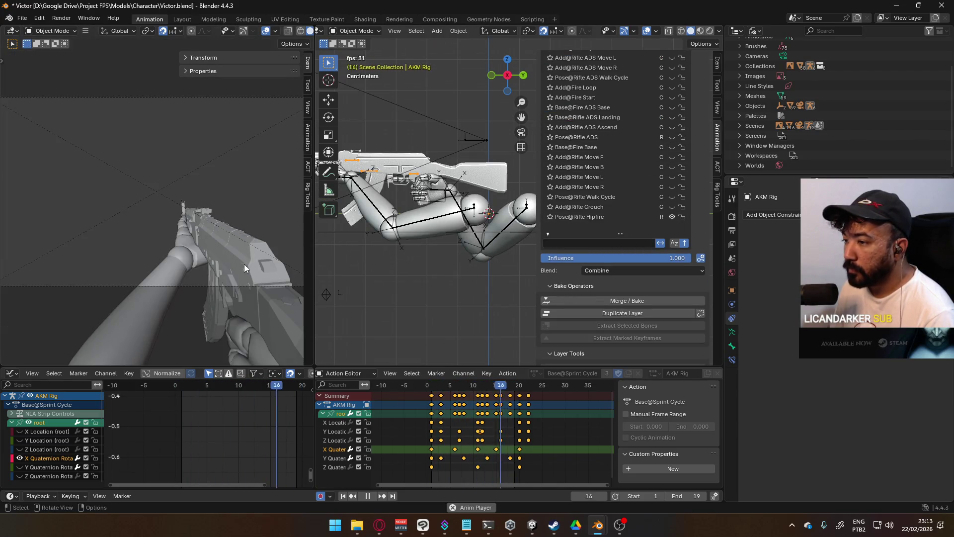
# - Orbit the left view around the hands and rifle, then look through the camera
pyautogui.moveTo(242, 253)
pyautogui.mouseDown(button='middle')
pyautogui.moveTo(55, 236)
pyautogui.moveTo(272, 228)
pyautogui.mouseUp(button='middle')
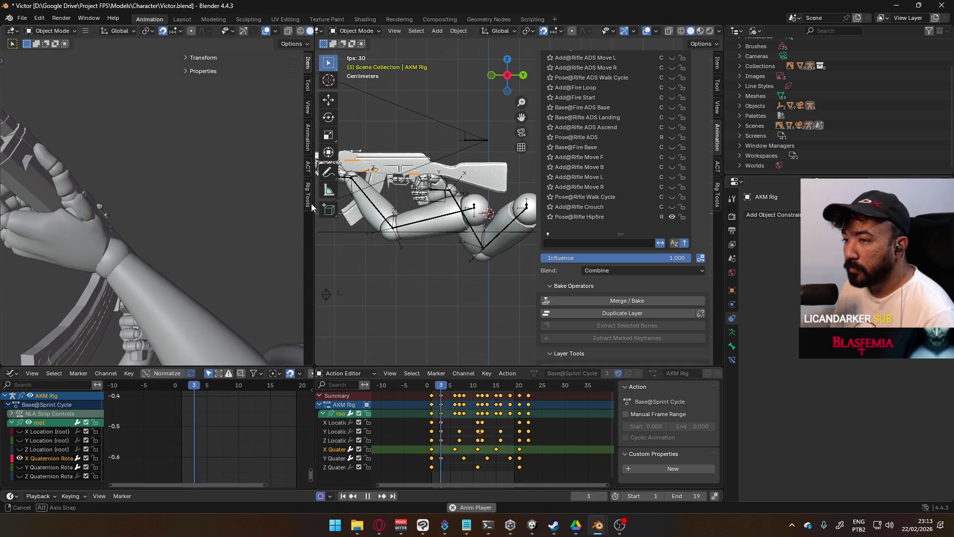
pyautogui.moveTo(272, 228)
pyautogui.mouseDown(button='middle')
pyautogui.moveTo(279, 339)
pyautogui.moveTo(302, 325)
pyautogui.moveTo(42, 323)
pyautogui.moveTo(169, 224)
pyautogui.moveTo(153, 181)
pyautogui.moveTo(56, 205)
pyautogui.moveTo(11, 257)
pyautogui.moveTo(62, 270)
pyautogui.moveTo(167, 235)
pyautogui.moveTo(117, 240)
pyautogui.moveTo(267, 245)
pyautogui.moveTo(253, 242)
pyautogui.moveTo(249, 209)
pyautogui.mouseUp(button='middle')
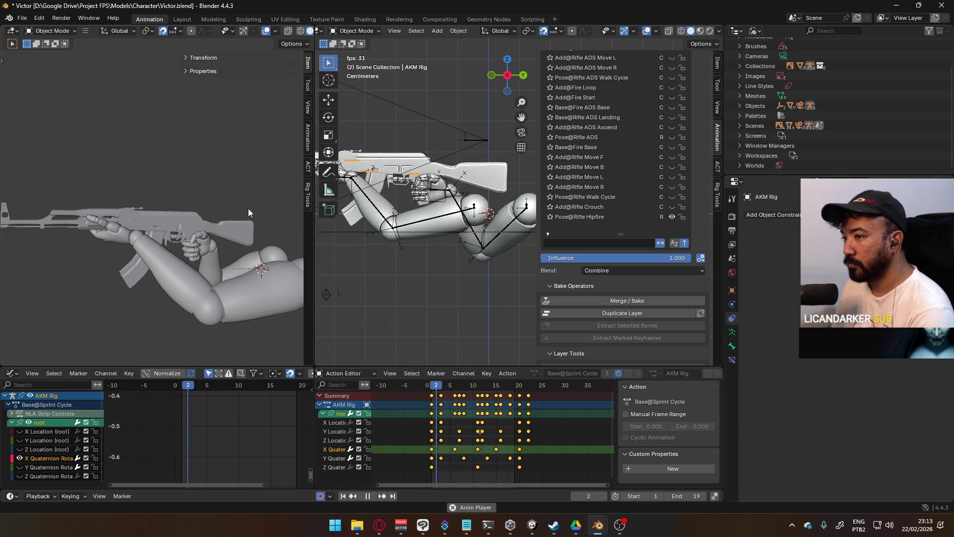
pyautogui.press('KP_0')
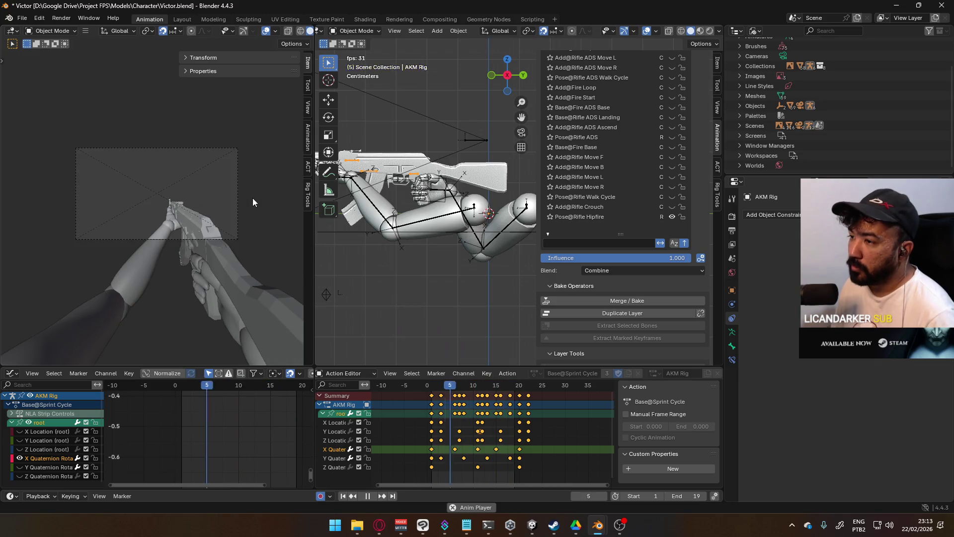
pyautogui.scroll(2, 254, 195)
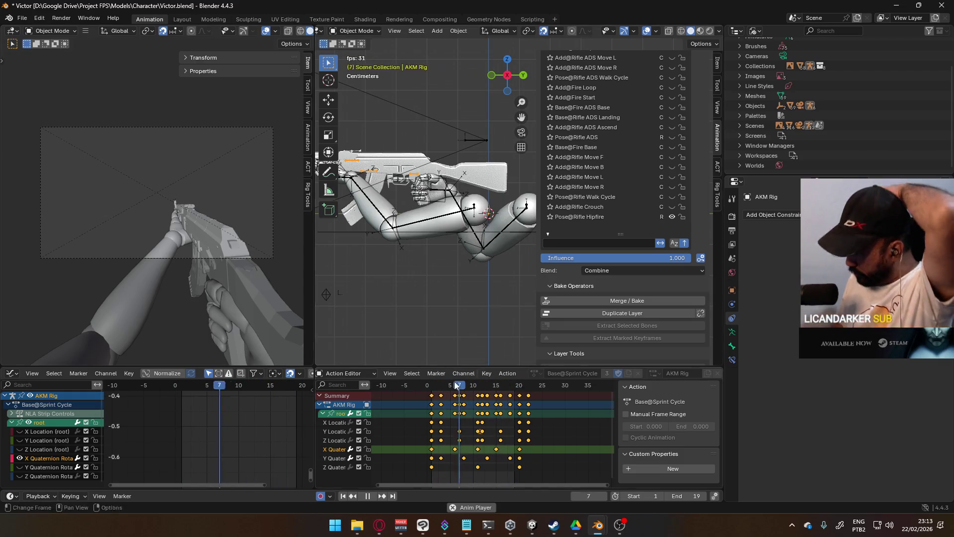
pyautogui.click(365, 497)
pyautogui.moveTo(597, 525)
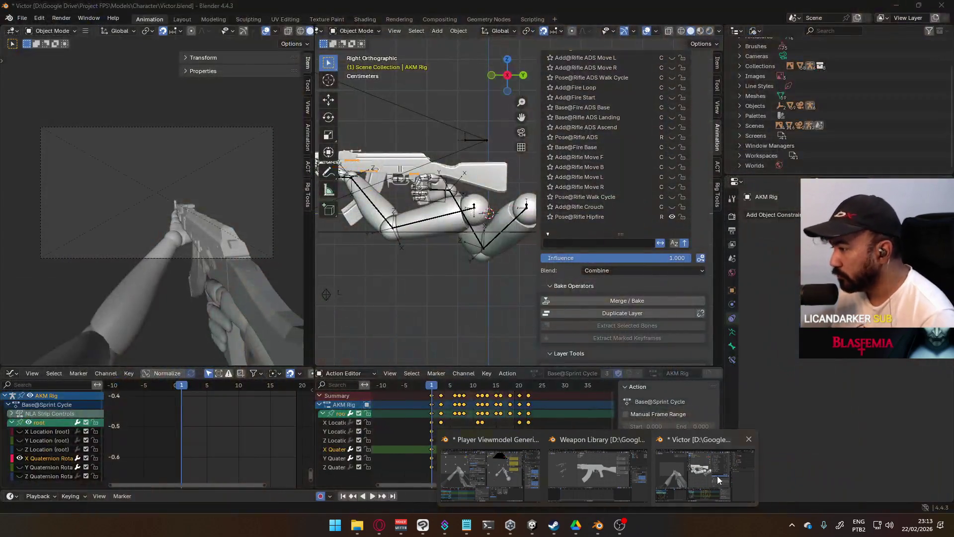
# - Bring the Player Viewmodel Generic file forward and show its sidebar Animation layers
pyautogui.click(718, 480)
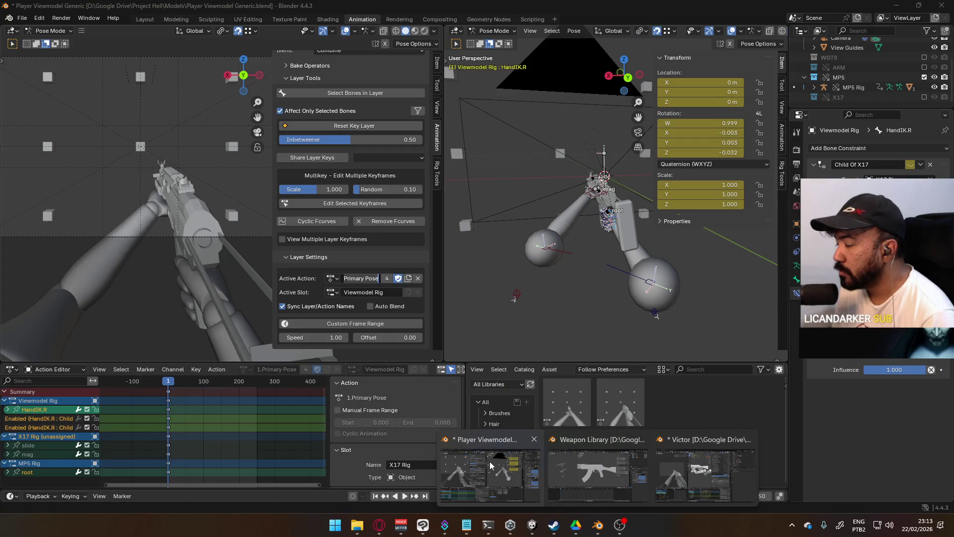
pyautogui.click(489, 461)
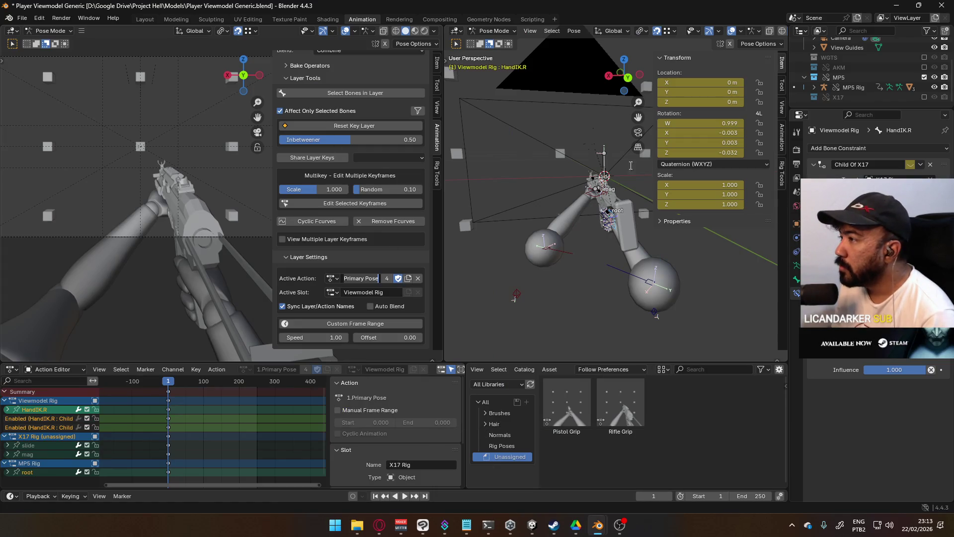
pyautogui.click(781, 138)
pyautogui.scroll(-3, 701, 262)
pyautogui.scroll(-5, 701, 263)
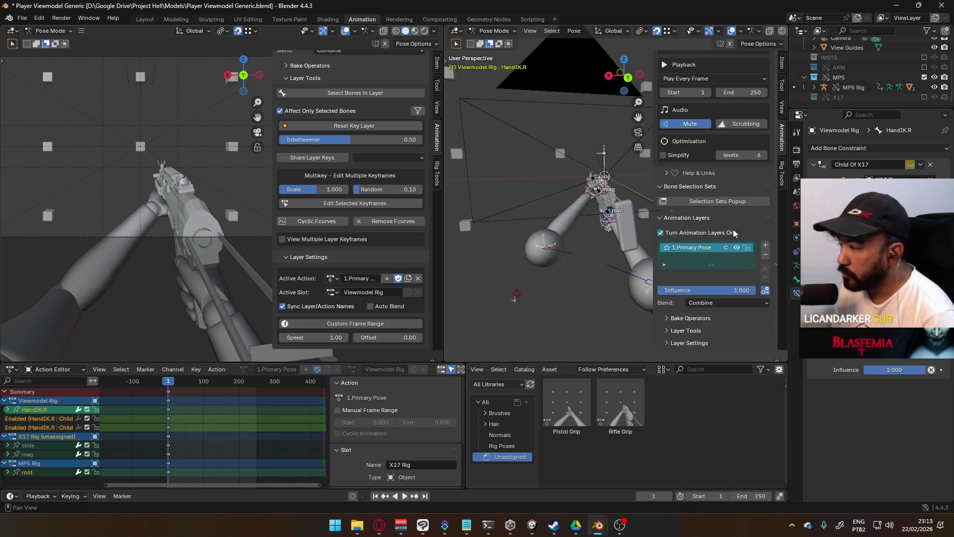
# - Add two trial animation layers, then remove them, leaving only 1.Primary Pose
pyautogui.click(765, 246)
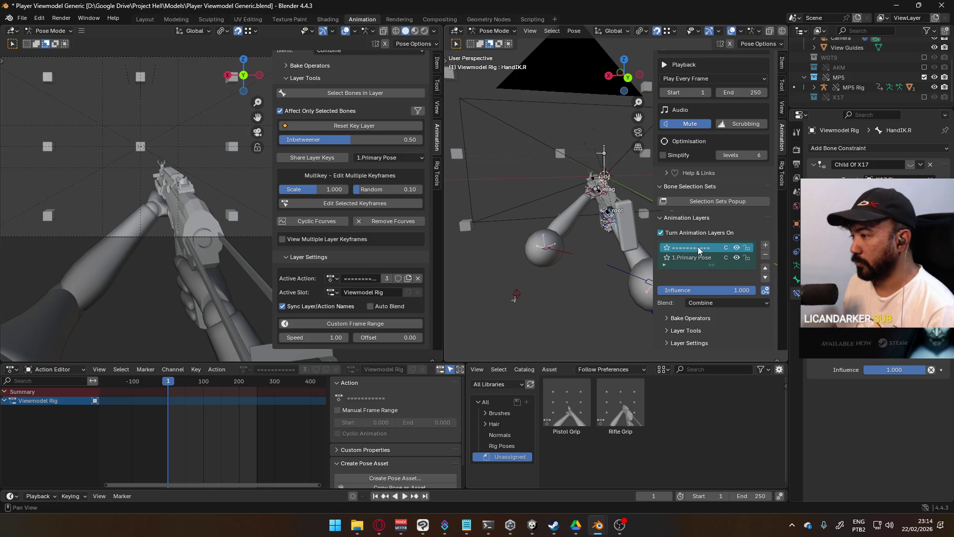
pyautogui.click(764, 245)
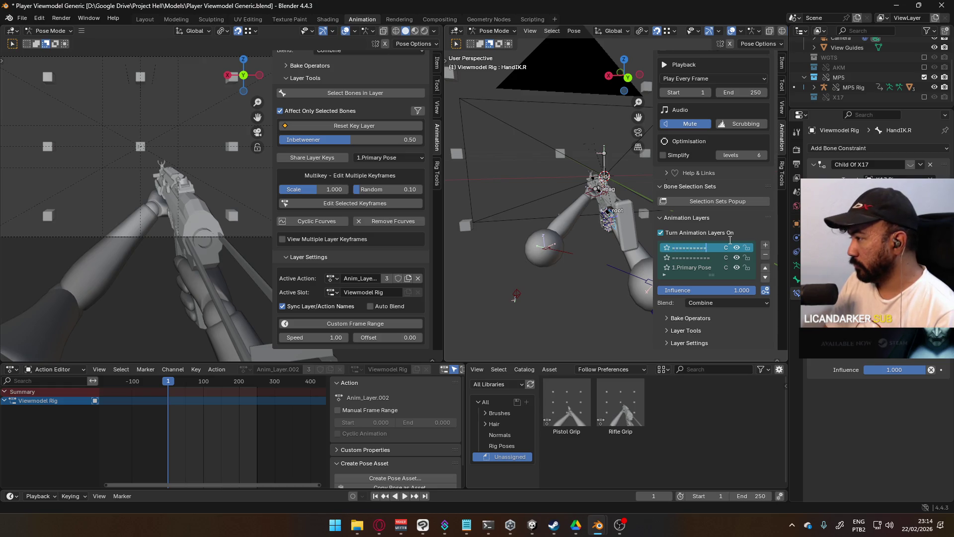
pyautogui.press('Return')
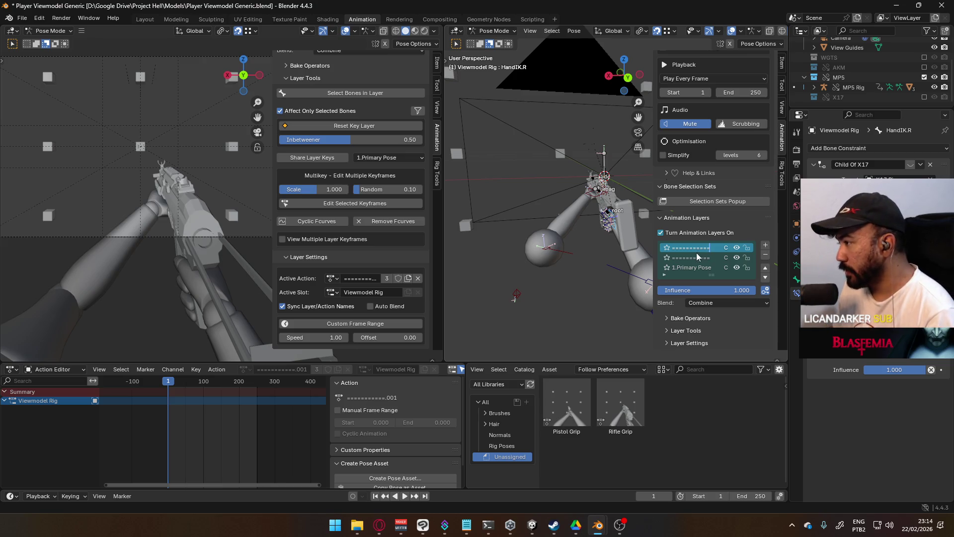
pyautogui.click(767, 258)
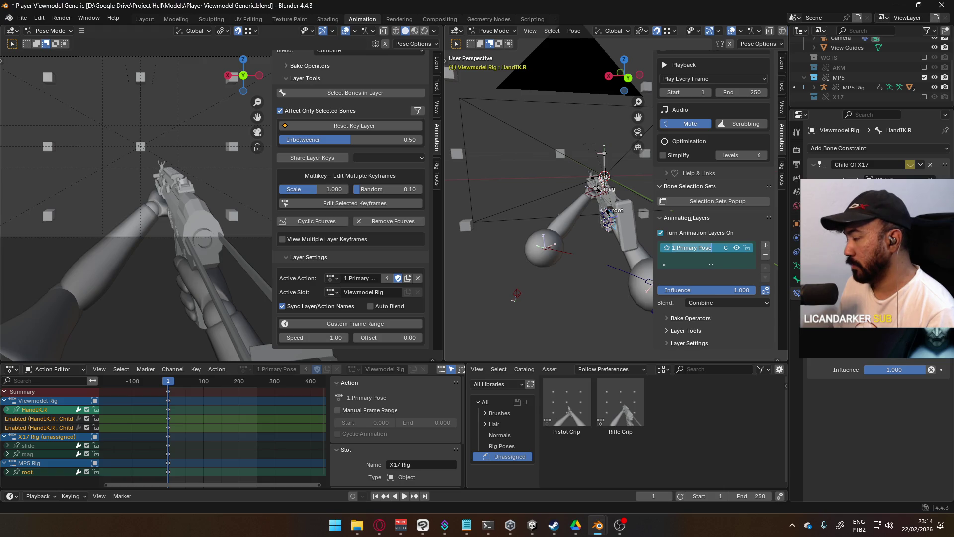
pyautogui.write('H')
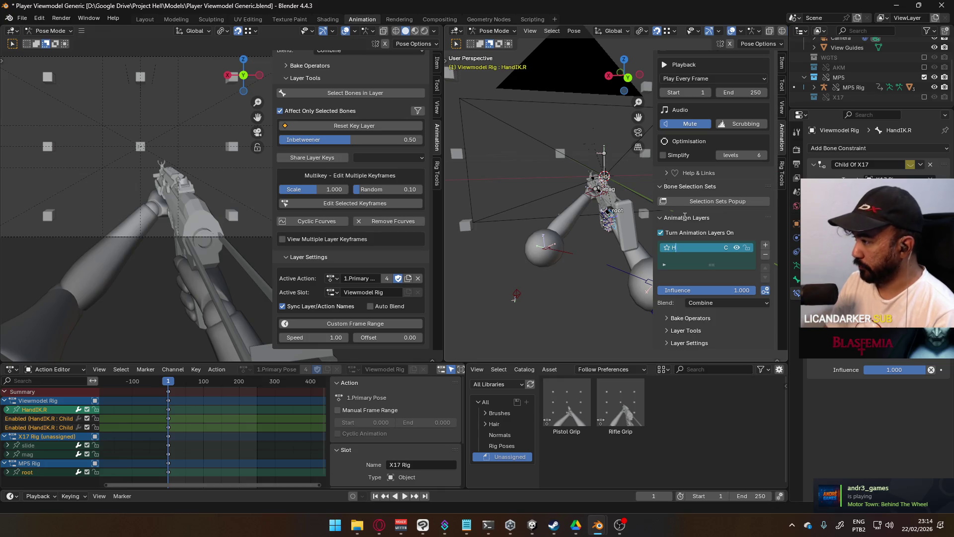
# - Rename the layer to Hipfire Primary and set its blend mode to Replace
pyautogui.press('BackSpace')
pyautogui.press('BackSpace')
pyautogui.press('BackSpace')
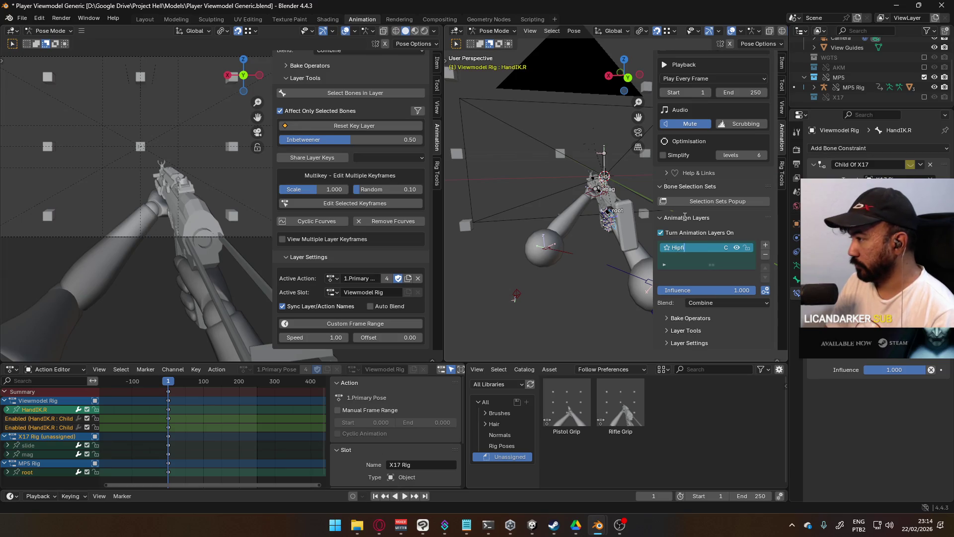
pyautogui.write('re Primary')
pyautogui.press('Return')
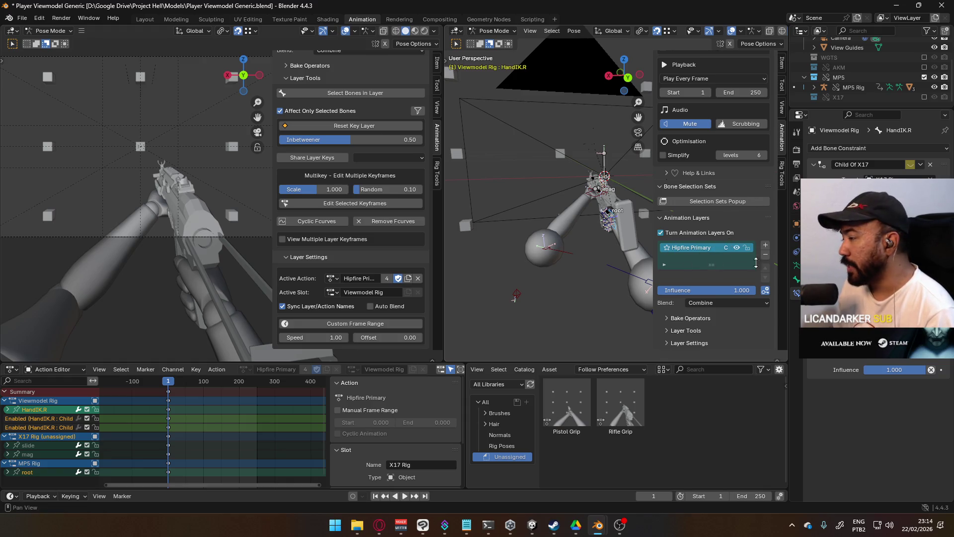
pyautogui.click(706, 301)
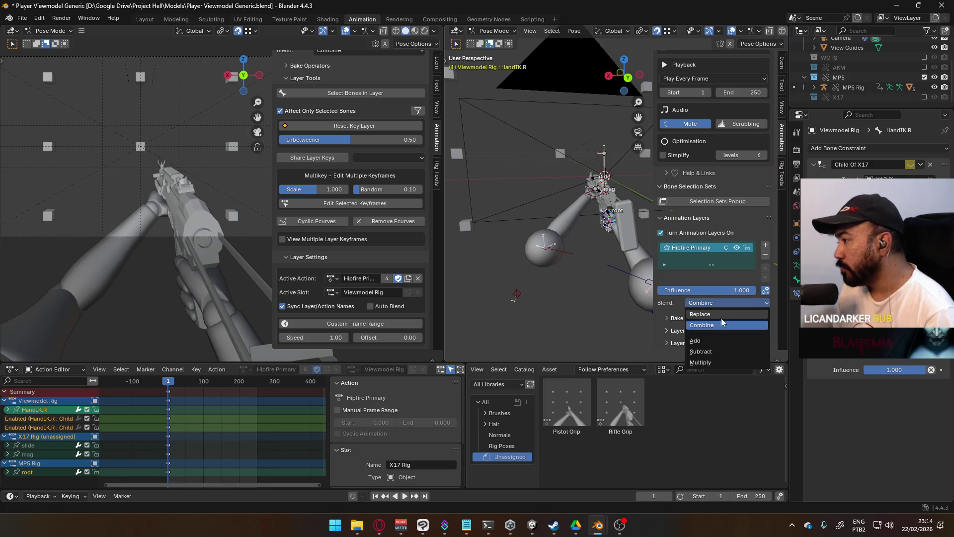
pyautogui.click(723, 309)
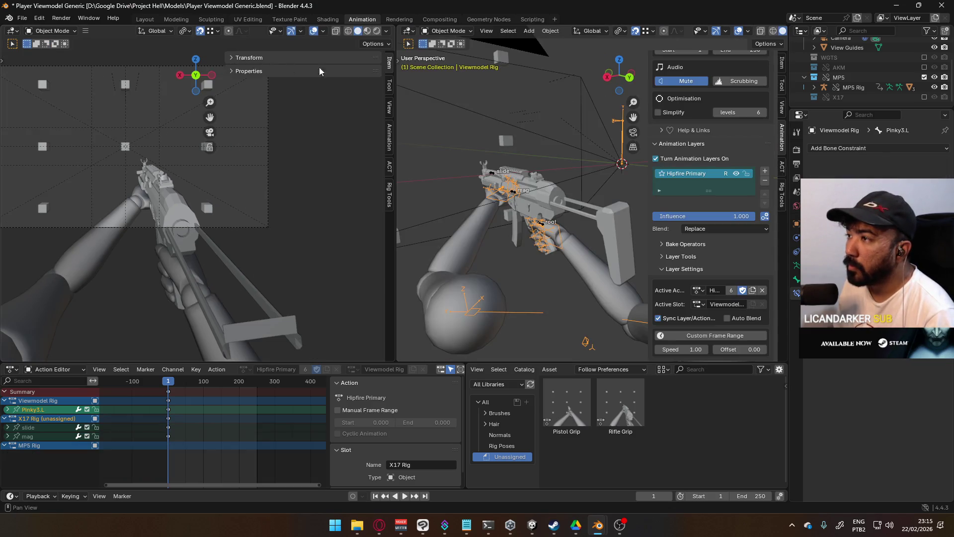
# - Hide the camera view's side panel, widen the main 3D view and return the left view to the camera
pyautogui.press('n')
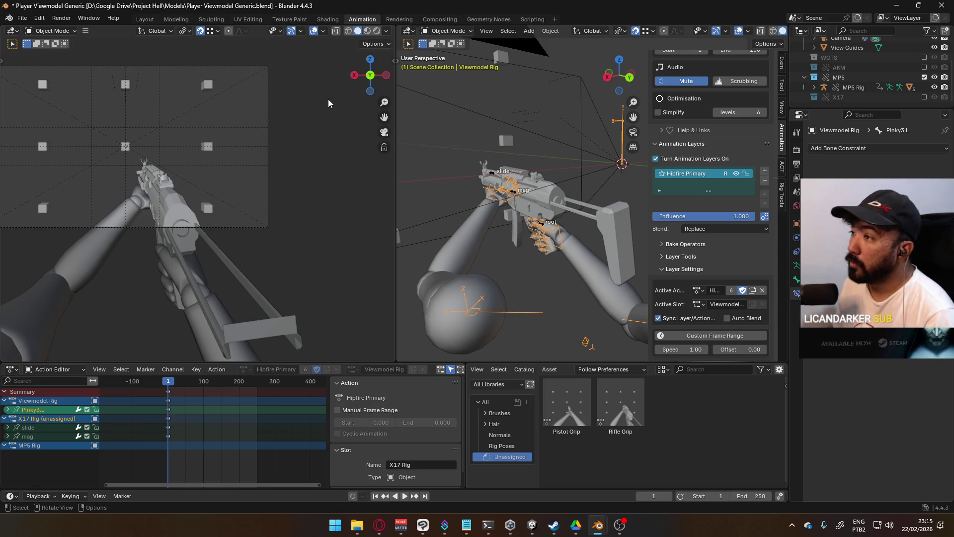
pyautogui.moveTo(395, 134); pyautogui.dragTo(245, 152)
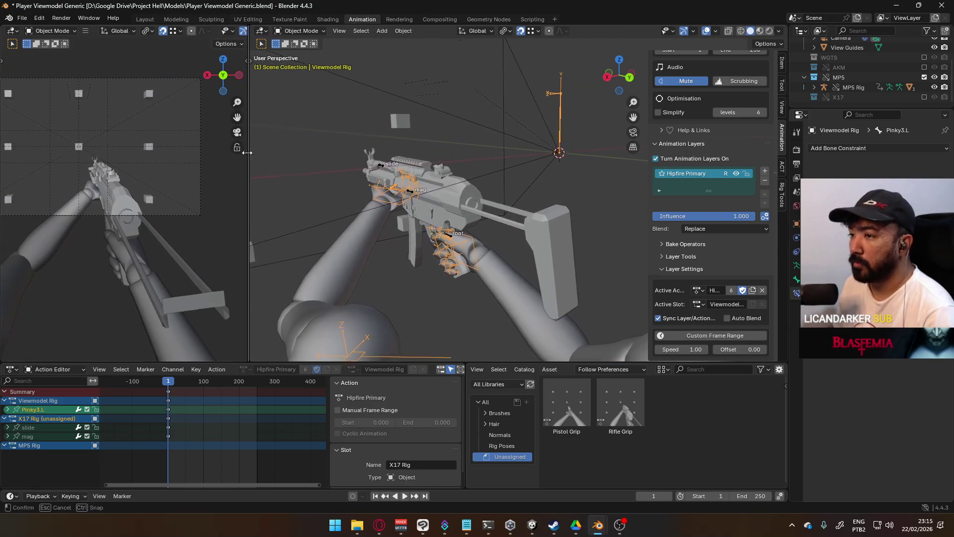
pyautogui.moveTo(168, 158)
pyautogui.mouseDown(button='middle')
pyautogui.moveTo(162, 231)
pyautogui.moveTo(139, 218)
pyautogui.mouseUp(button='middle')
pyautogui.press('KP_0')
pyautogui.scroll(-2, 134, 186)
pyautogui.scroll(2, 130, 190)
# - Reframe the camera view, orbit close to the gun and hands, and reveal the layer list filters
pyautogui.press('KP_0')
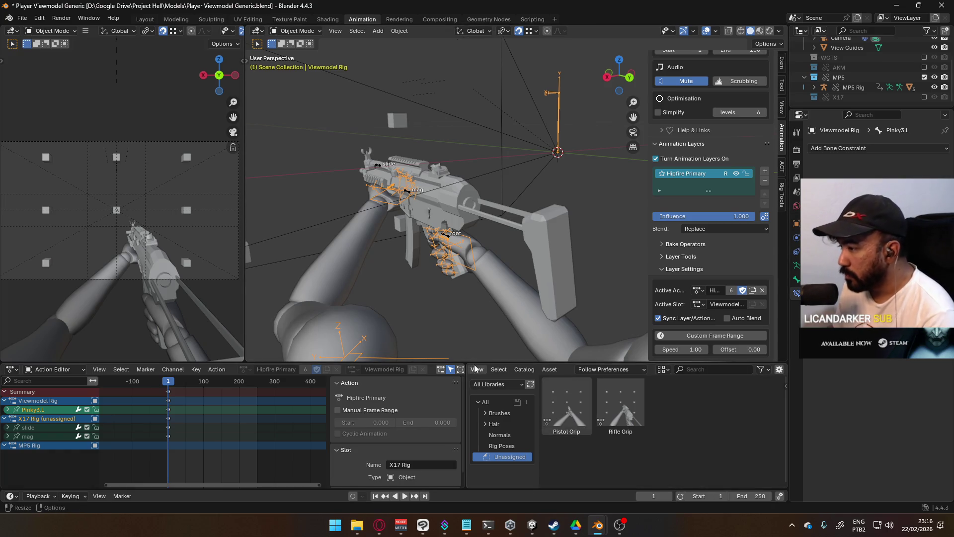
pyautogui.moveTo(445, 289)
pyautogui.mouseDown(button='middle')
pyautogui.moveTo(500, 263)
pyautogui.moveTo(417, 255)
pyautogui.moveTo(388, 221)
pyautogui.moveTo(656, 205)
pyautogui.mouseUp(button='middle')
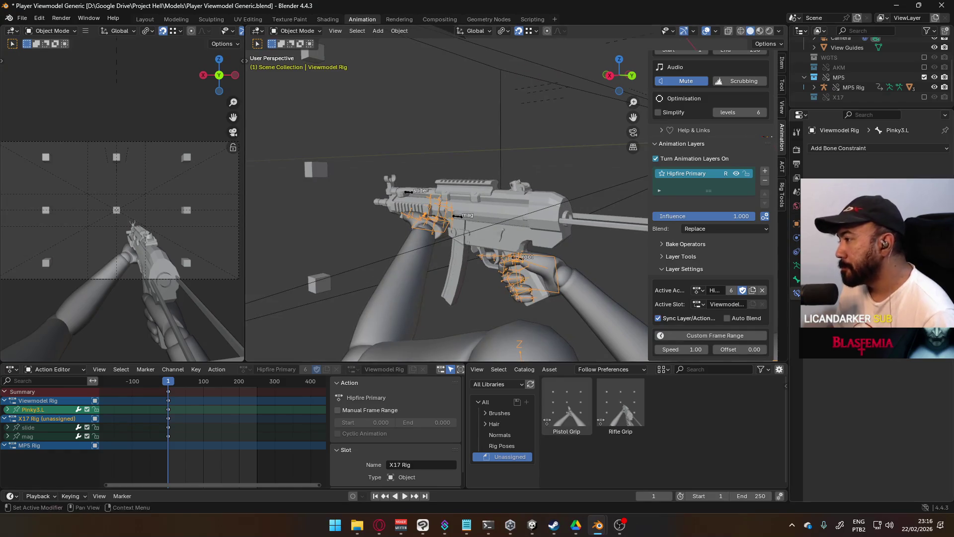
pyautogui.click(659, 192)
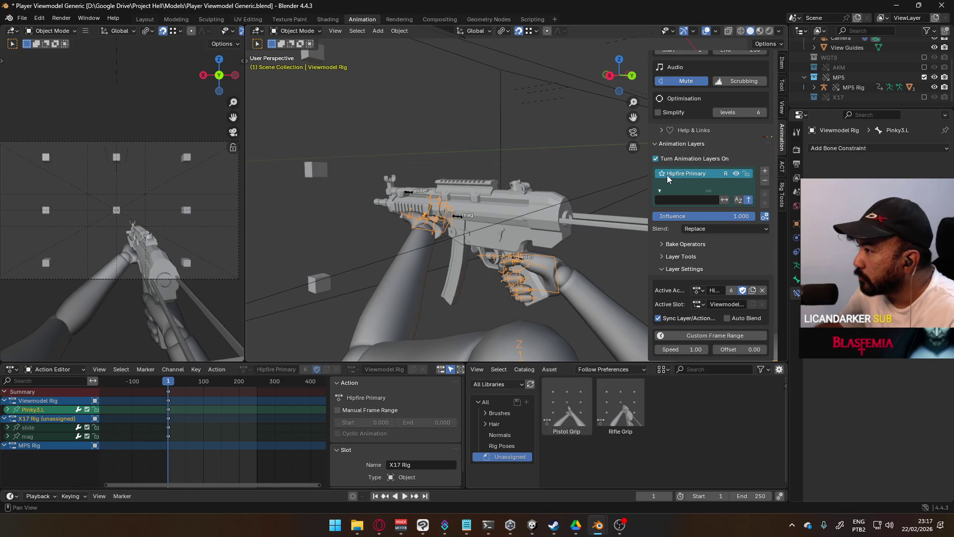
# - Rename the layer to POSE Hipfire Primary and widen the sidebar to show full names
pyautogui.doubleClick(669, 175)
pyautogui.write('ADS')
pyautogui.press('Return')
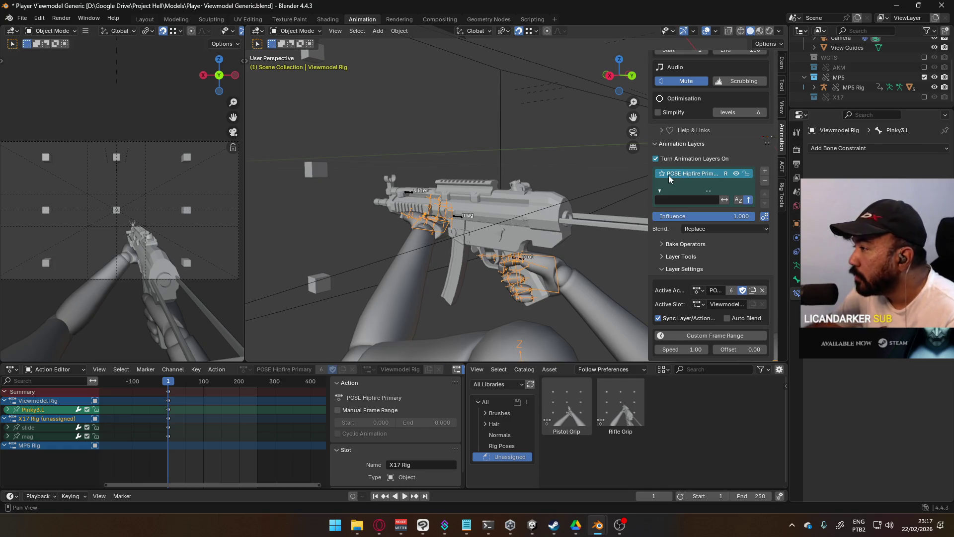
pyautogui.moveTo(651, 181); pyautogui.dragTo(636, 182)
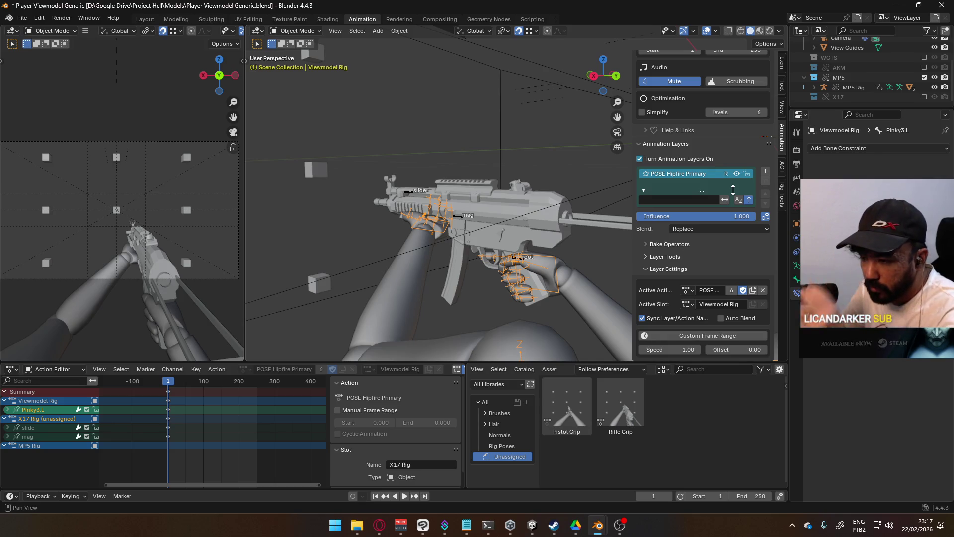
# - Add a new animation layer named CORE Hipfire Move Cycle
pyautogui.click(764, 171)
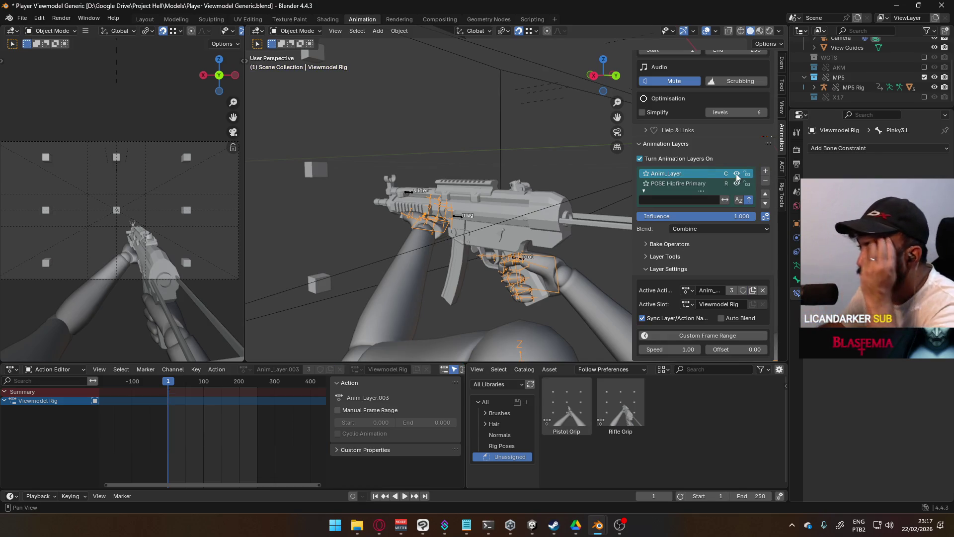
pyautogui.doubleClick(672, 172)
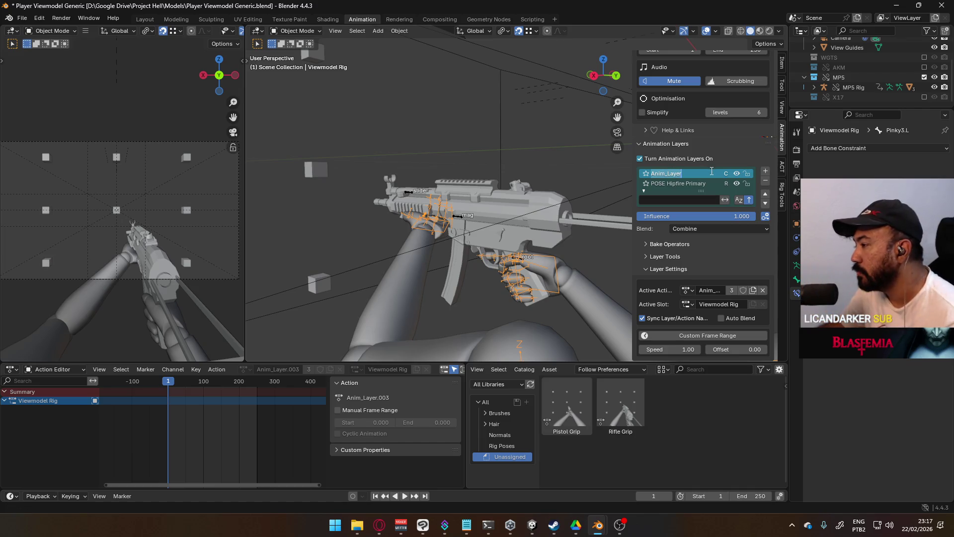
pyautogui.write('c')
pyautogui.press('BackSpace')
pyautogui.press('BackSpace')
pyautogui.press('BackSpace')
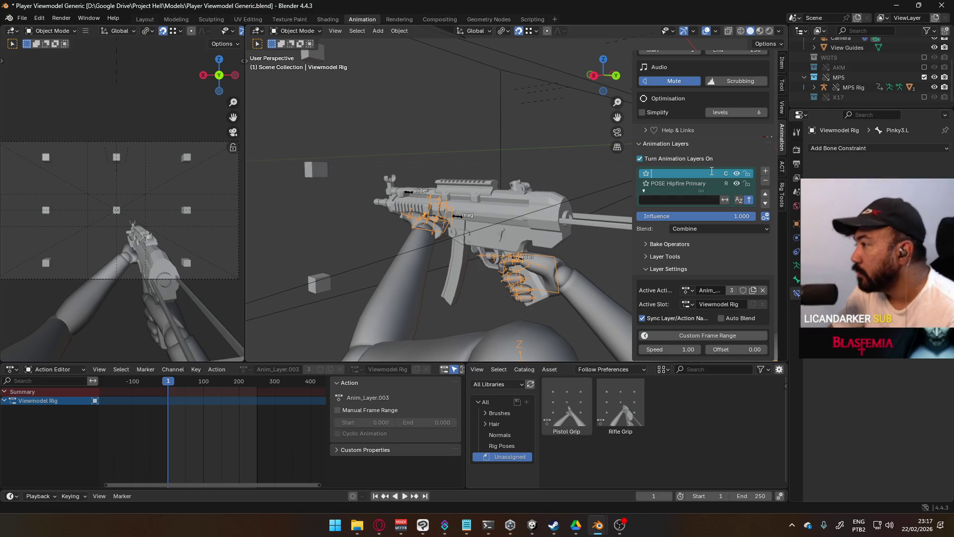
pyautogui.write('CORE Hipfire')
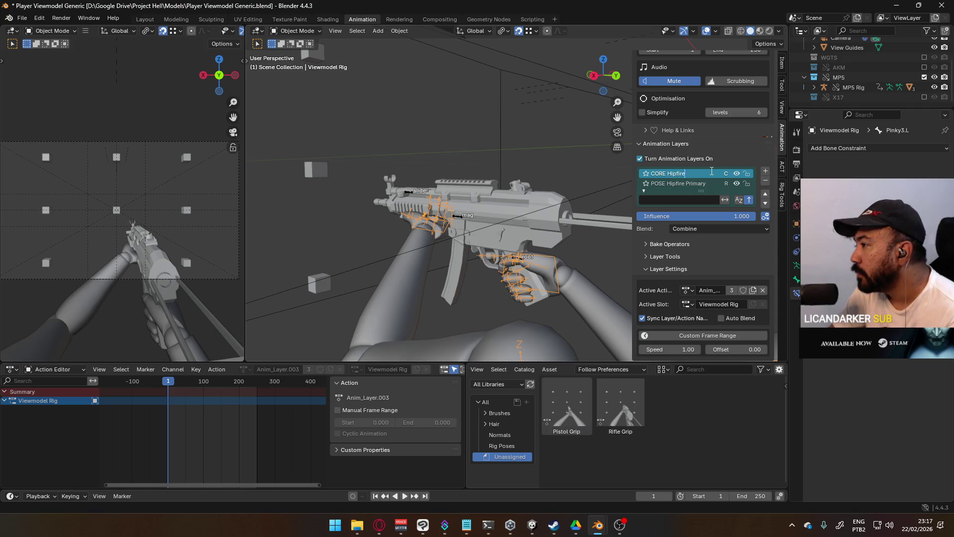
pyautogui.write(' Cycle')
pyautogui.press('Return')
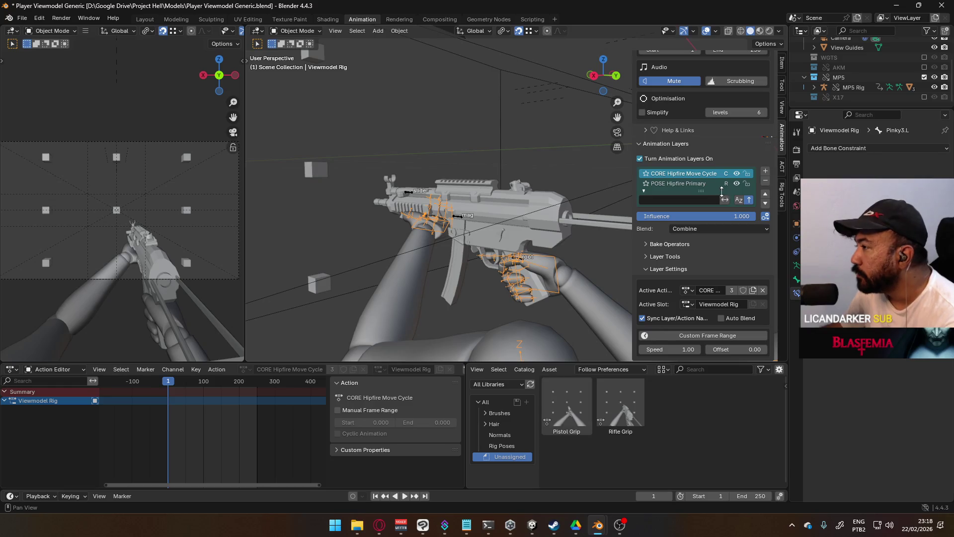
# - Add an animation layer named ADD Hipfire Move R
pyautogui.click(766, 173)
pyautogui.doubleClick(671, 174)
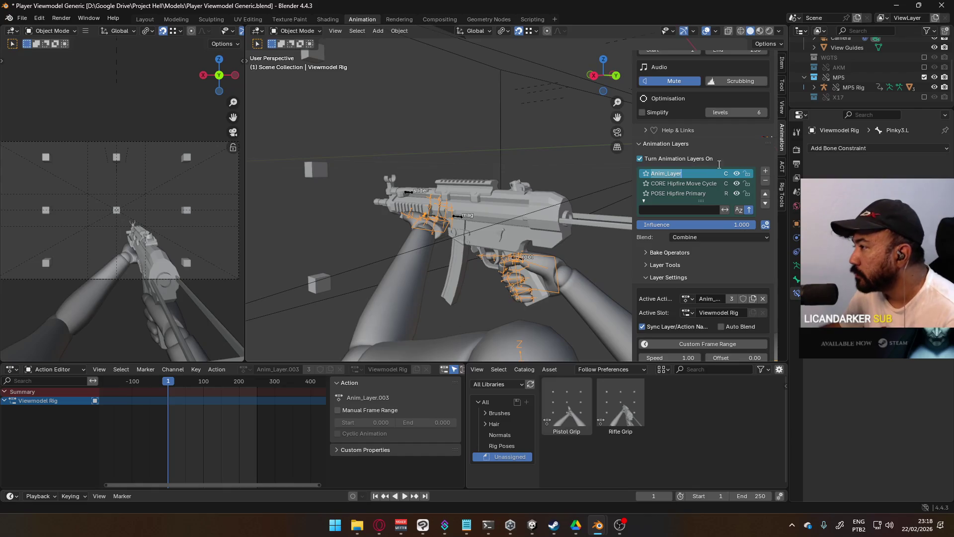
pyautogui.write('ADD H')
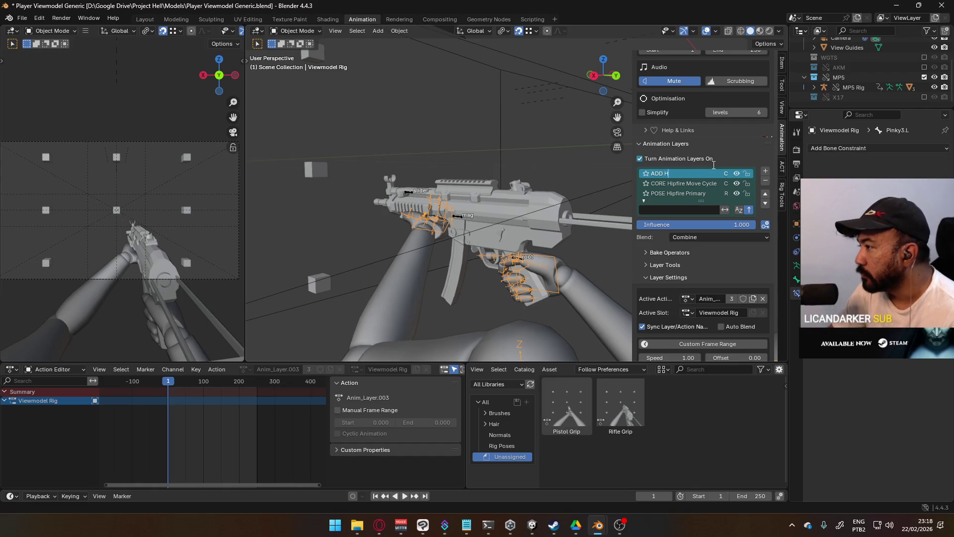
pyautogui.write('ipfire')
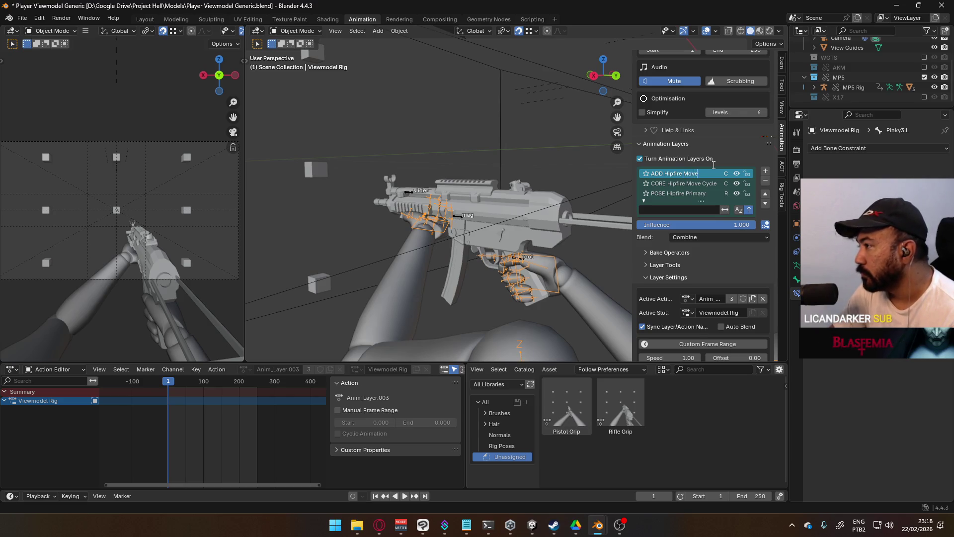
pyautogui.write('R')
pyautogui.press('Return')
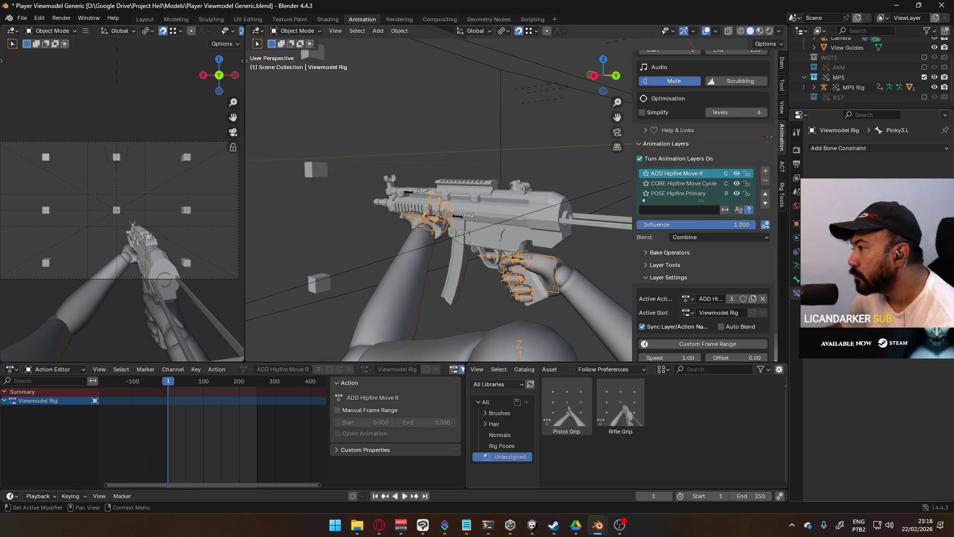
# - Add an animation layer named CORE Hipfire Fire Cycle
pyautogui.click(765, 171)
pyautogui.doubleClick(673, 174)
pyautogui.write('CORE ')
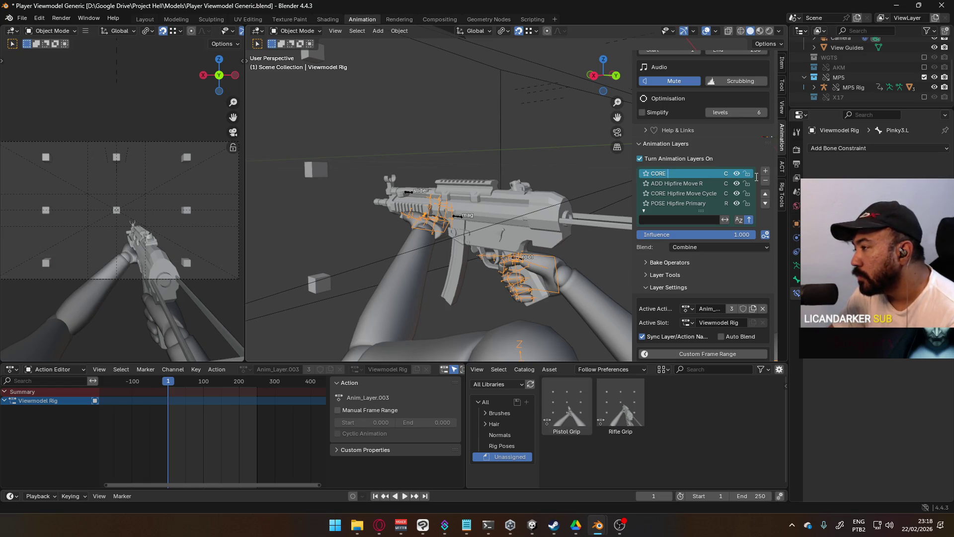
pyautogui.write('Hipfire Fire Cycle')
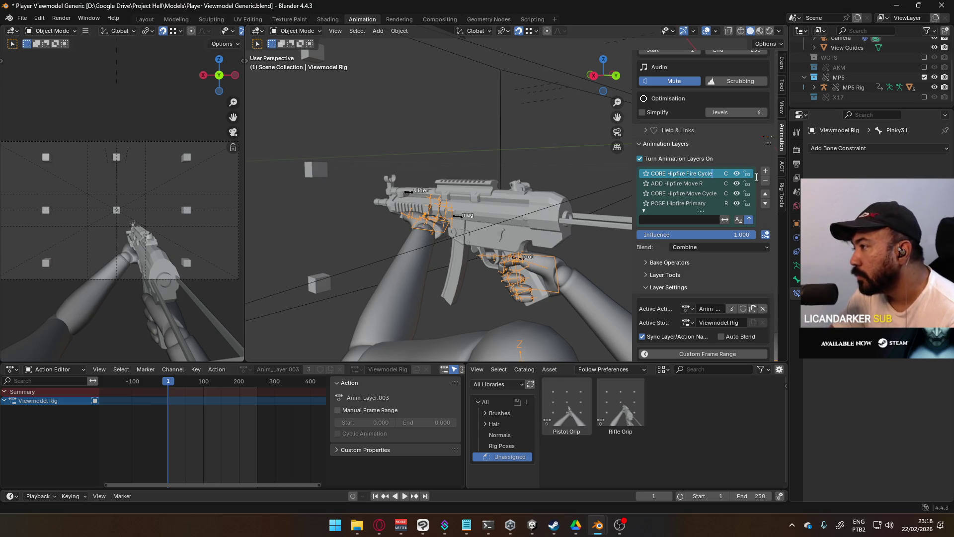
pyautogui.press('Return')
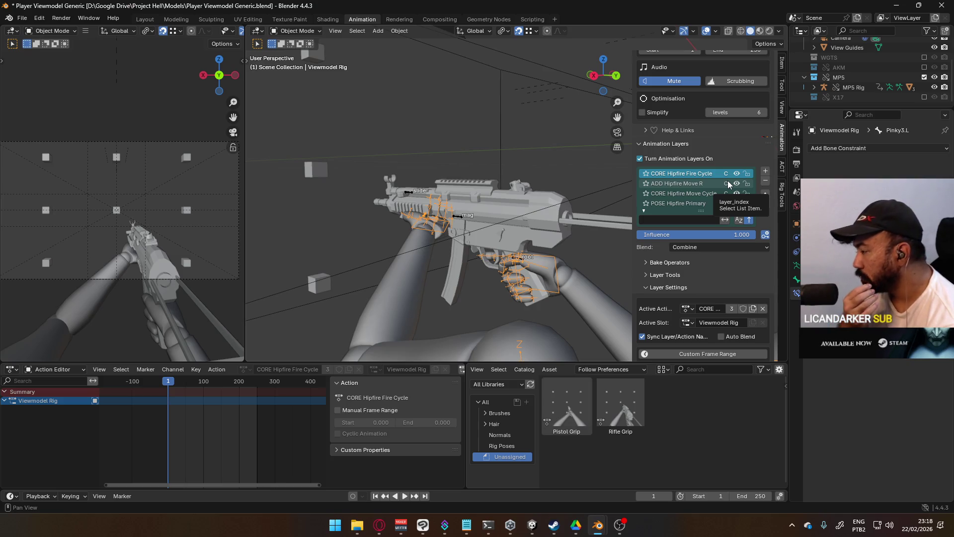
# - Add a new top layer named 'ADD Hipfire Crouch' to the Viewmodel Rig and preview the other Blender windows
pyautogui.click(764, 174)
pyautogui.doubleClick(678, 173)
pyautogui.write('ADD Hipfire Crouch')
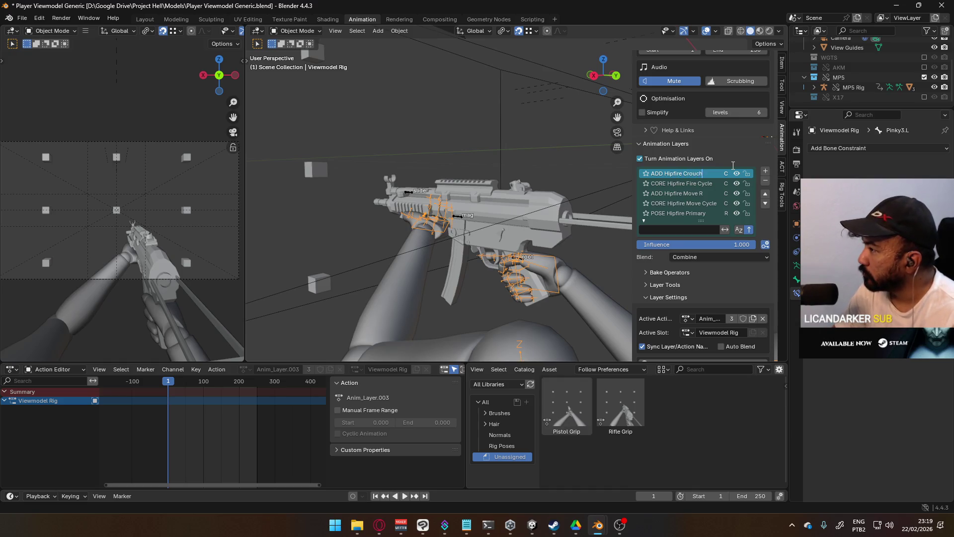
pyautogui.press('Return')
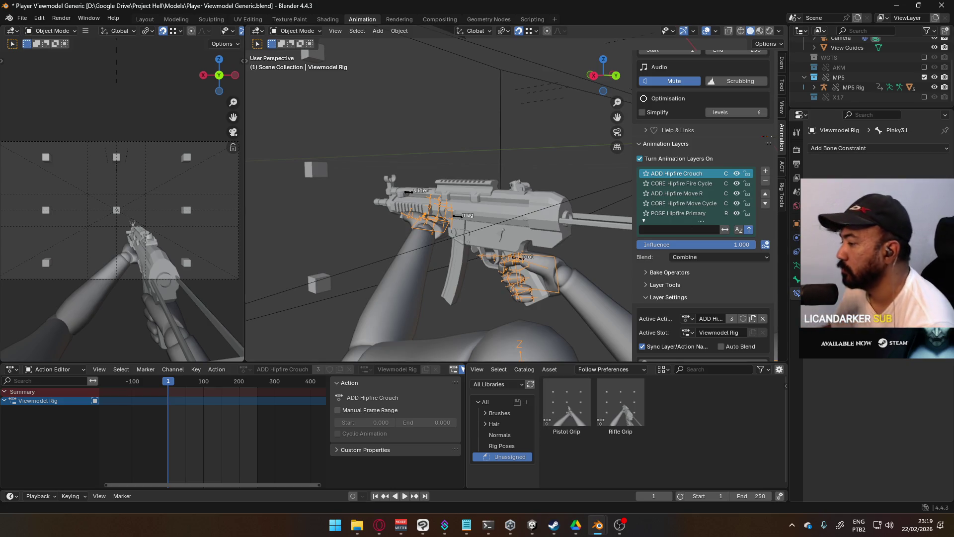
pyautogui.click(602, 525)
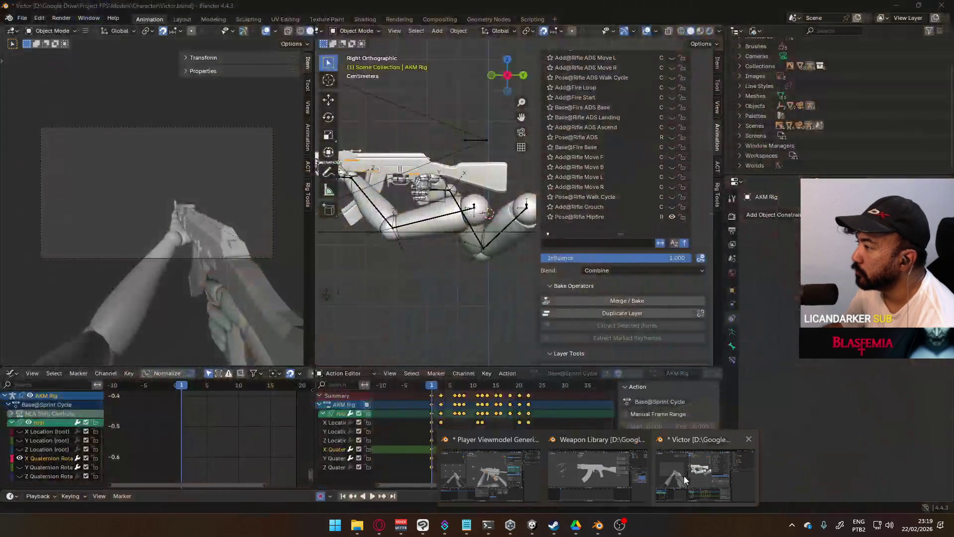
# - Bring the Victor.blend AKM rig file forward, then switch to the Unity editor
pyautogui.click(684, 476)
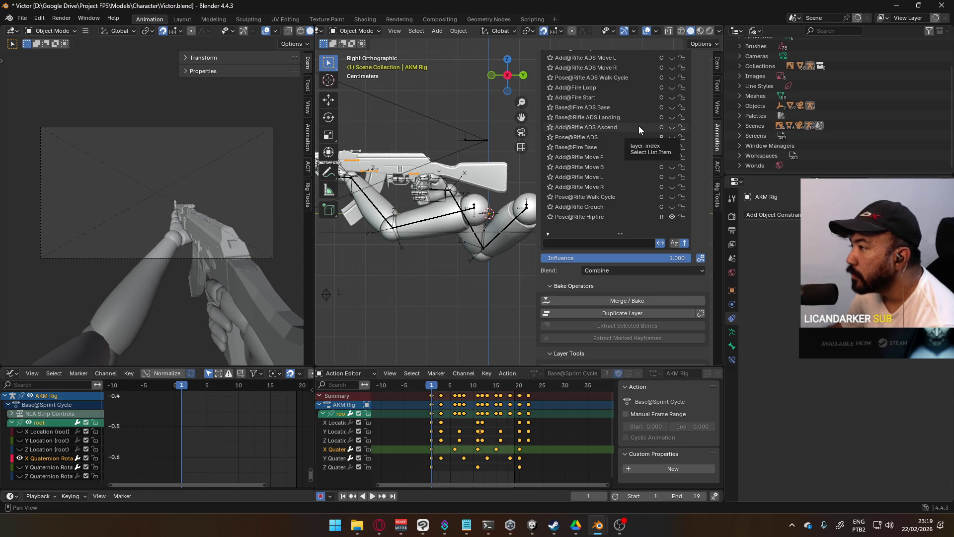
pyautogui.click(532, 524)
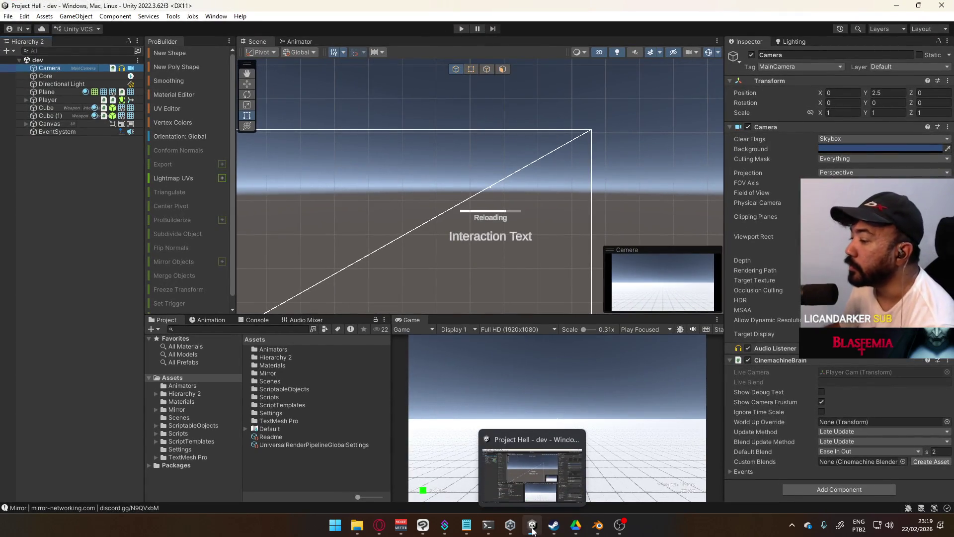
# - Switch away from the open Unity project toward launching Project FPS
pyautogui.click(531, 525)
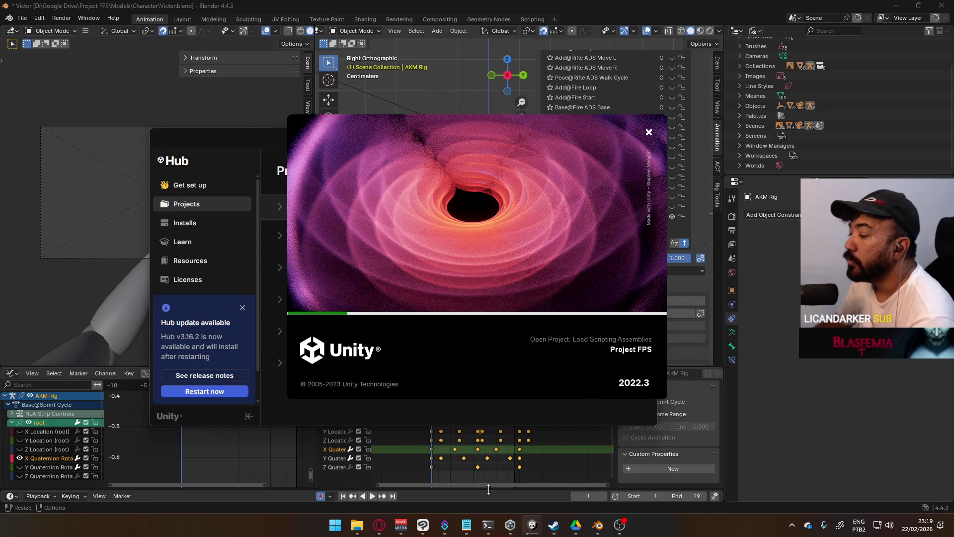
pyautogui.click(378, 526)
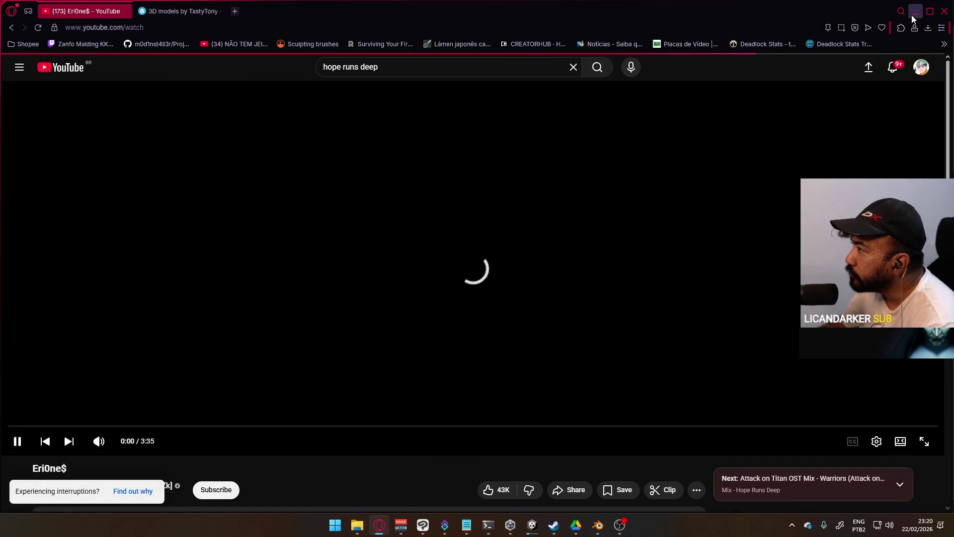
pyautogui.click(913, 12)
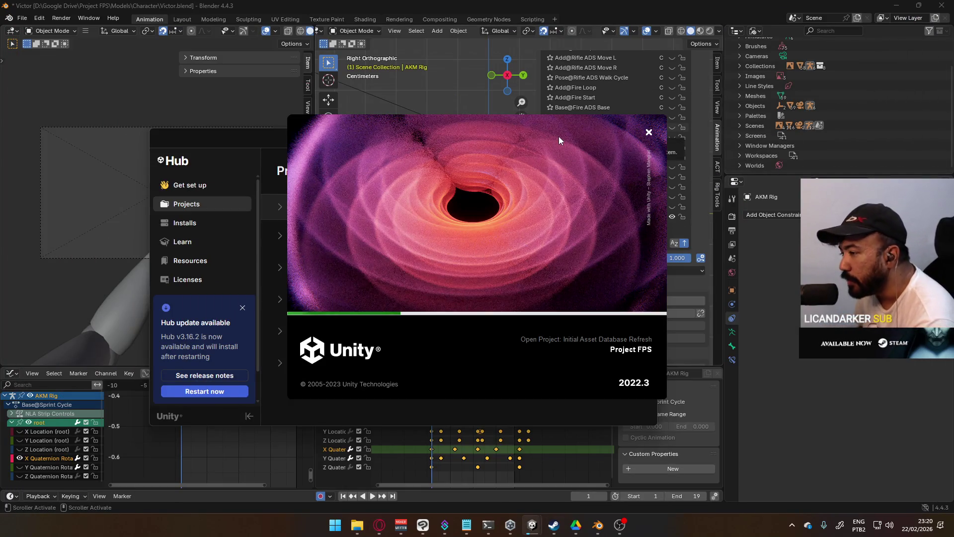
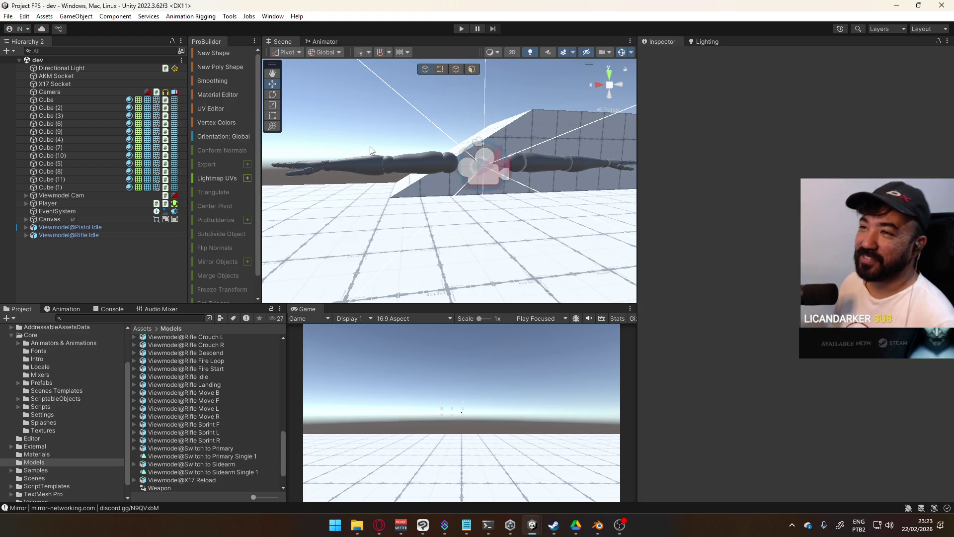
pyautogui.scroll(-3, 412, 181)
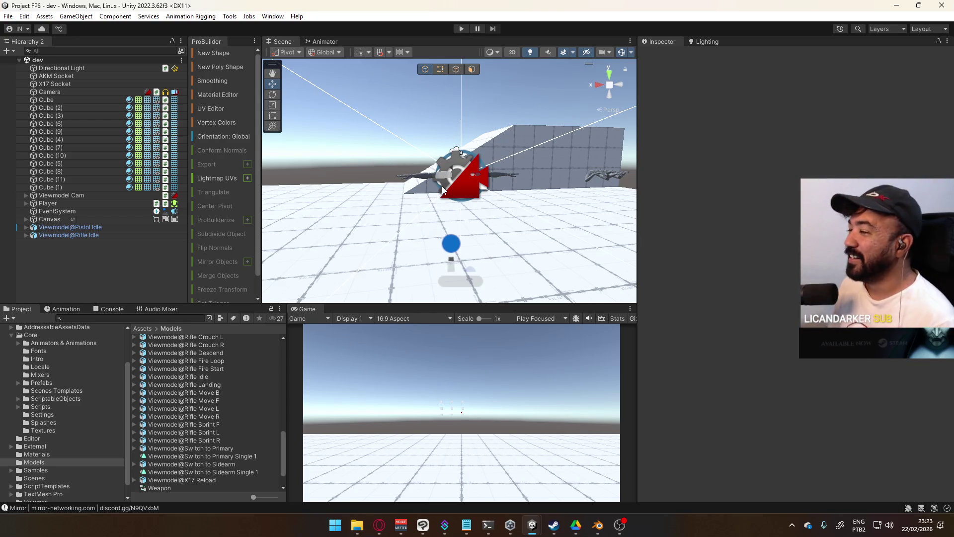
# - Orbit around the character and bring up the Animator's layers list and state graph
pyautogui.moveTo(443, 192); pyautogui.dragTo(502, 218, button='right')
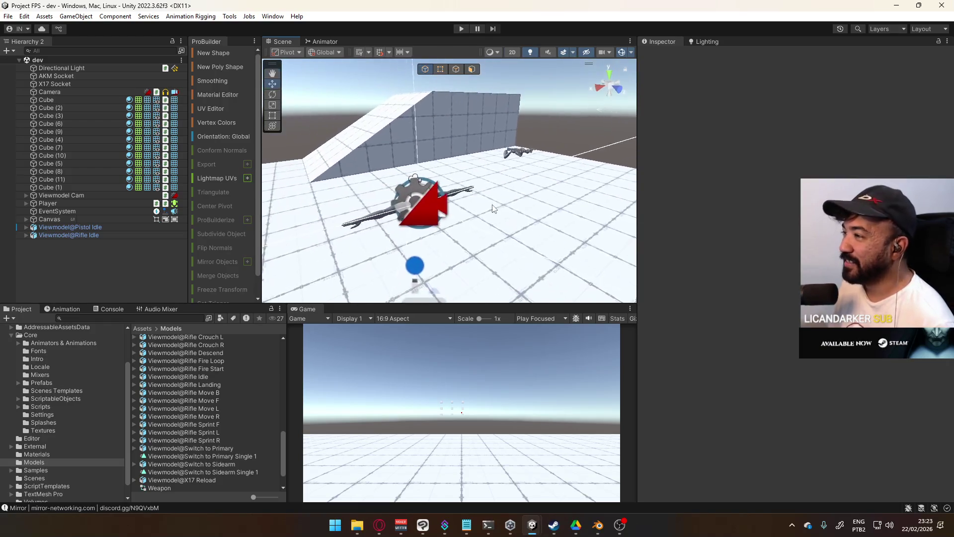
pyautogui.click(325, 41)
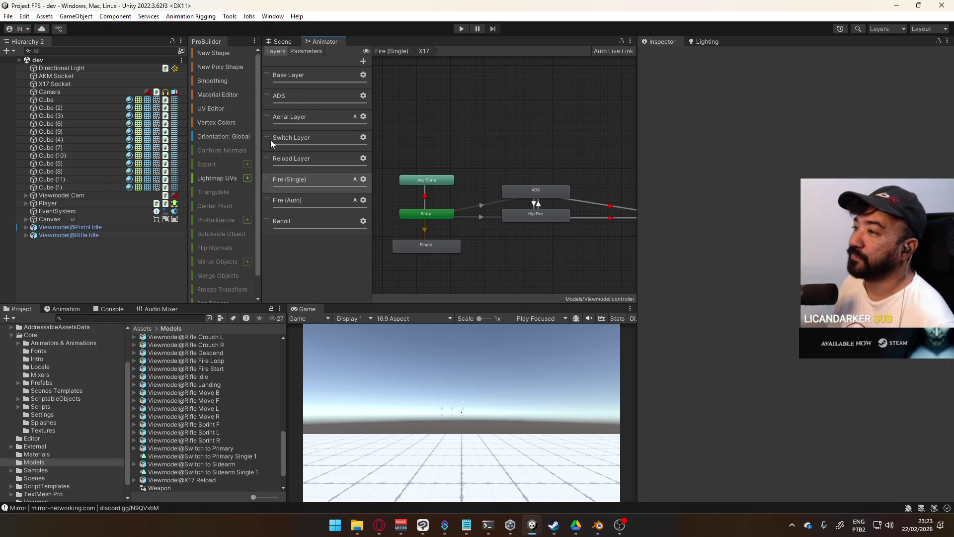
# - Show the Aerial Layer's states and start play mode to test the animations
pyautogui.click(291, 96)
pyautogui.click(292, 118)
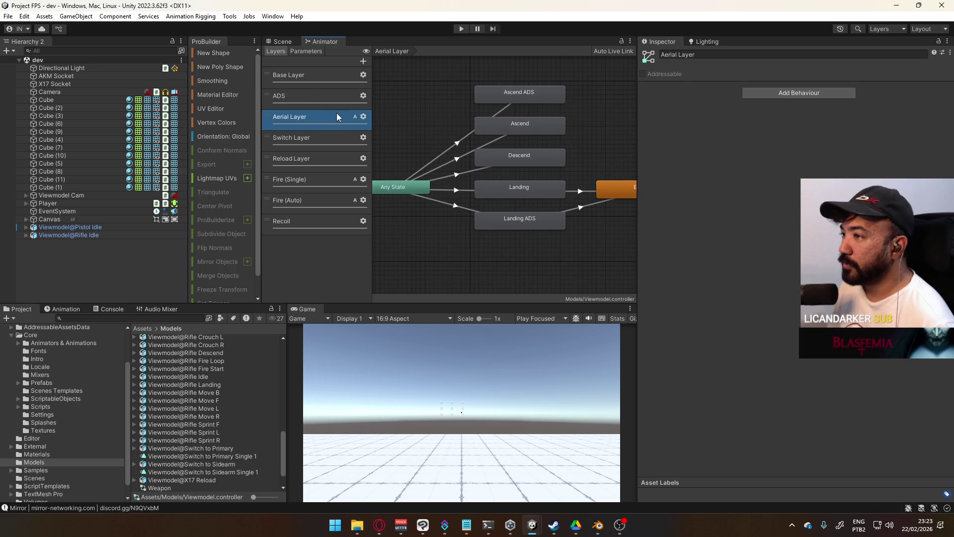
pyautogui.click(461, 28)
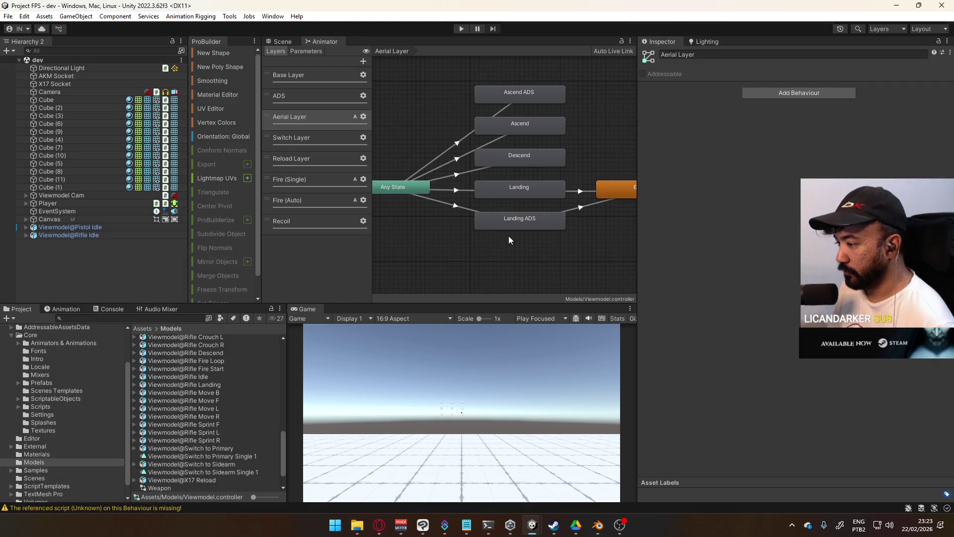
pyautogui.click(455, 34)
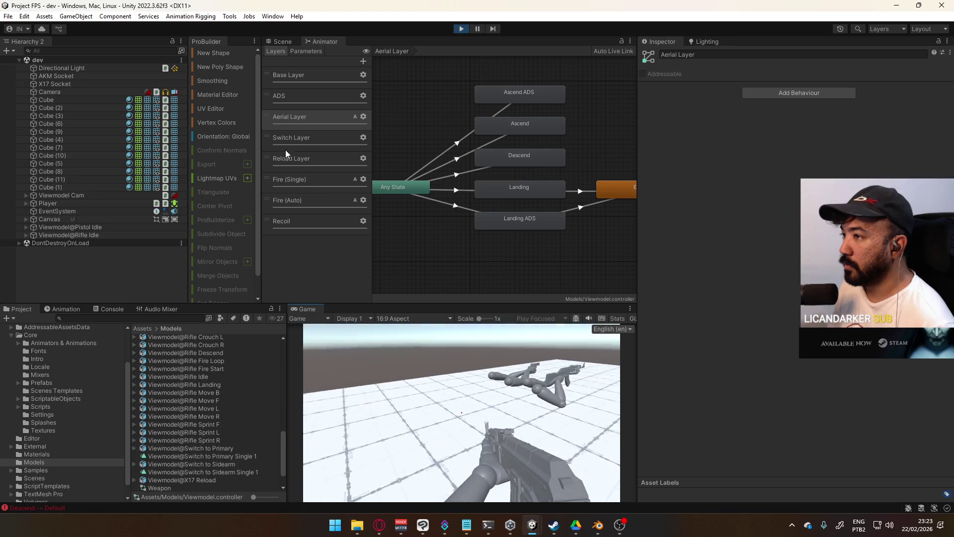
# - Review the Aerial Layer's Ascend and Descend states and the Descend blend tree's pistol and rifle clips
pyautogui.click(314, 79)
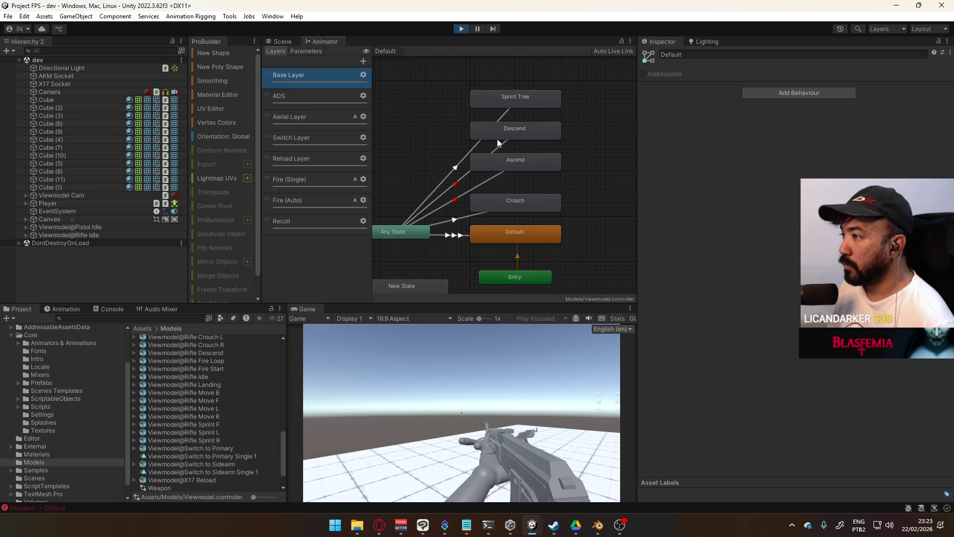
pyautogui.click(315, 119)
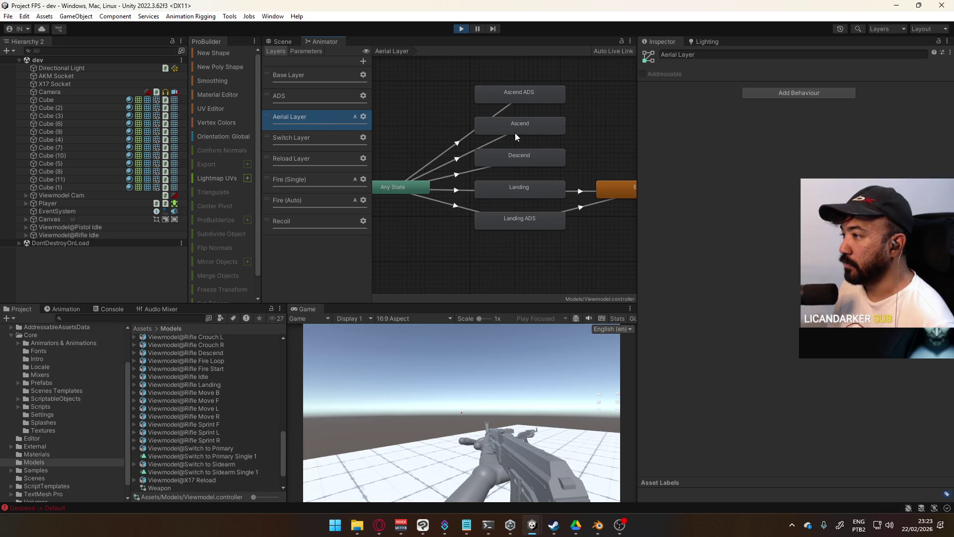
pyautogui.click(523, 134)
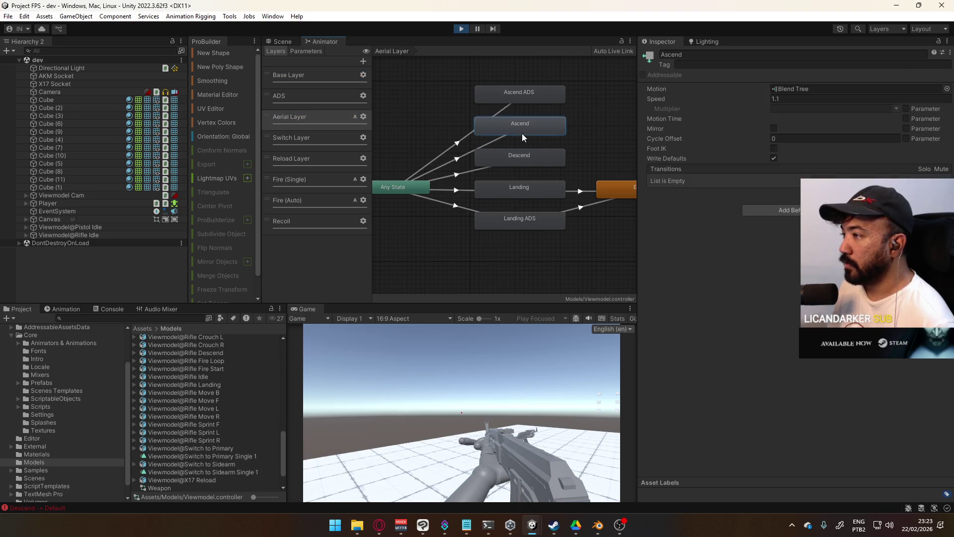
pyautogui.click(534, 161)
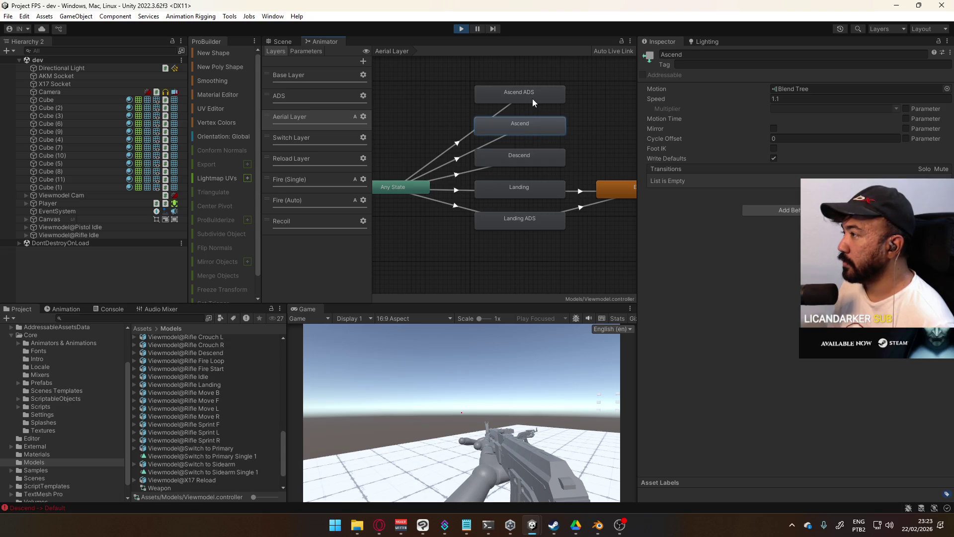
pyautogui.doubleClick(548, 163)
pyautogui.click(547, 146)
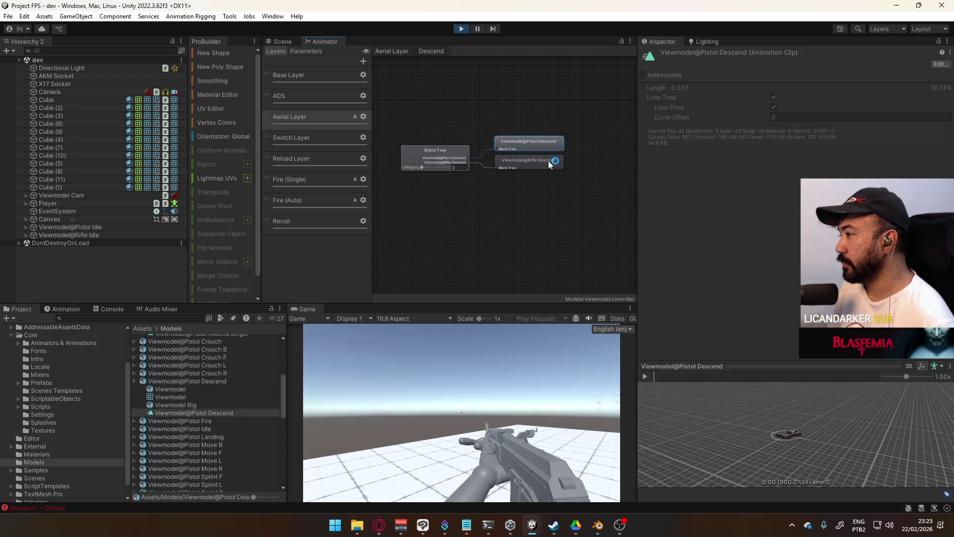
pyautogui.click(547, 163)
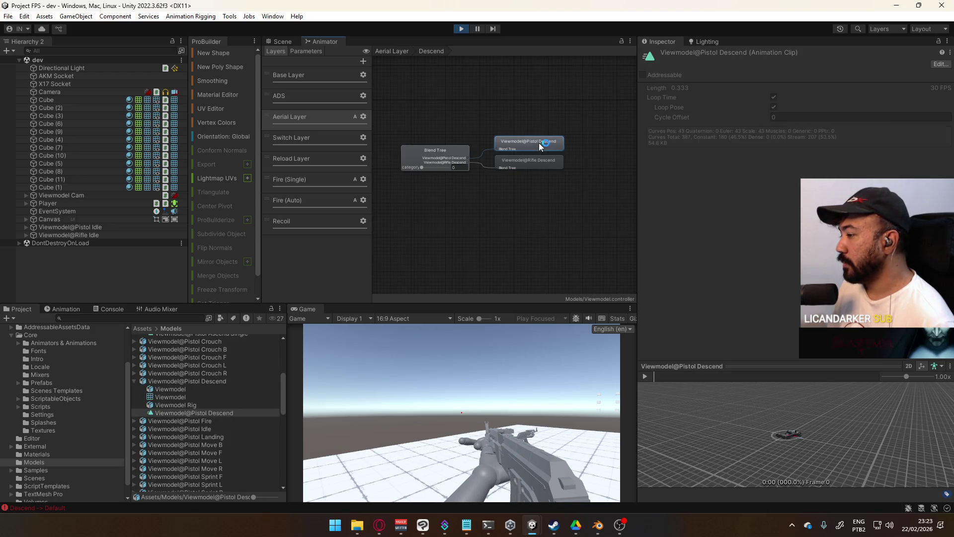
# - Inspect the Ascend blend tree's Pistol and Rifle Ascend Single clips
pyautogui.doubleClick(531, 106)
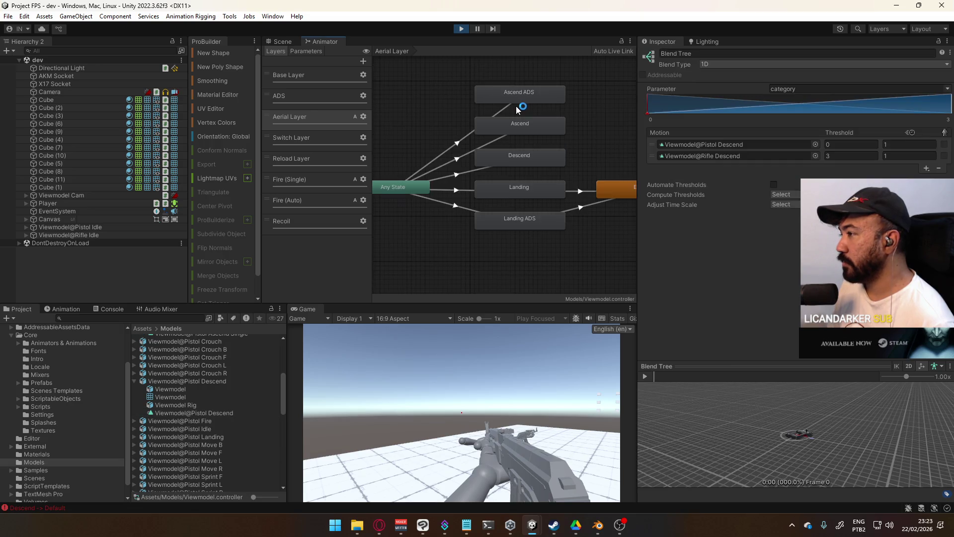
pyautogui.doubleClick(527, 125)
pyautogui.click(545, 135)
pyautogui.click(553, 159)
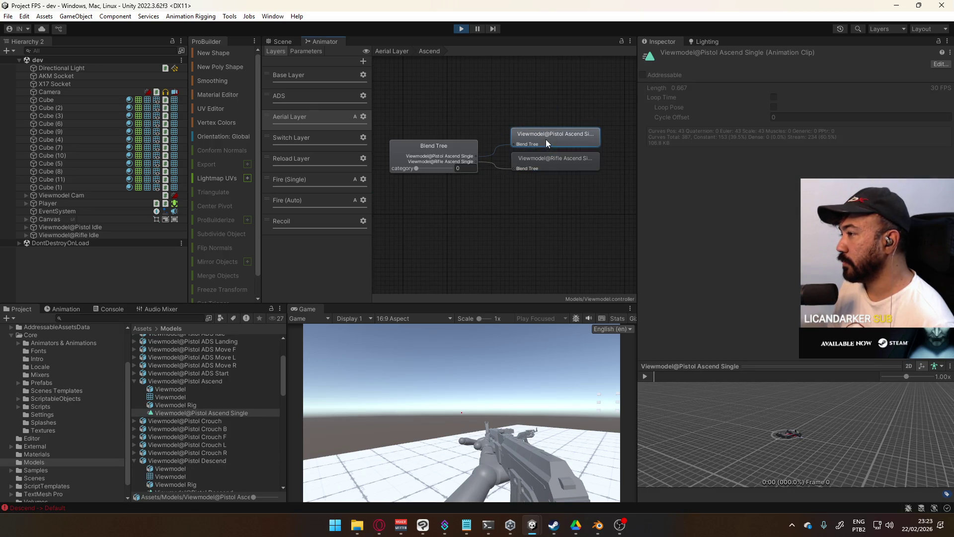
pyautogui.doubleClick(481, 103)
# - Check the AnyState-to-Ascend transition, Descend and Landing states, then inspect the Player object while moving in game
pyautogui.click(490, 146)
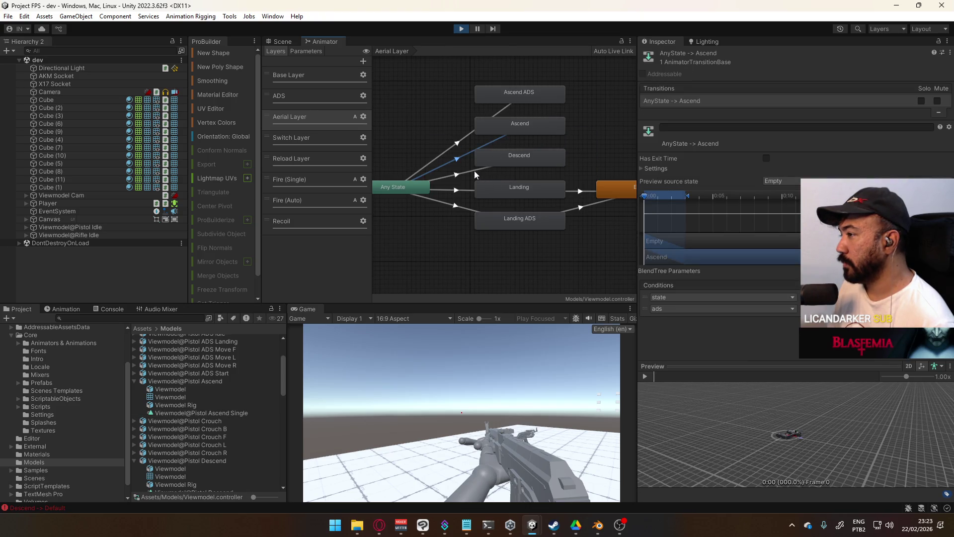
pyautogui.click(506, 159)
pyautogui.click(516, 186)
pyautogui.moveTo(559, 182)
pyautogui.mouseDown(button='middle')
pyautogui.moveTo(502, 192)
pyautogui.moveTo(515, 182)
pyautogui.mouseUp(button='middle')
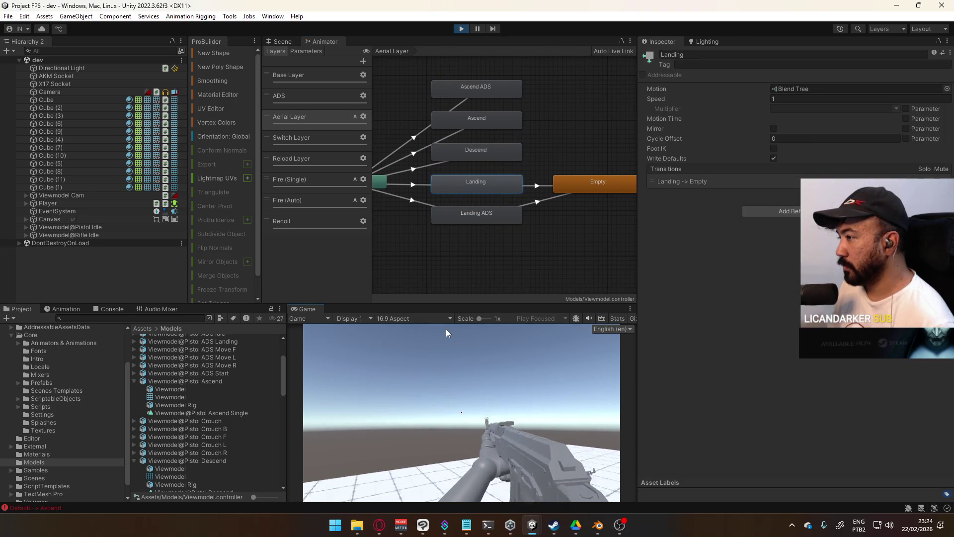
pyautogui.press('super')
pyautogui.click(72, 204)
pyautogui.press('s')
pyautogui.press('super')
pyautogui.click(620, 91)
# - Expand the Player object and select the Victor FP viewmodel with its animator
pyautogui.moveTo(498, 137); pyautogui.dragTo(563, 124, button='middle')
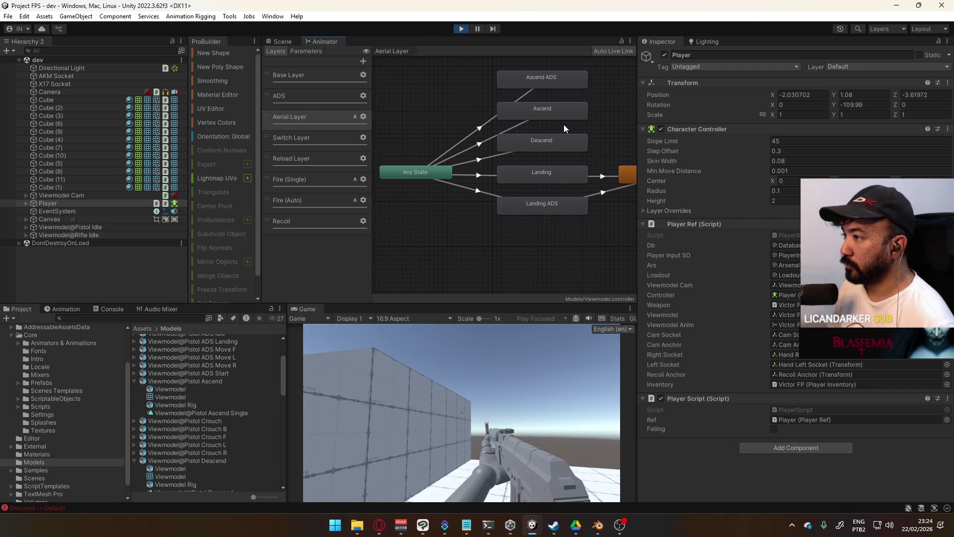
pyautogui.press('super')
pyautogui.click(85, 204)
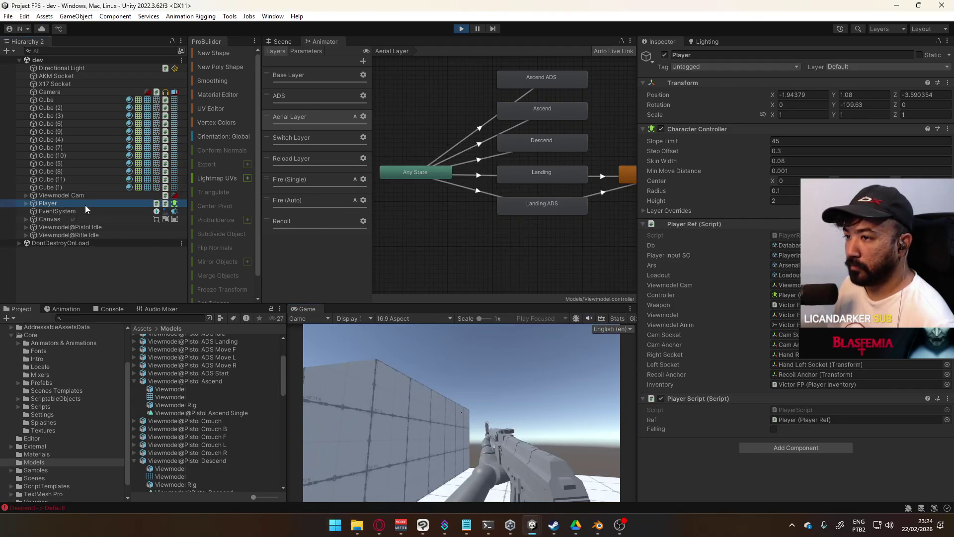
pyautogui.click(24, 204)
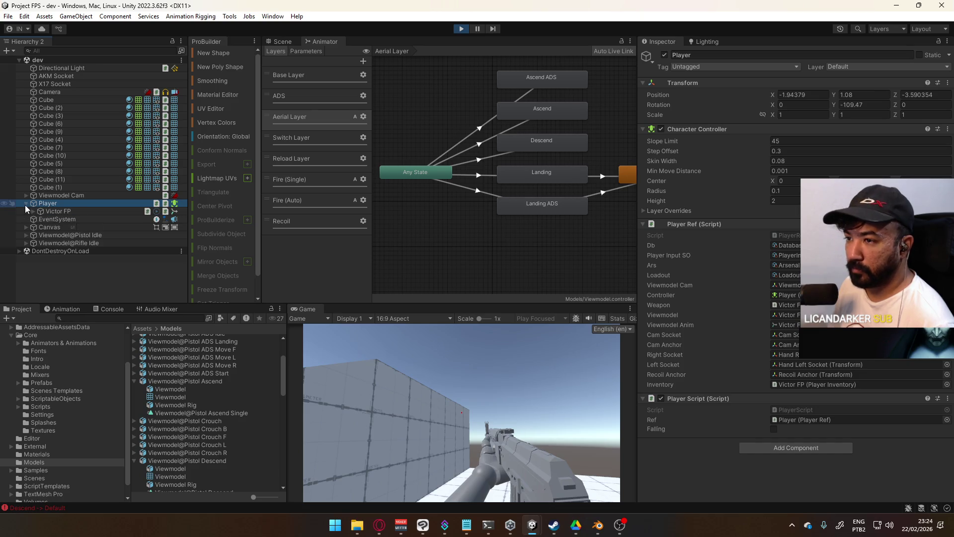
pyautogui.click(80, 212)
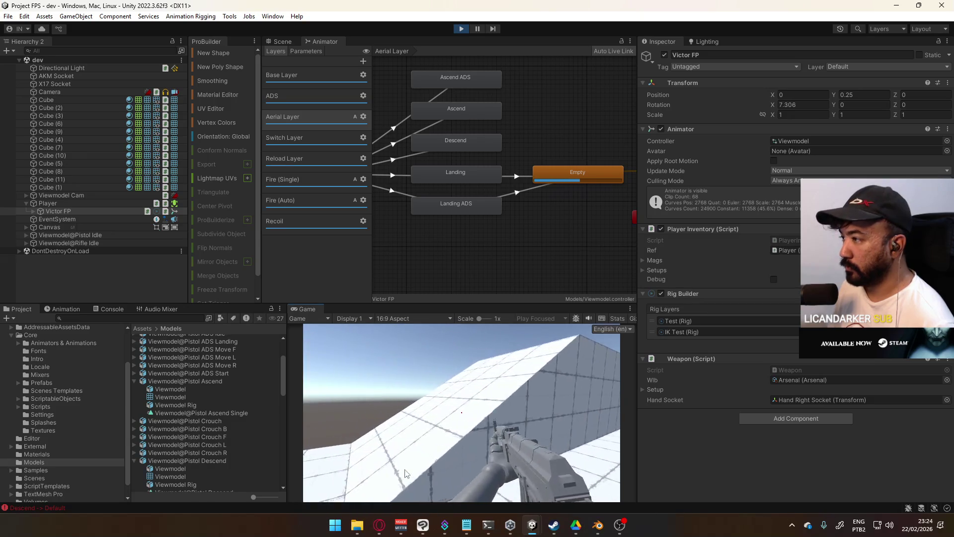
# - Look around and jump in the running game, then inspect the Descend state live
pyautogui.press('super')
pyautogui.press('Escape')
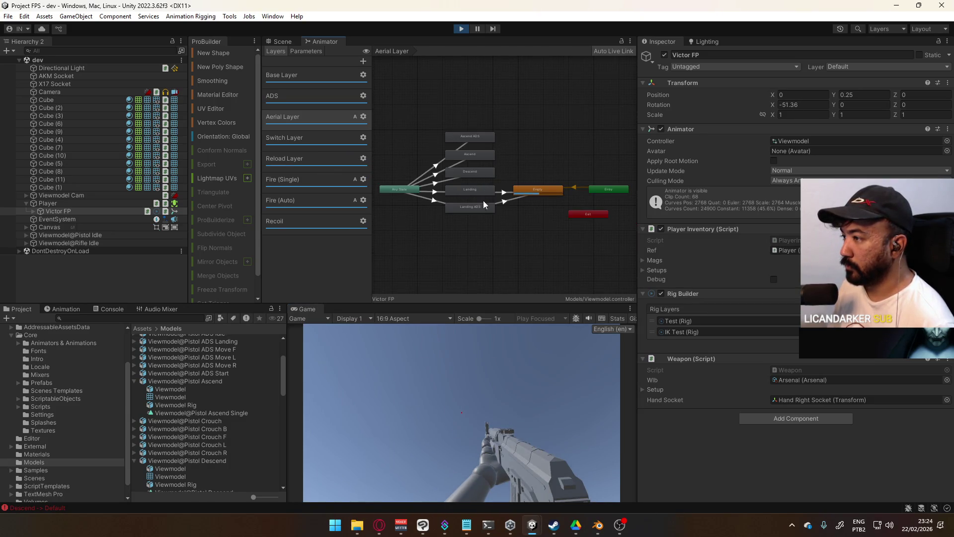
pyautogui.click(536, 412)
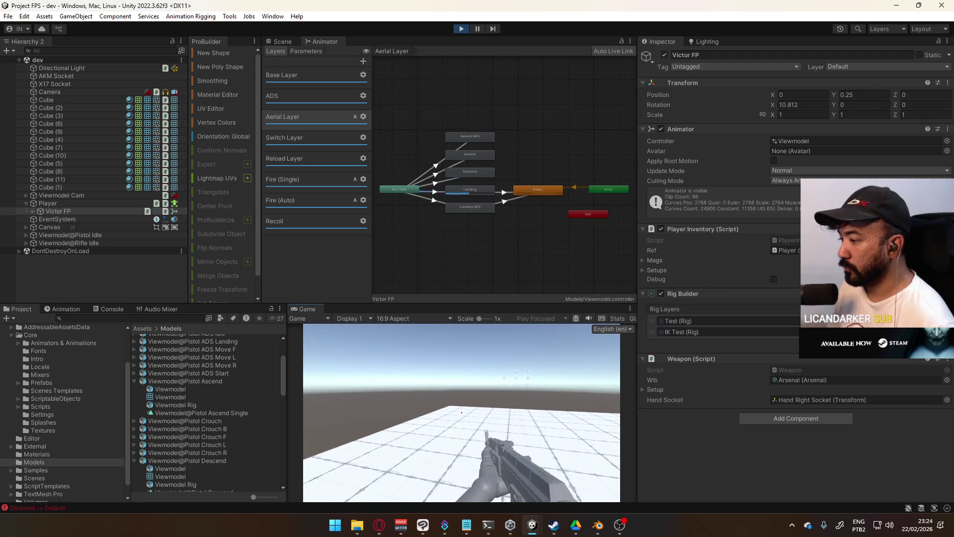
pyautogui.press('space')
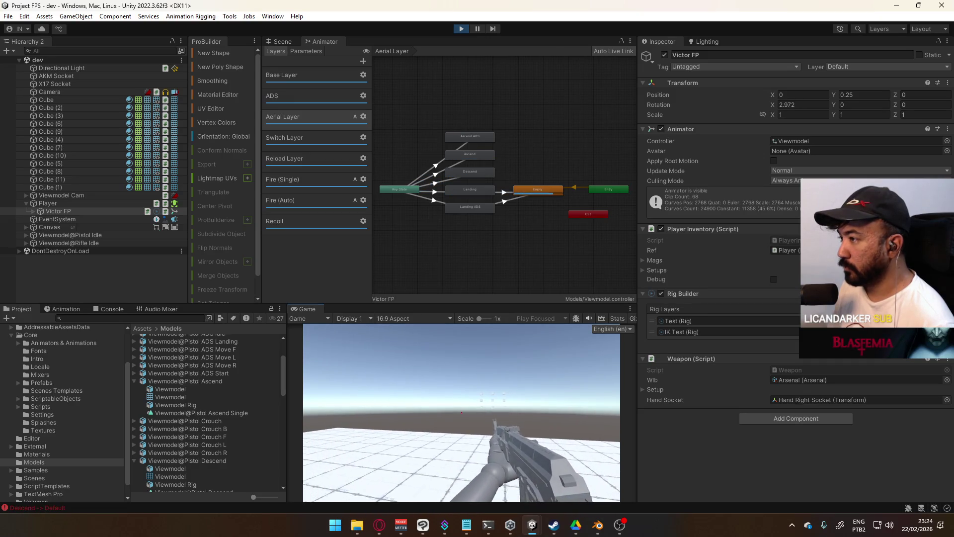
pyautogui.press('super')
pyautogui.press('super')
pyautogui.click(482, 173)
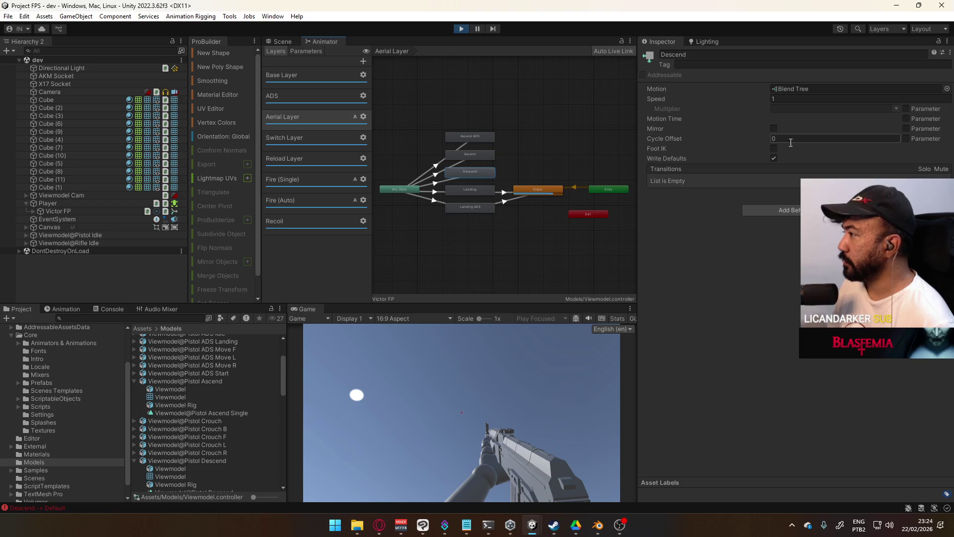
# - Recheck the Ascend and Descend blend trees' pistol and rifle clips
pyautogui.click(466, 160)
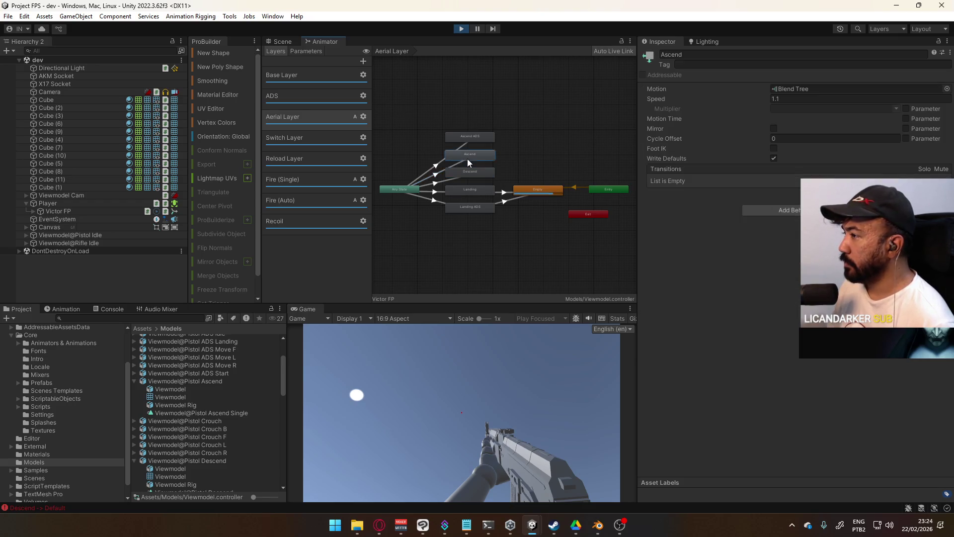
pyautogui.doubleClick(467, 159)
pyautogui.click(554, 134)
pyautogui.click(557, 158)
pyautogui.click(391, 51)
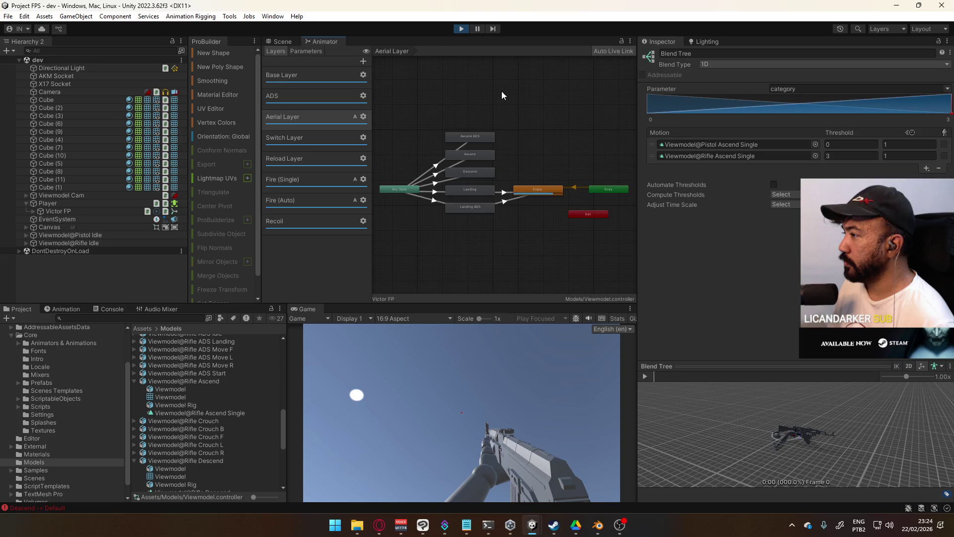
pyautogui.doubleClick(476, 171)
pyautogui.click(545, 141)
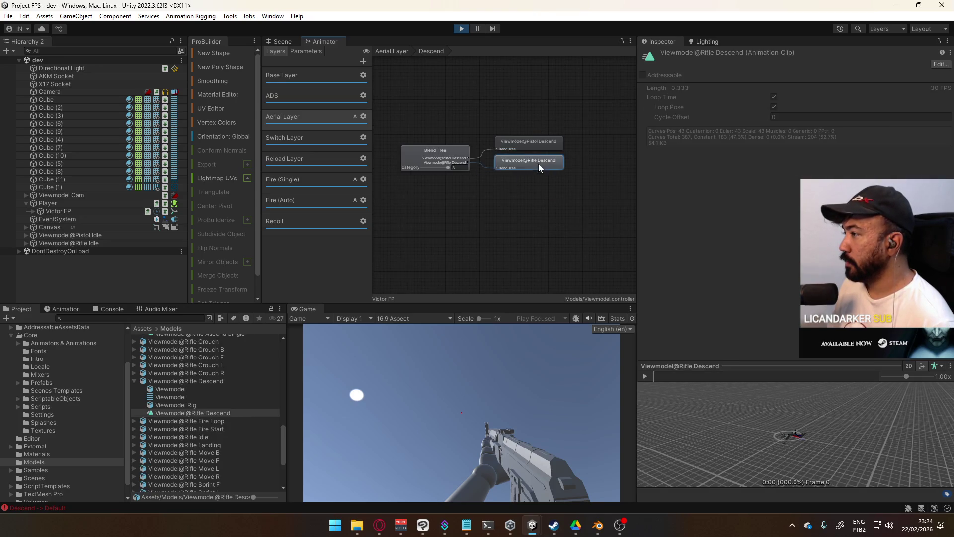
pyautogui.click(545, 184)
# - Inspect the Landing blend tree's Pistol Landing clip and its pistol/rifle thresholds
pyautogui.click(391, 51)
pyautogui.click(478, 191)
pyautogui.doubleClick(477, 191)
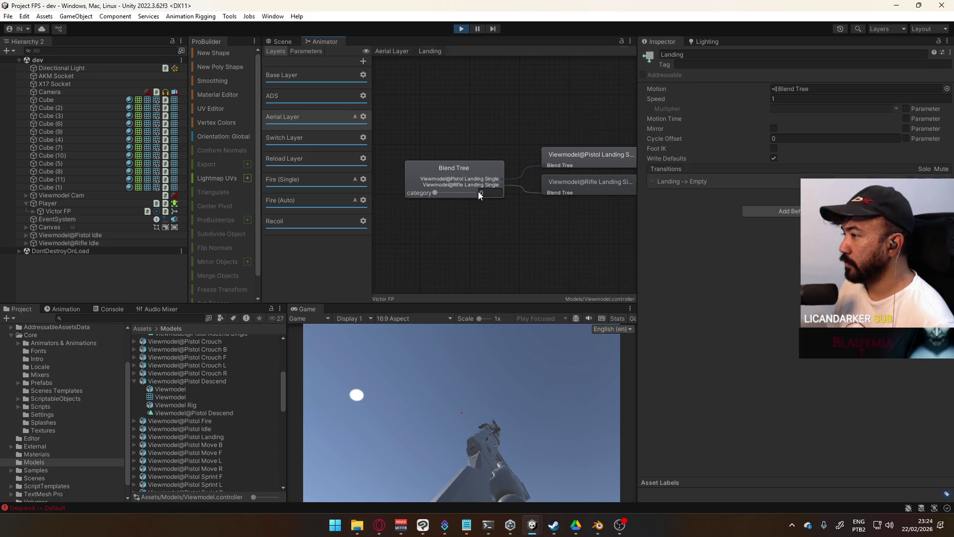
pyautogui.click(557, 154)
pyautogui.click(454, 172)
pyautogui.press('super')
pyautogui.press('super')
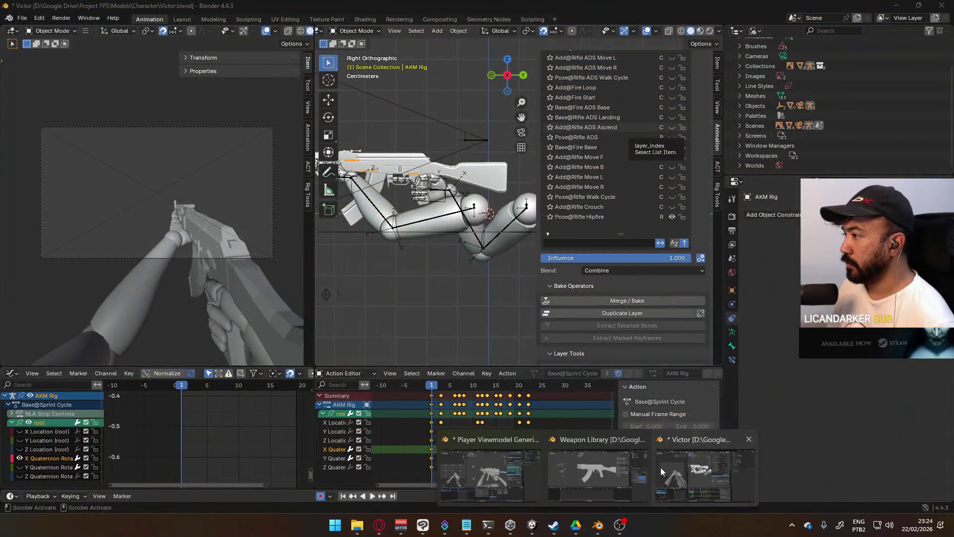
# - Bring up the Victor file, make Base@Rifle ADS Landing active on the AKM Rig, preview it, and select the Viewmodel Rig
pyautogui.click(661, 468)
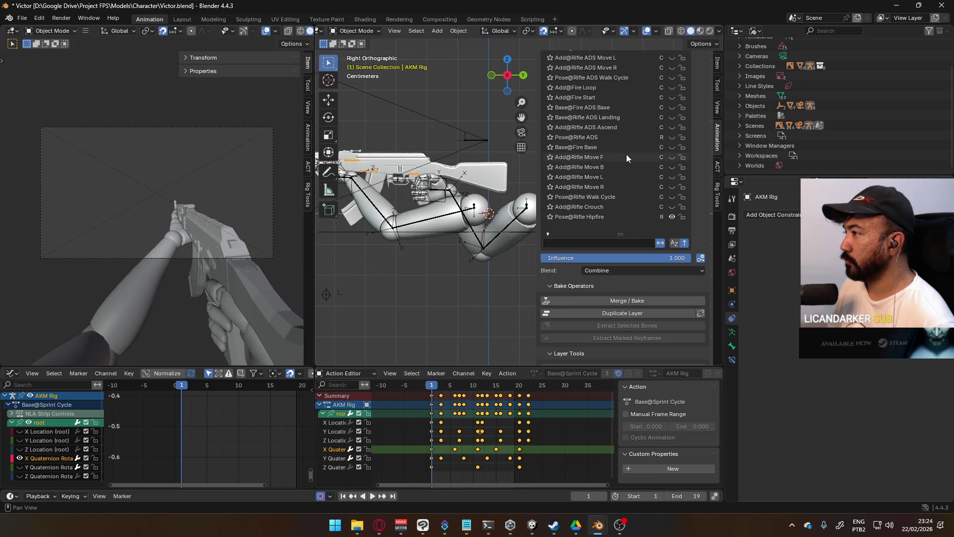
pyautogui.scroll(2, 626, 155)
pyautogui.scroll(1, 632, 157)
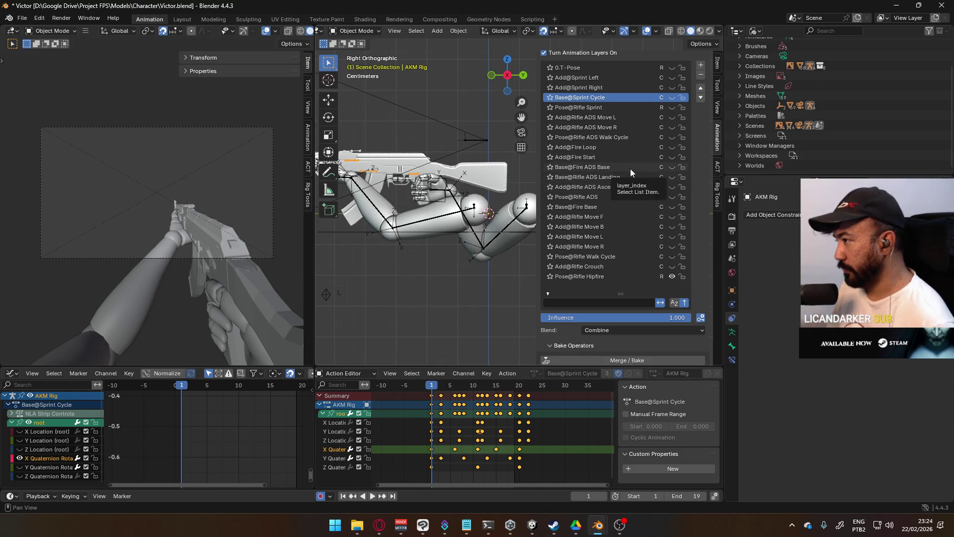
pyautogui.scroll(1, 633, 179)
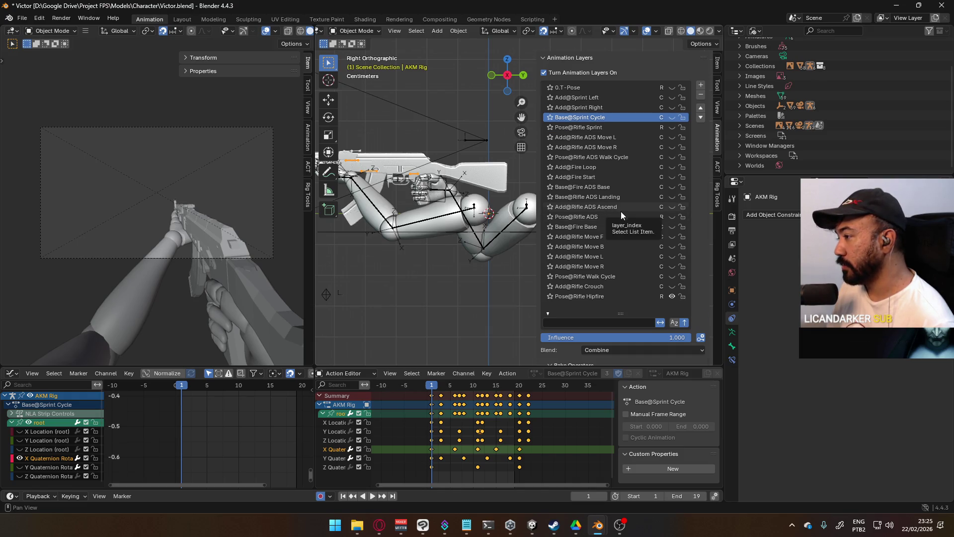
pyautogui.scroll(-2, 620, 210)
pyautogui.scroll(1, 621, 216)
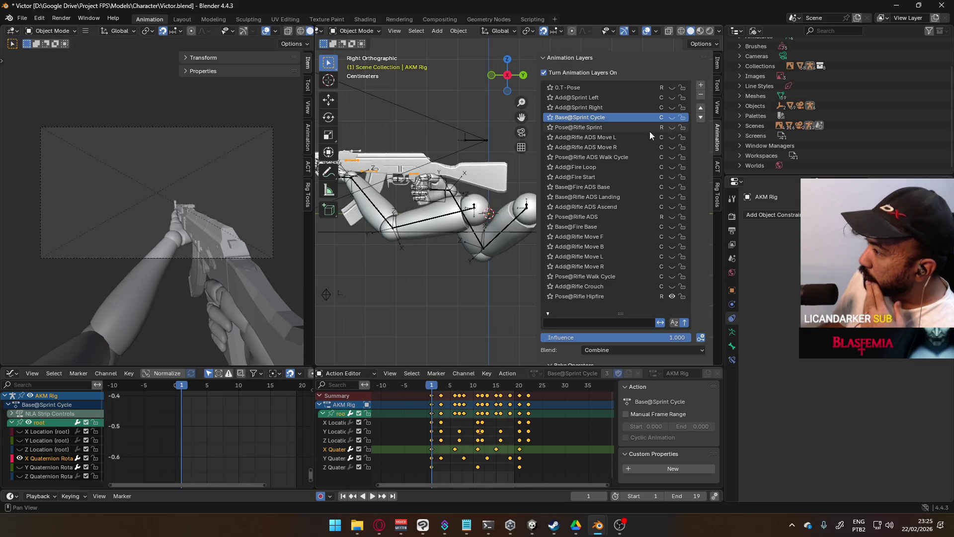
pyautogui.click(626, 196)
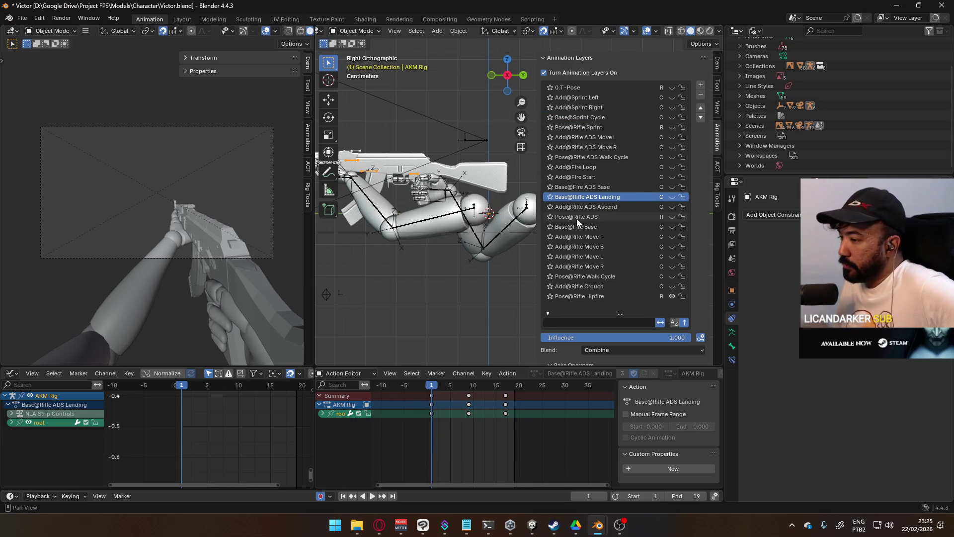
pyautogui.press('space')
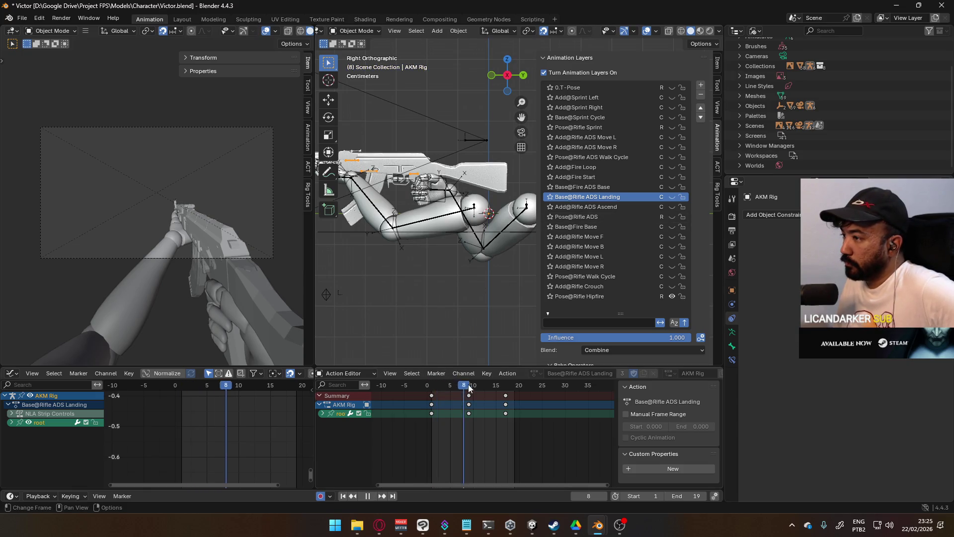
pyautogui.press('space')
pyautogui.click(430, 388)
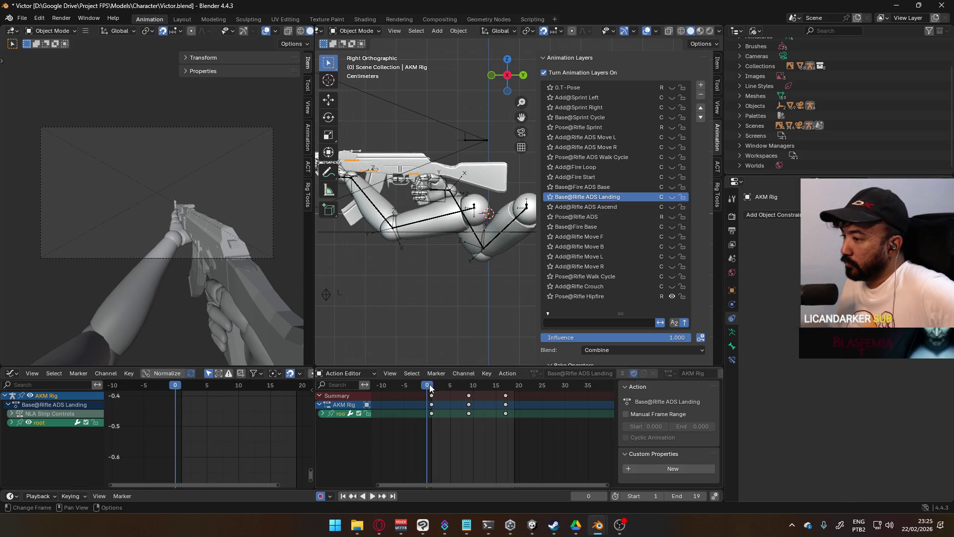
pyautogui.click(454, 200)
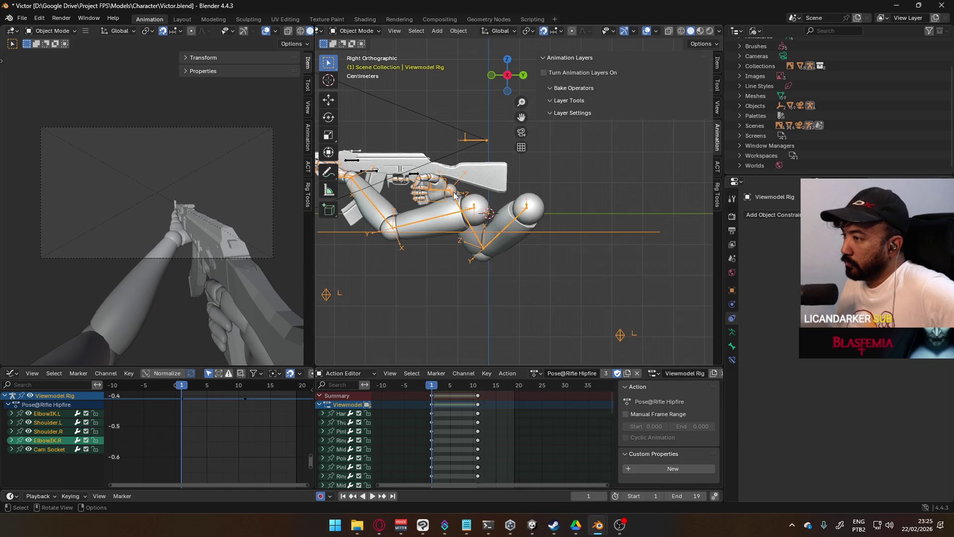
# - Assign Base@Rifle ADS Landing to the Viewmodel Rig, scrub it, and reselect the AKM Rig
pyautogui.click(534, 376)
pyautogui.scroll(2, 611, 402)
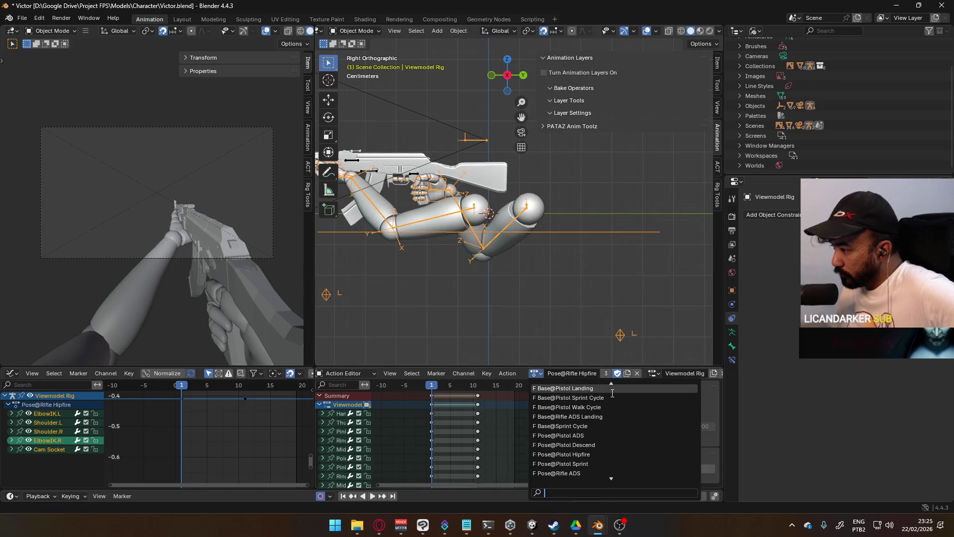
pyautogui.scroll(3, 611, 418)
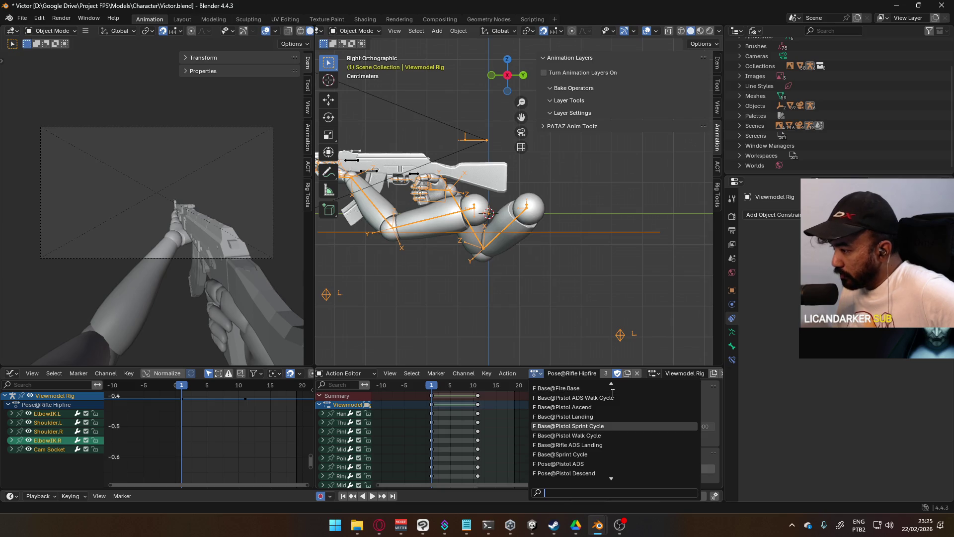
pyautogui.click(609, 444)
pyautogui.moveTo(455, 395); pyautogui.dragTo(431, 402)
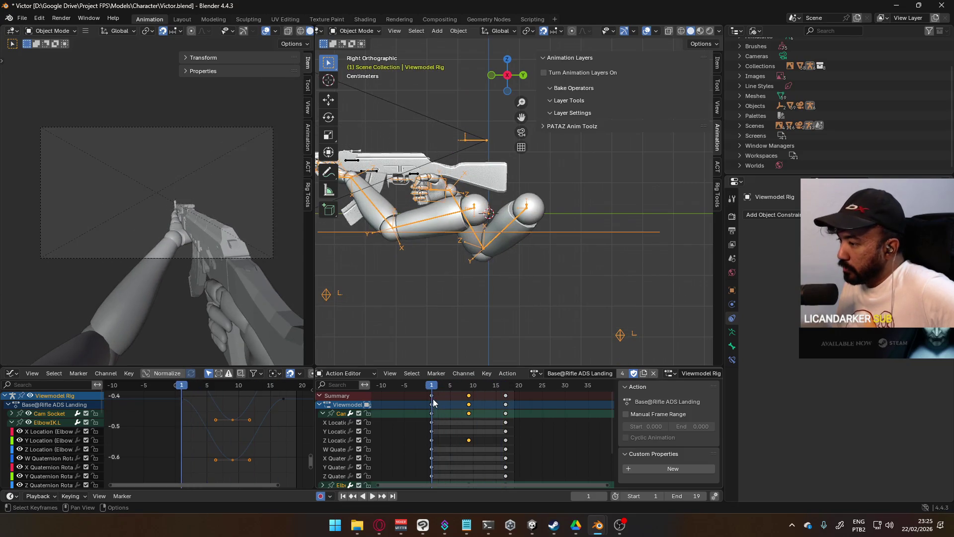
pyautogui.click(414, 176)
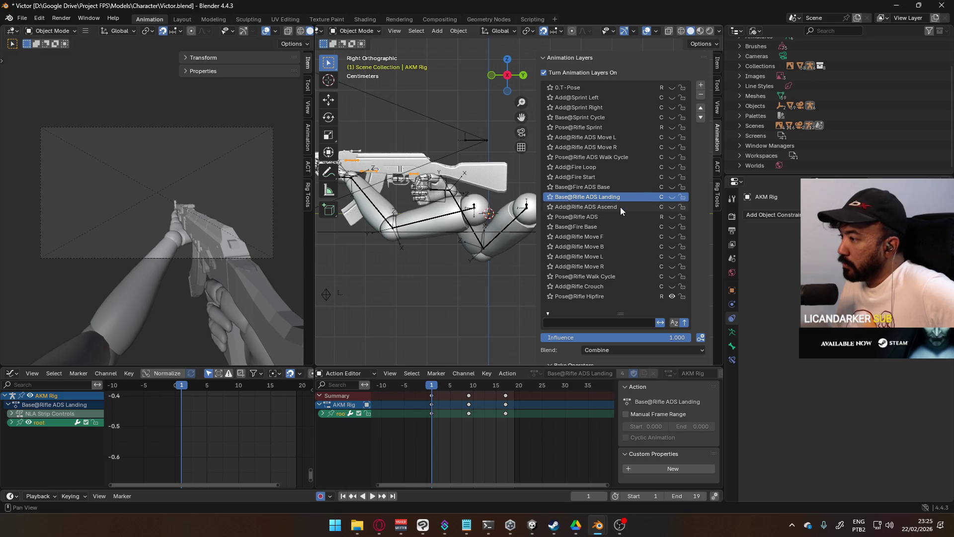
pyautogui.scroll(-2, 625, 274)
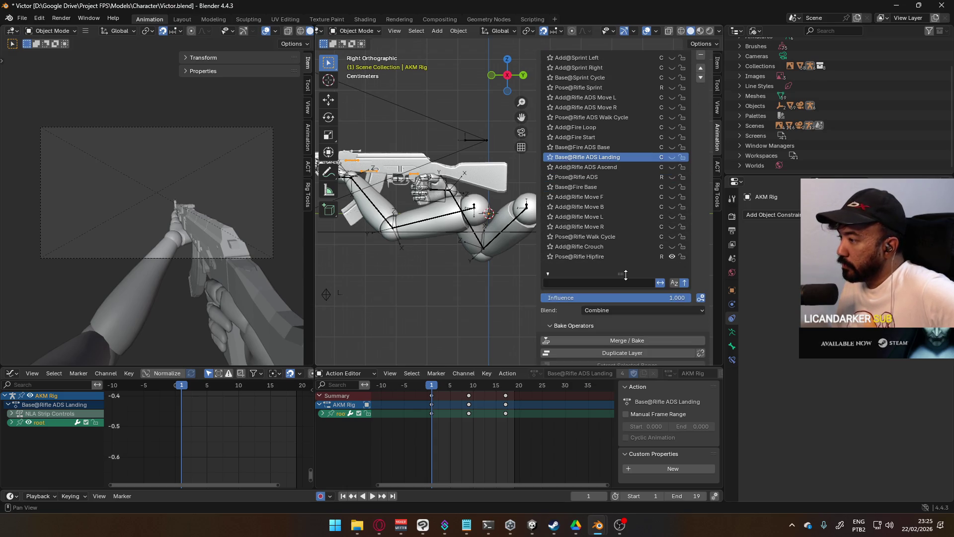
# - Hide the layer list's filter options and make Pose@Rifle Hipfire the AKM Rig's active layer
pyautogui.click(672, 257)
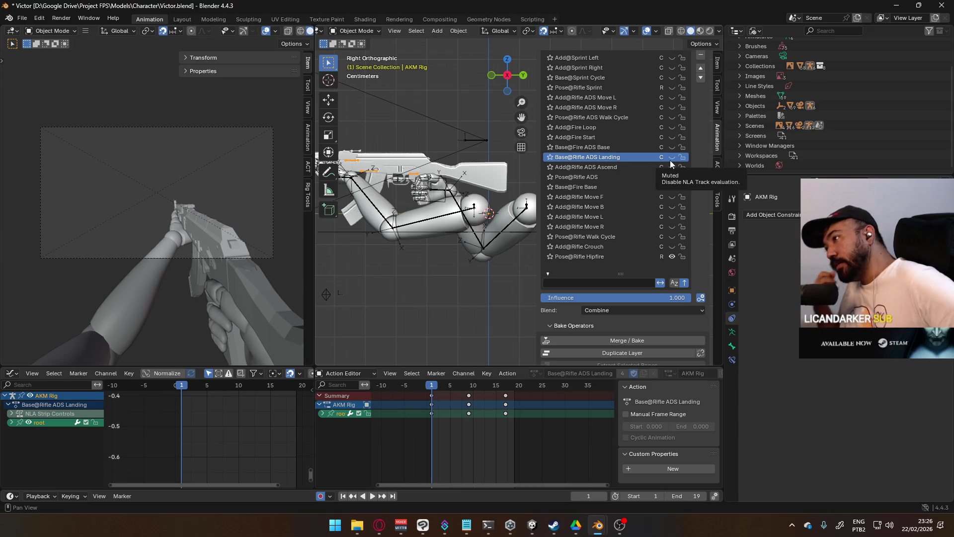
pyautogui.scroll(2, 641, 161)
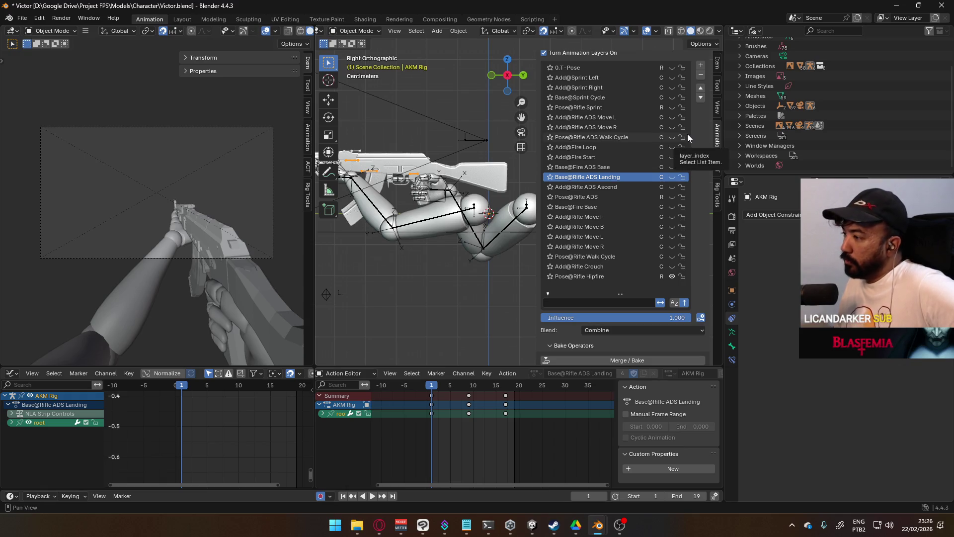
pyautogui.click(550, 294)
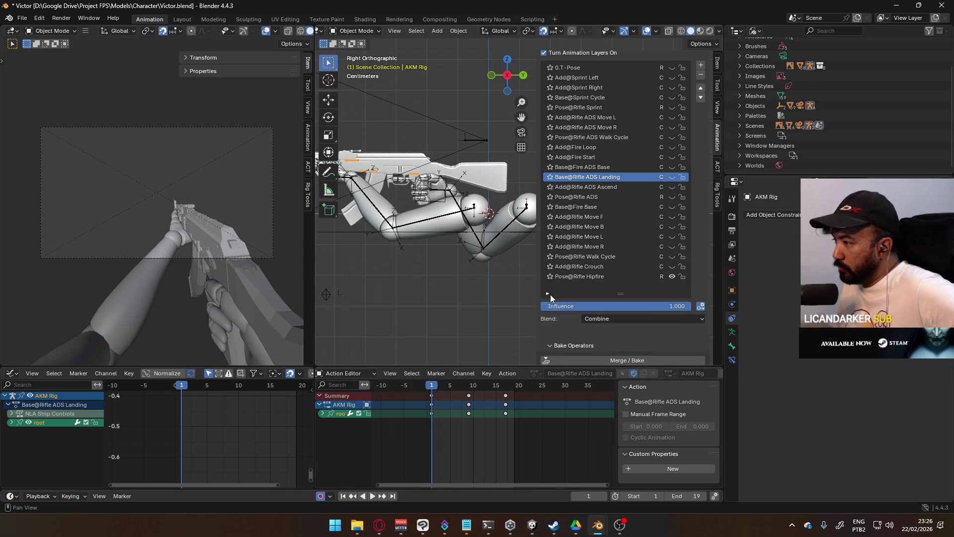
pyautogui.scroll(-2, 609, 289)
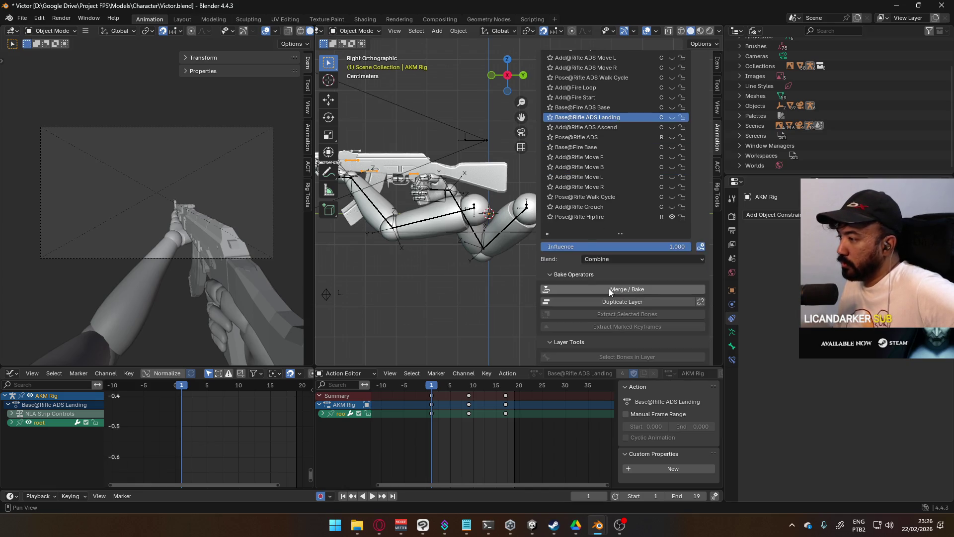
pyautogui.scroll(1, 609, 289)
pyautogui.click(609, 256)
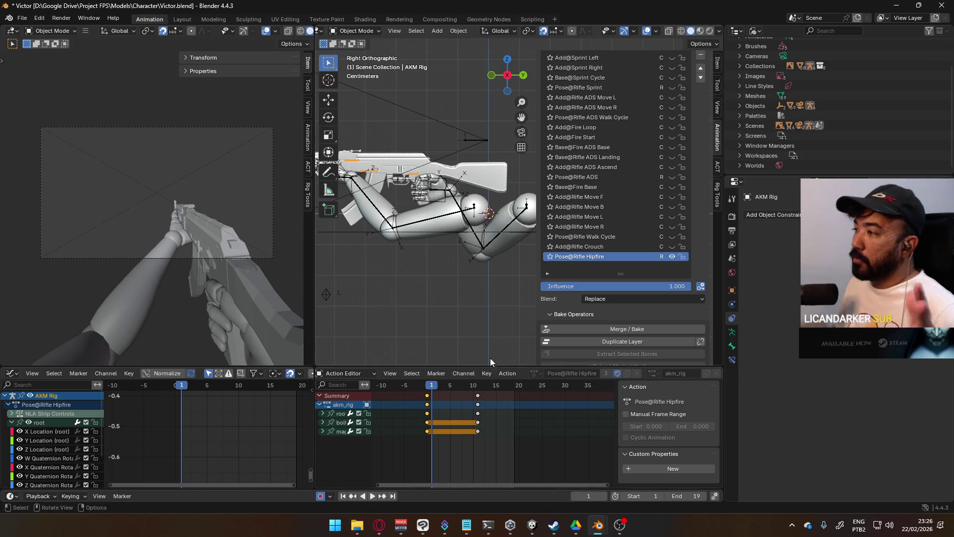
pyautogui.scroll(2, 653, 245)
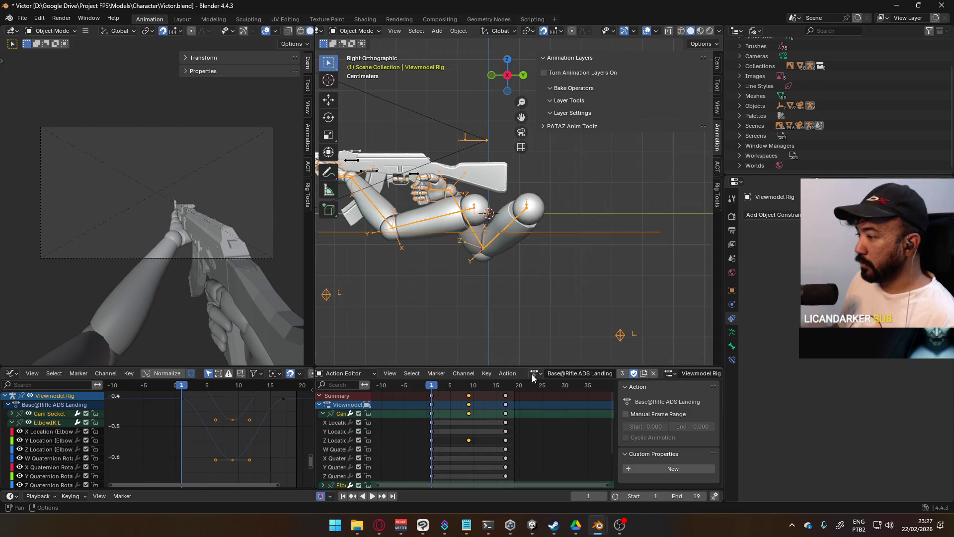
# - Assign Viewmodel@Rifle Ascend to the Viewmodel Rig, preview it, and reselect the AKM Rig
pyautogui.click(533, 375)
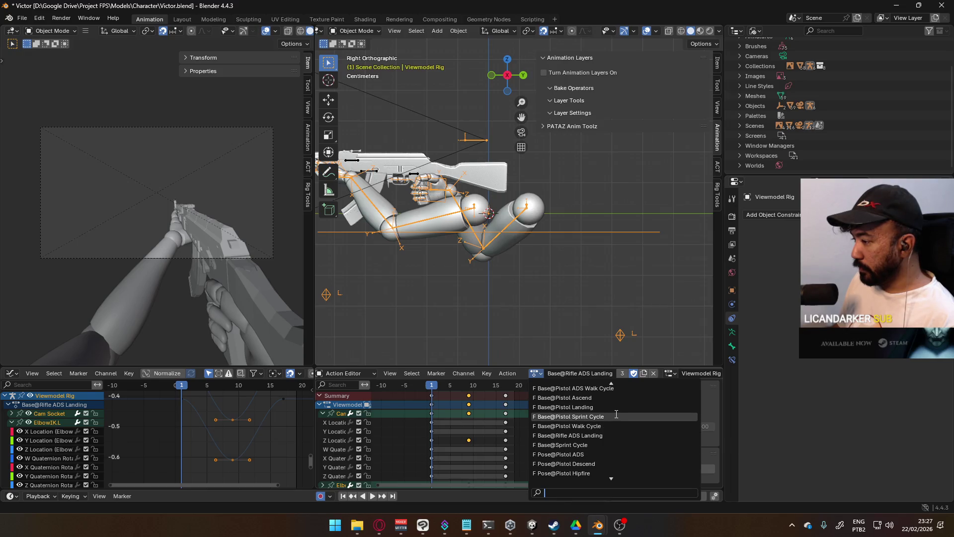
pyautogui.scroll(-3, 612, 416)
pyautogui.scroll(-4, 613, 415)
pyautogui.scroll(-4, 615, 414)
pyautogui.scroll(-2, 616, 413)
pyautogui.scroll(-1, 616, 414)
pyautogui.scroll(-2, 616, 414)
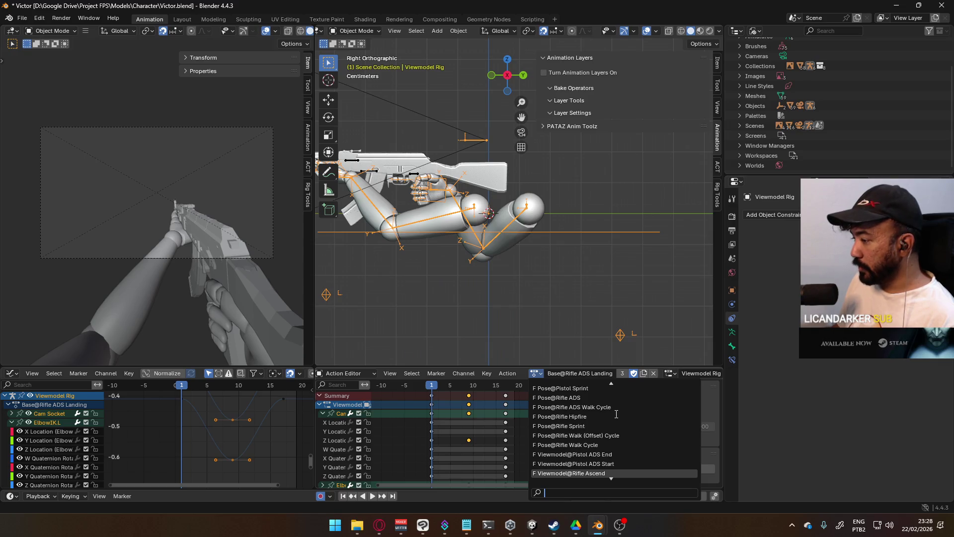
pyautogui.scroll(-1, 616, 414)
pyautogui.scroll(-2, 616, 414)
pyautogui.scroll(-1, 616, 413)
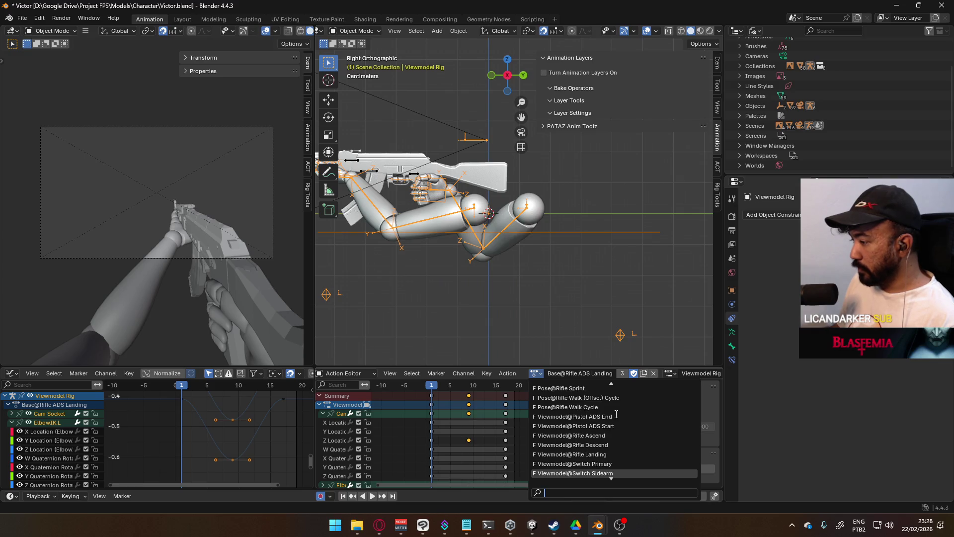
pyautogui.click(610, 435)
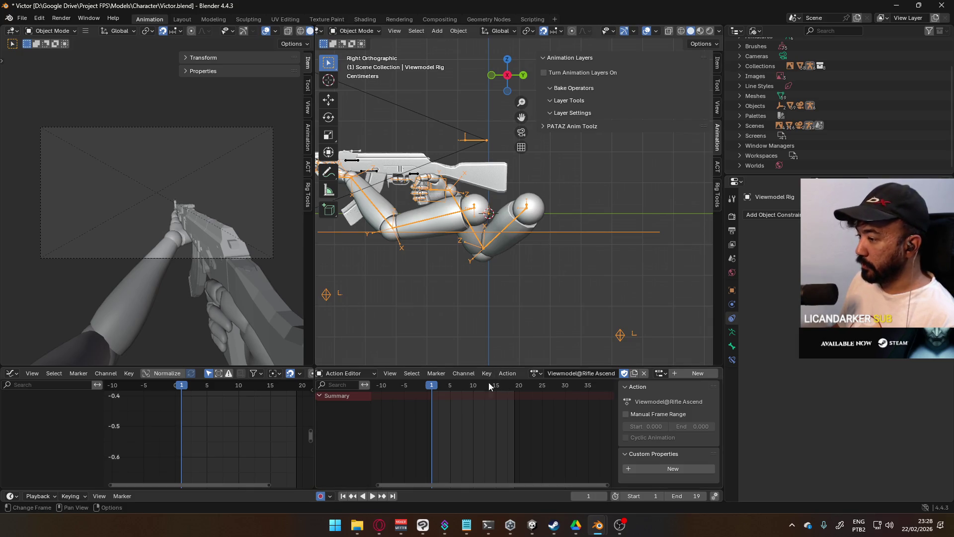
pyautogui.press('space')
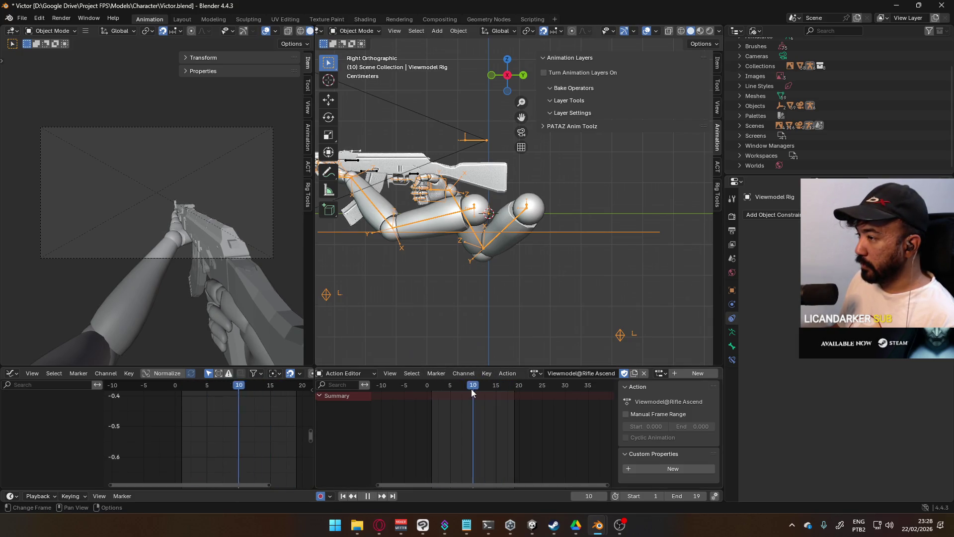
pyautogui.press('Escape')
pyautogui.click(415, 180)
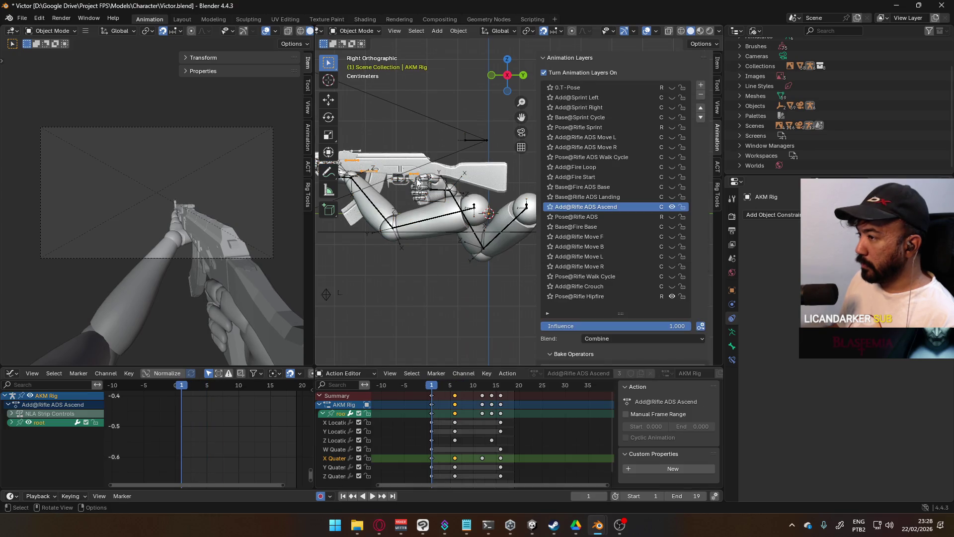
# - Turn off animation layers on the AKM Rig, assign Viewmodel@Rifle Ascend to it, and preview playback
pyautogui.click(589, 73)
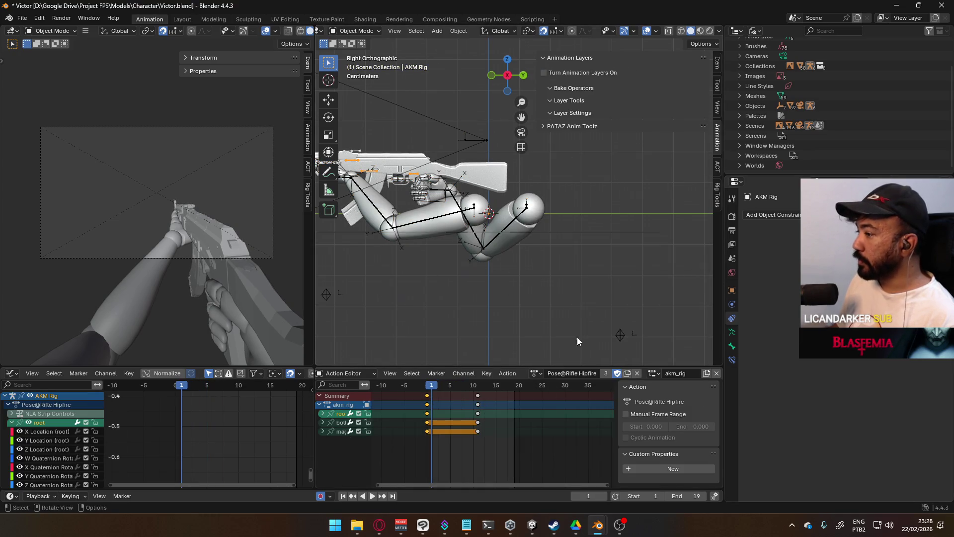
pyautogui.click(536, 373)
pyautogui.scroll(-4, 633, 428)
pyautogui.scroll(-4, 626, 426)
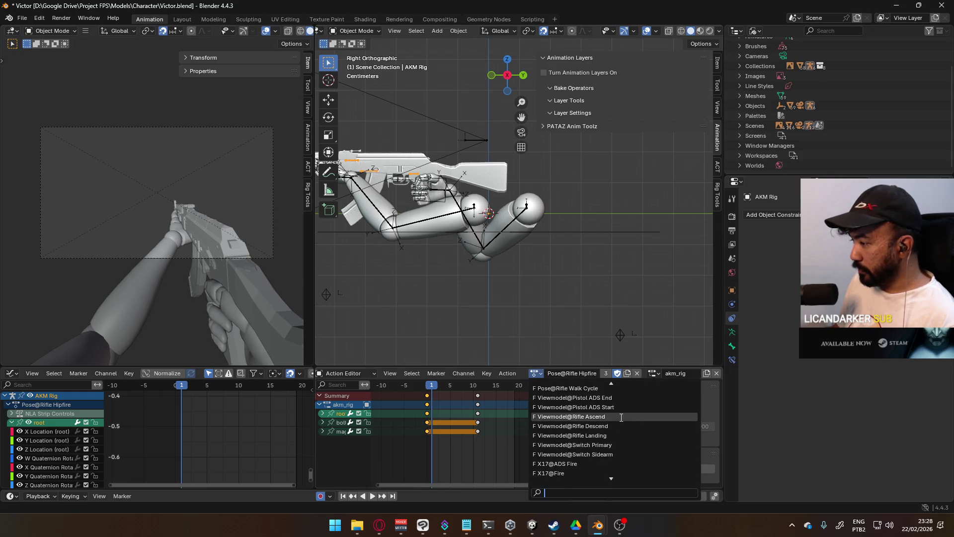
pyautogui.click(620, 416)
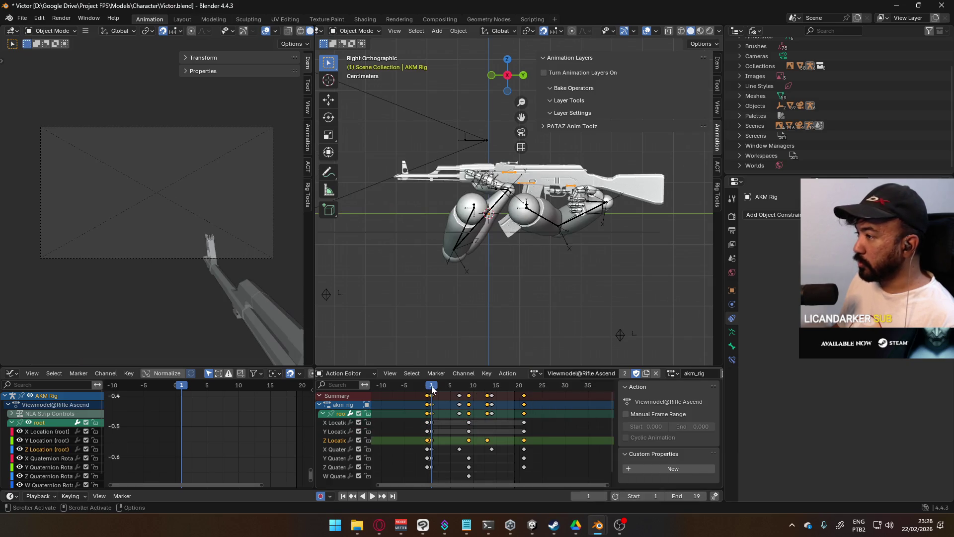
pyautogui.press('space')
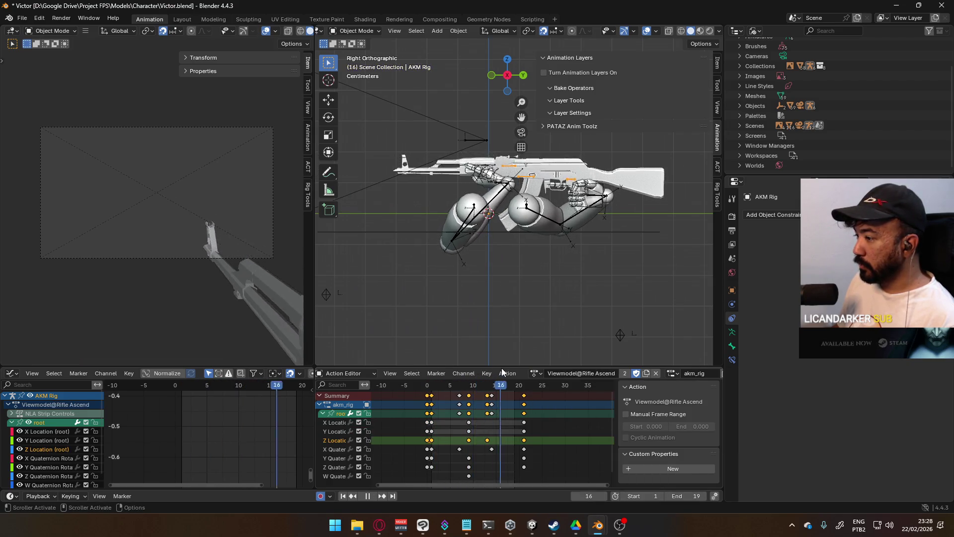
pyautogui.press('space')
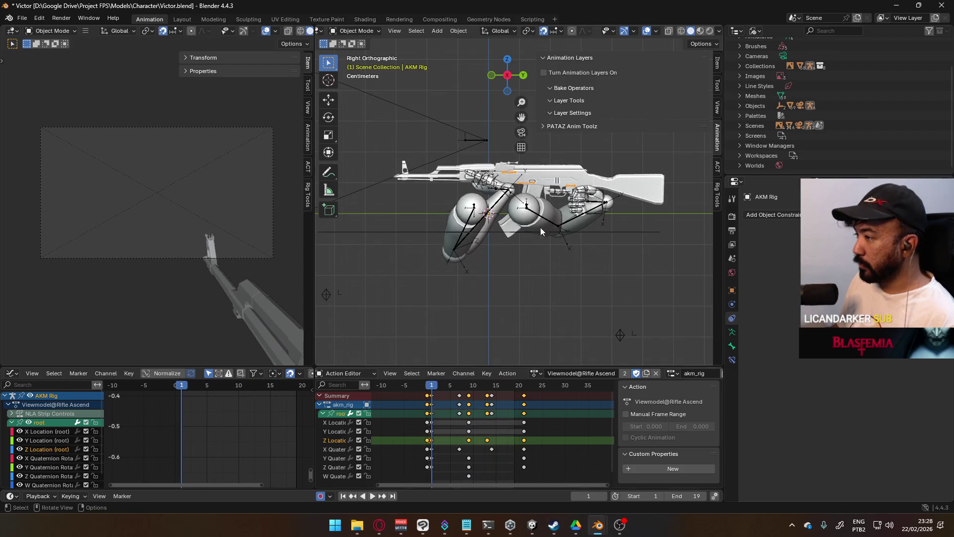
# - Select the Viewmodel Rig, toggle its animation layers on and off, and keep Viewmodel@Rifle Ascend assigned
pyautogui.click(538, 213)
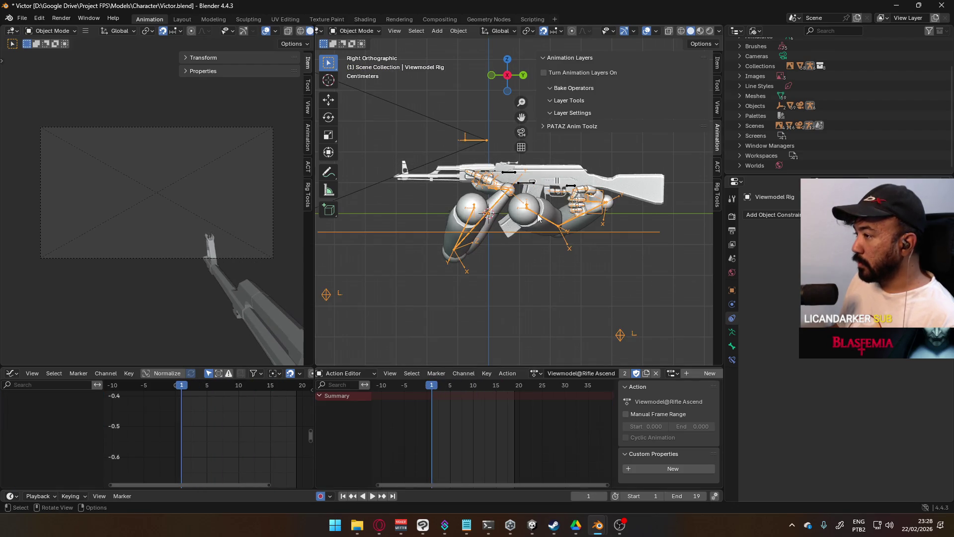
pyautogui.click(543, 72)
pyautogui.click(560, 72)
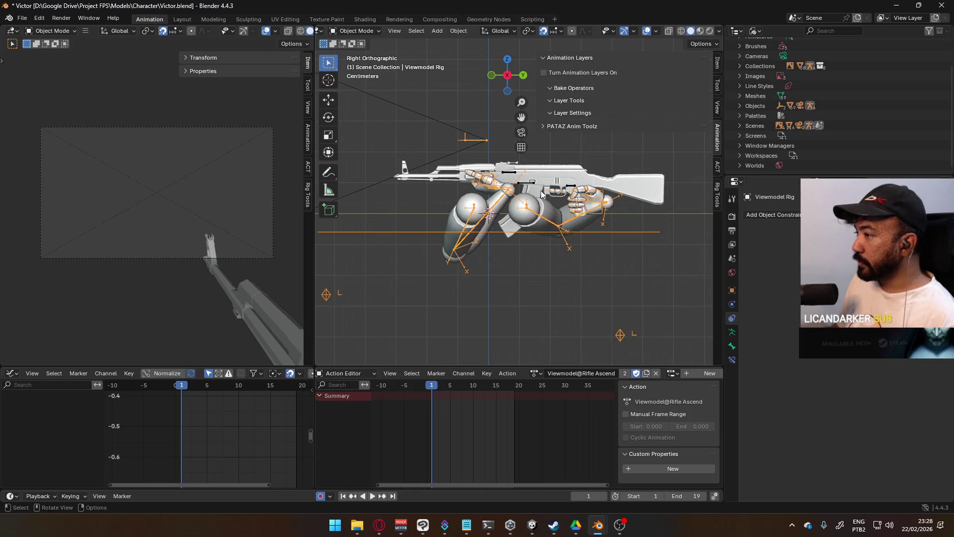
pyautogui.click(536, 375)
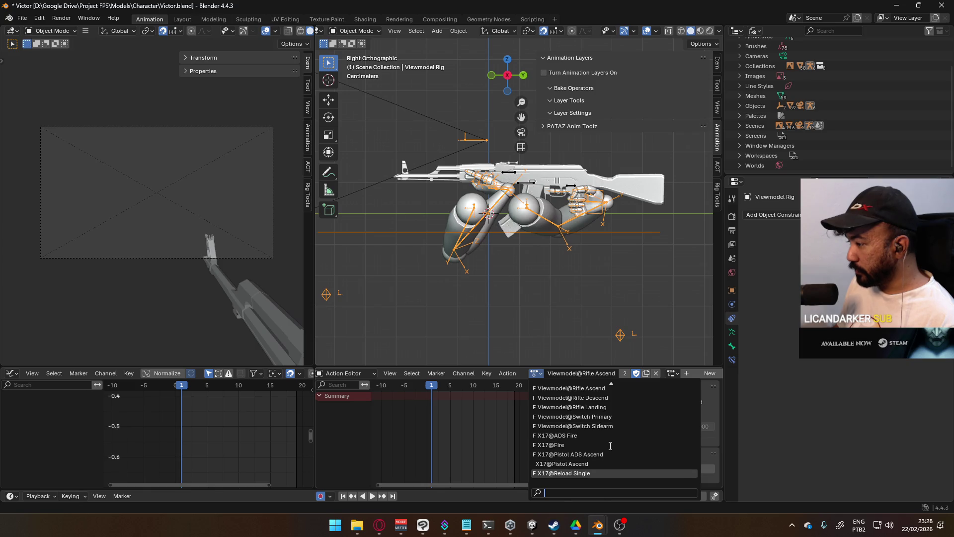
pyautogui.scroll(2, 616, 417)
pyautogui.scroll(2, 617, 425)
pyautogui.click(619, 427)
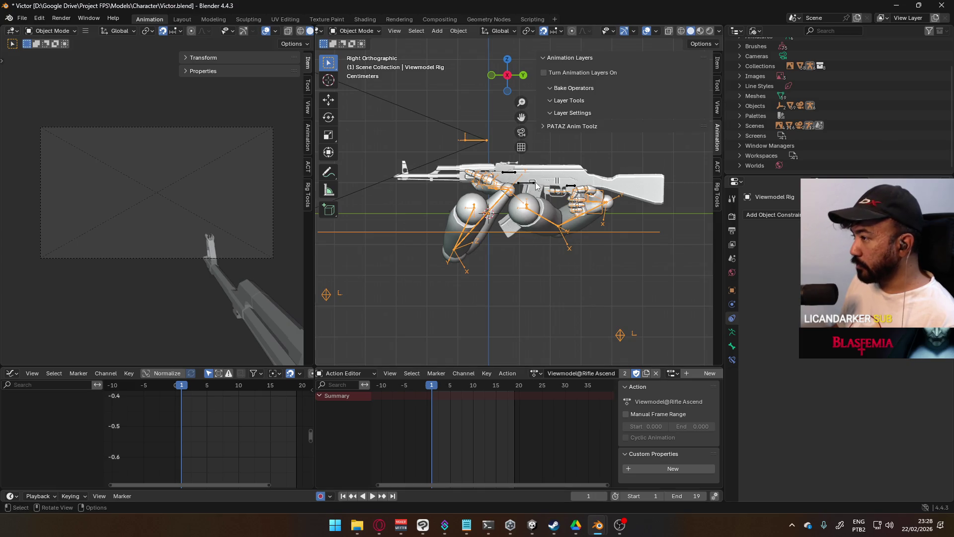
# - Reselect the Viewmodel Rig, browse its actions, and start editing the current action's name
pyautogui.click(527, 242)
pyautogui.click(531, 376)
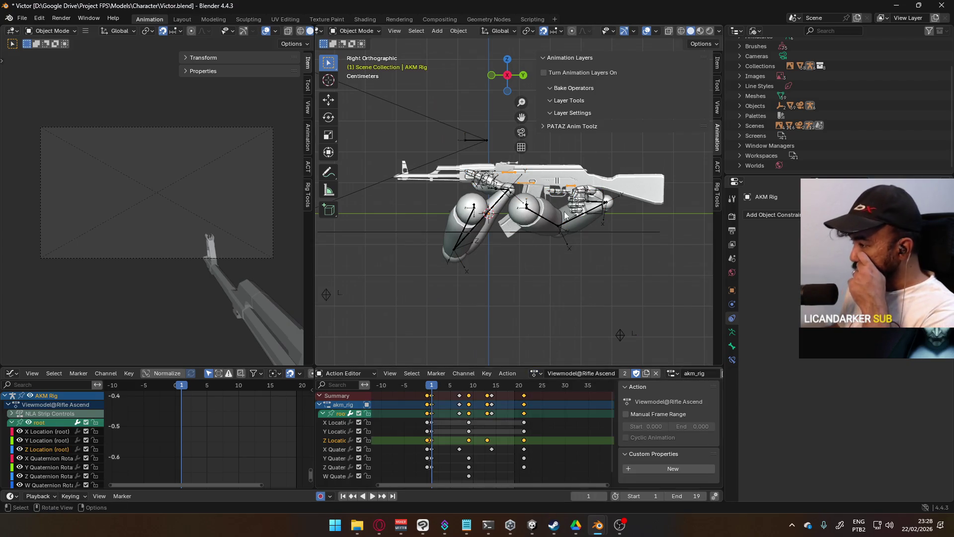
pyautogui.click(546, 222)
pyautogui.click(534, 373)
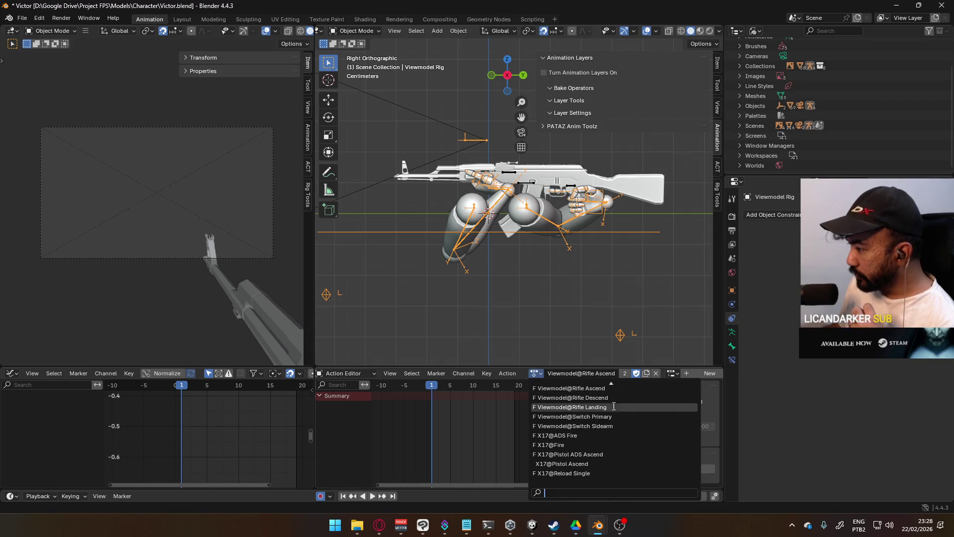
pyautogui.scroll(5, 622, 429)
pyautogui.scroll(3, 622, 429)
pyautogui.scroll(3, 622, 429)
pyautogui.scroll(5, 622, 428)
pyautogui.scroll(5, 623, 428)
pyautogui.scroll(5, 622, 427)
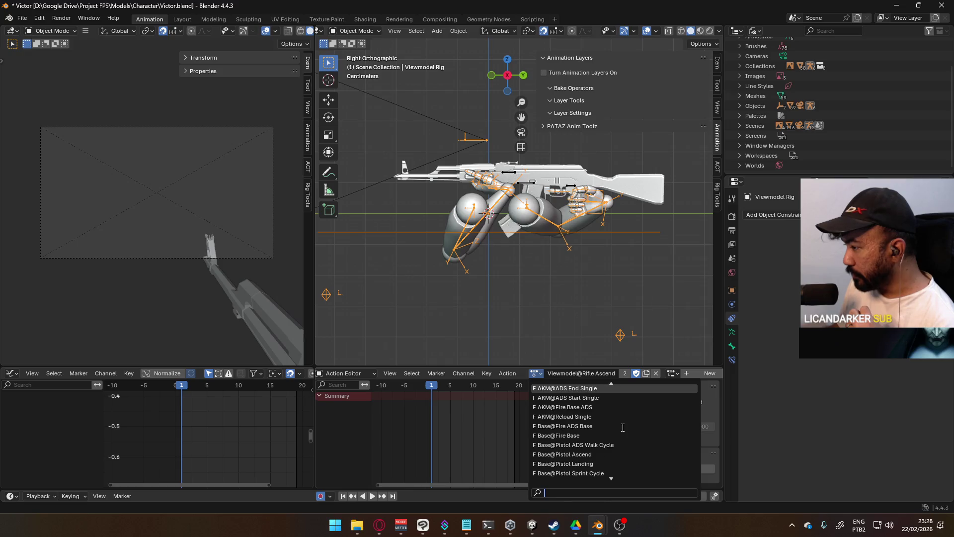
pyautogui.scroll(3, 622, 426)
pyautogui.scroll(3, 623, 428)
pyautogui.scroll(2, 623, 427)
pyautogui.scroll(3, 623, 427)
pyautogui.scroll(3, 622, 427)
pyautogui.scroll(3, 623, 428)
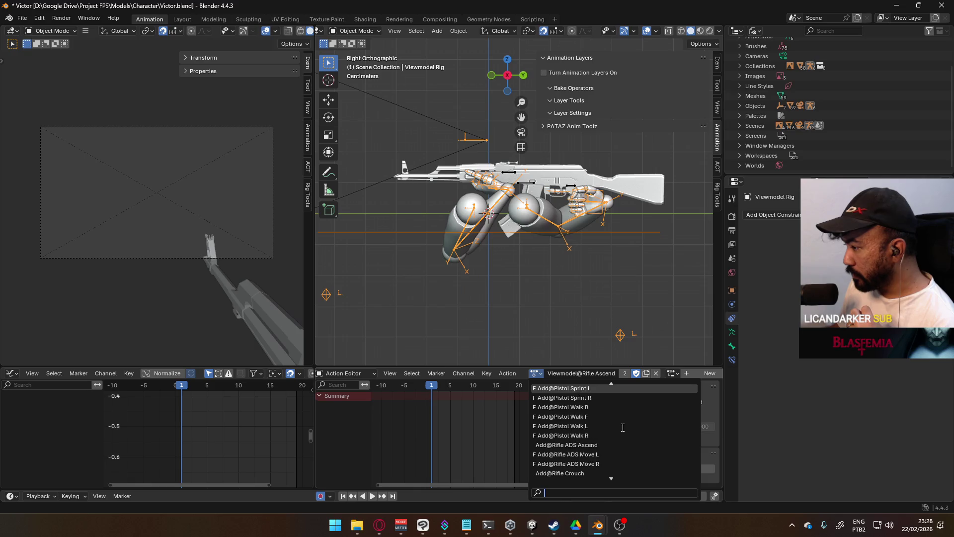
pyautogui.doubleClick(592, 373)
pyautogui.write('hip')
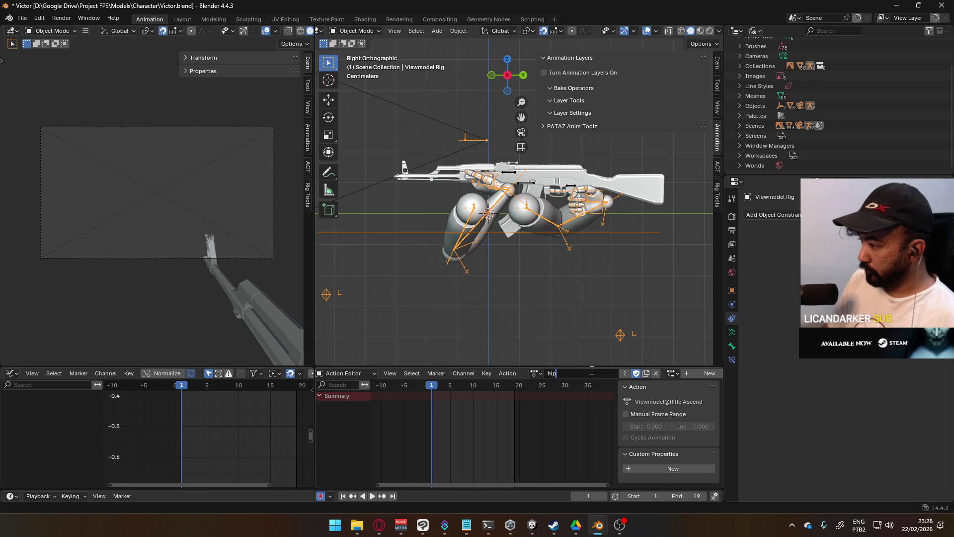
# - Assign Pose@Rifle Hipfire to the Viewmodel Rig and play it back briefly
pyautogui.press('Escape')
pyautogui.click(535, 373)
pyautogui.write('hip')
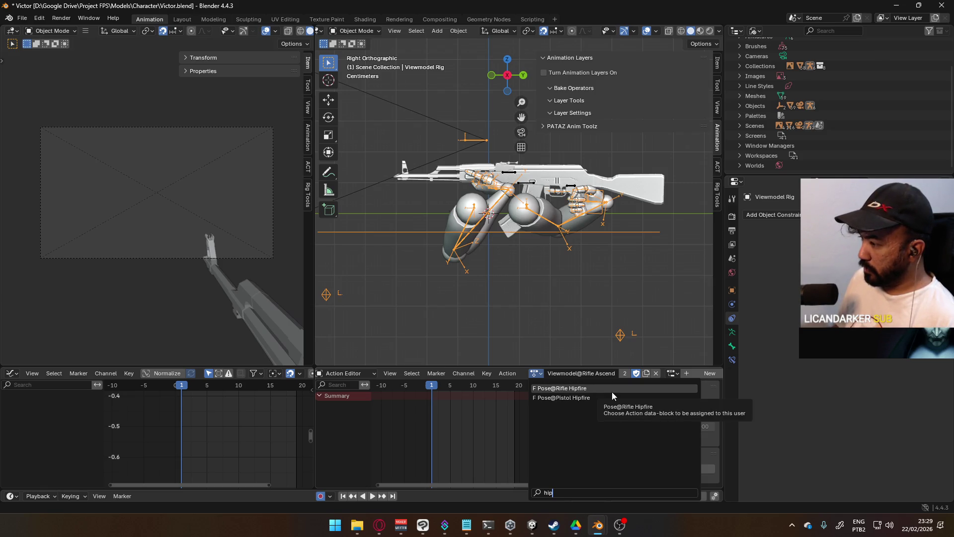
pyautogui.click(613, 396)
pyautogui.press('space')
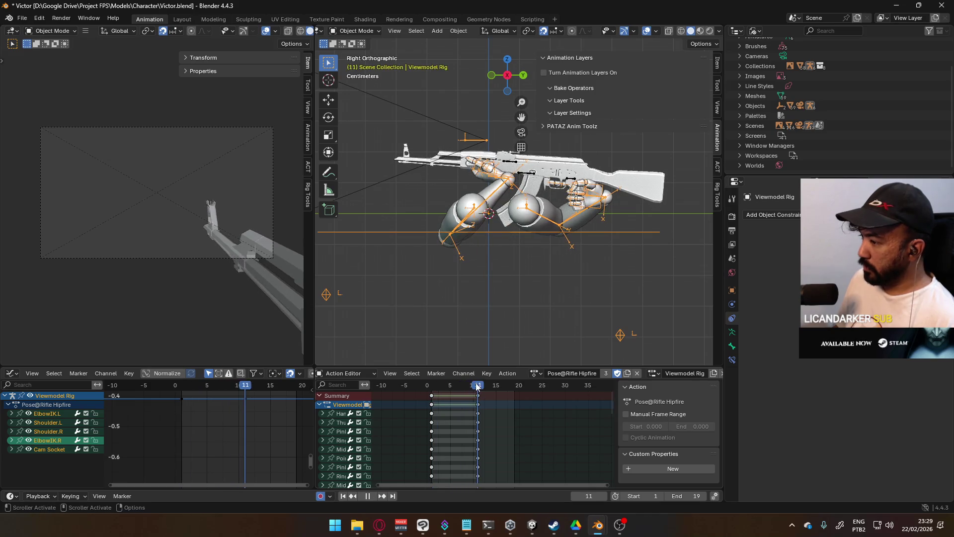
pyautogui.press('Escape')
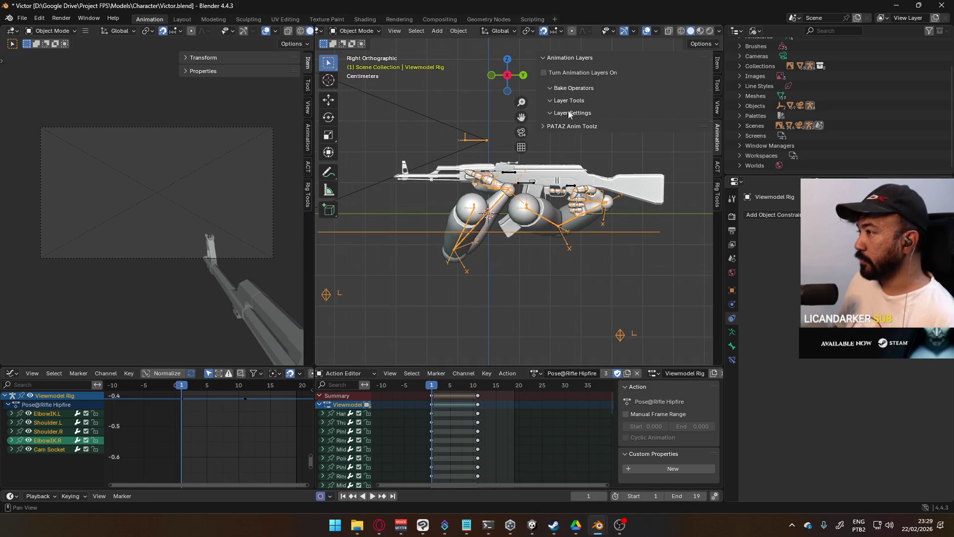
# - Toggle the viewmodel's animation layers, then try enabling layers on the AKM Rig, raising the warning
pyautogui.click(543, 72)
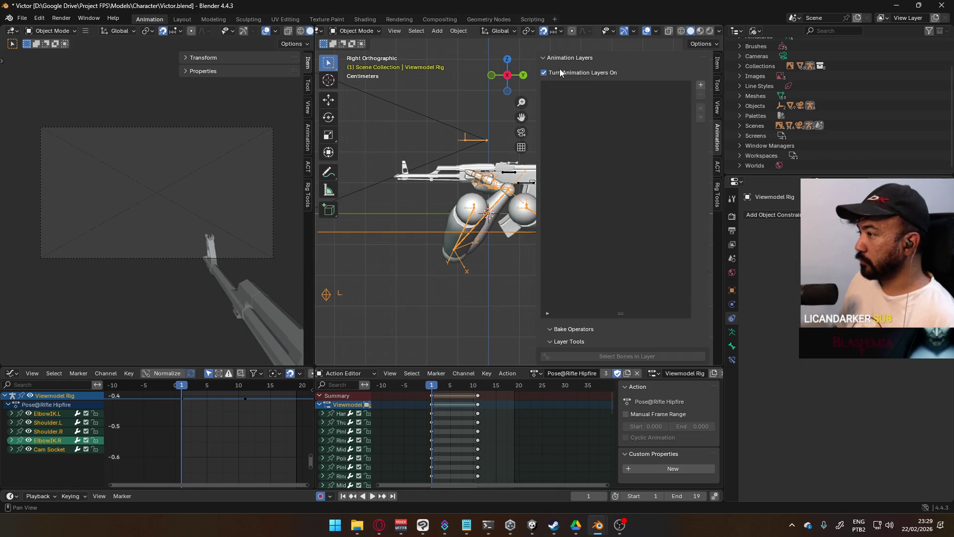
pyautogui.click(560, 70)
pyautogui.click(532, 187)
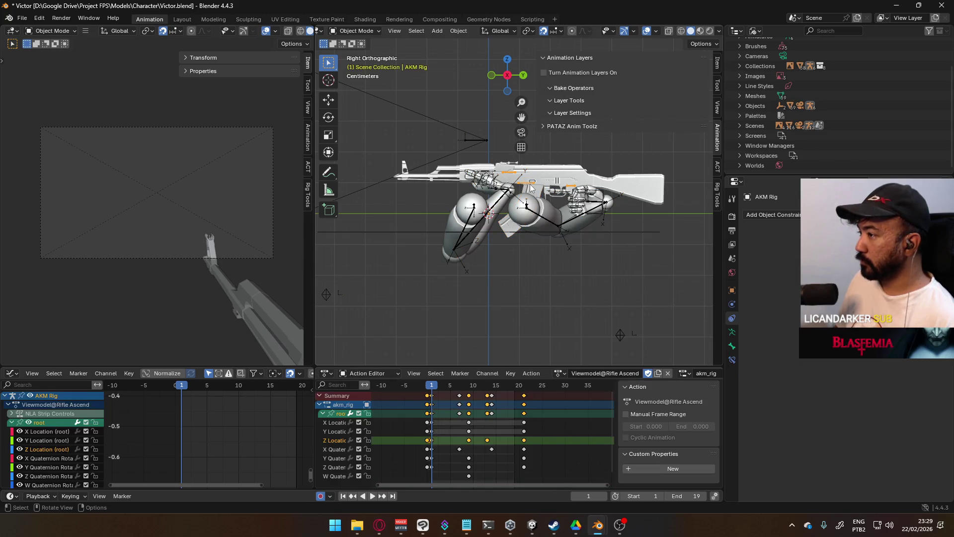
pyautogui.click(567, 78)
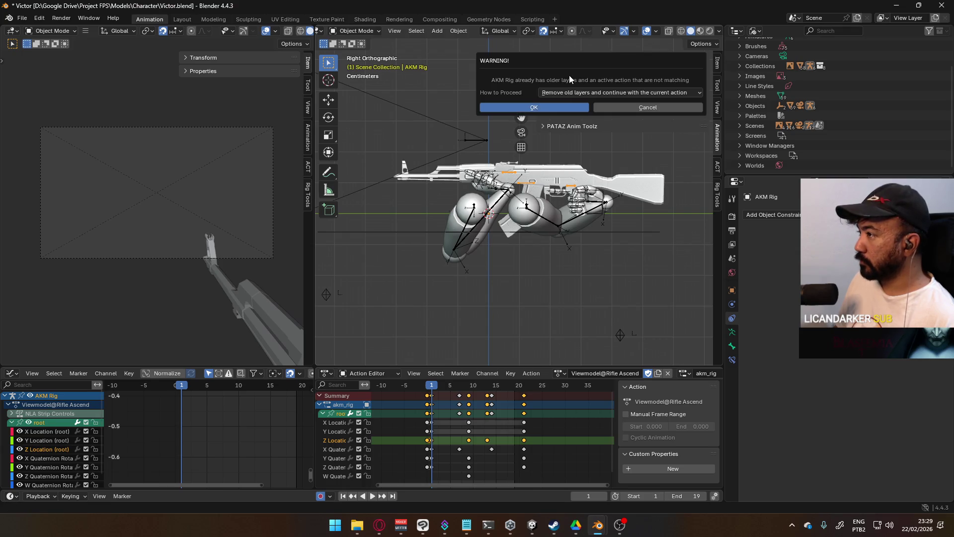
# - Revert the Blender file to its last saved version, discarding unsaved changes
pyautogui.click(23, 17)
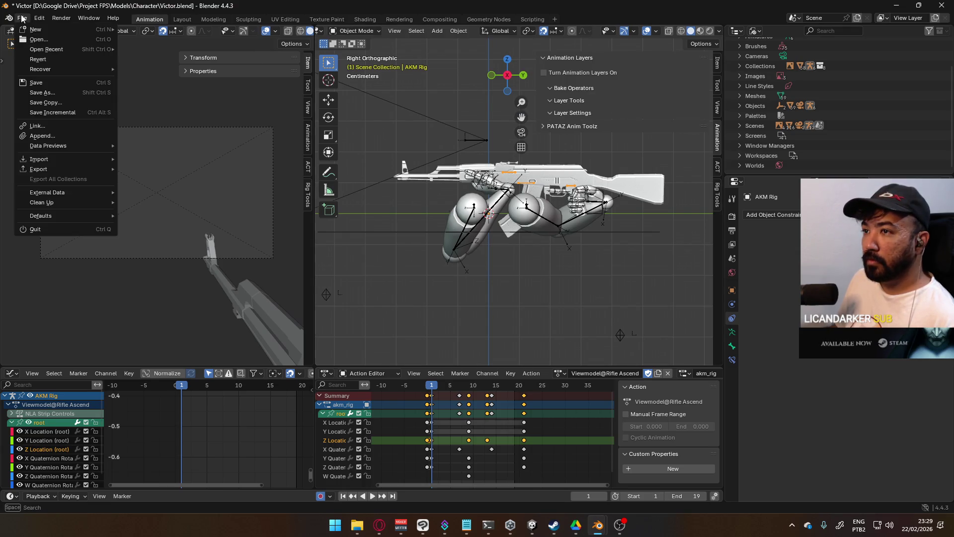
pyautogui.click(61, 63)
pyautogui.click(476, 280)
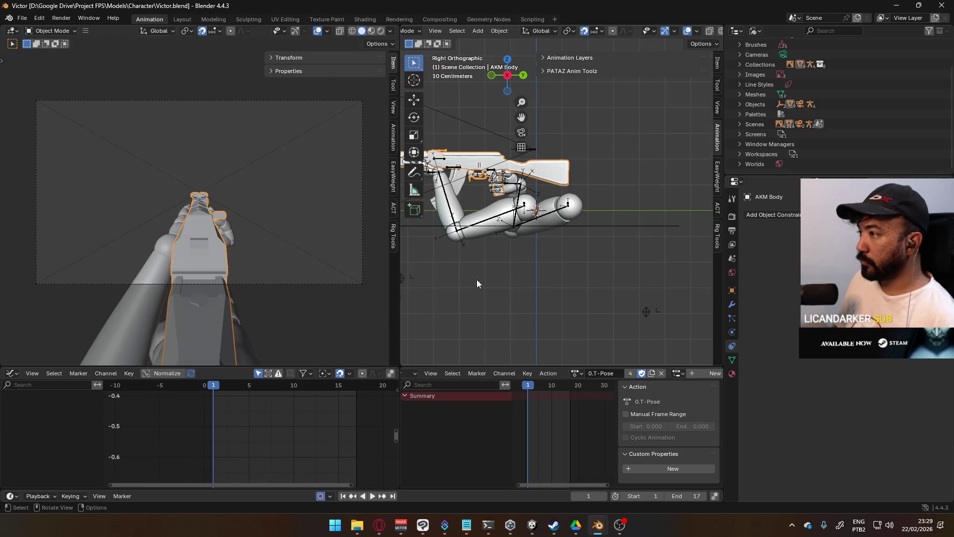
# - Reselect the Viewmodel Rig, glance at its action list, and turn animation layers on
pyautogui.click(536, 330)
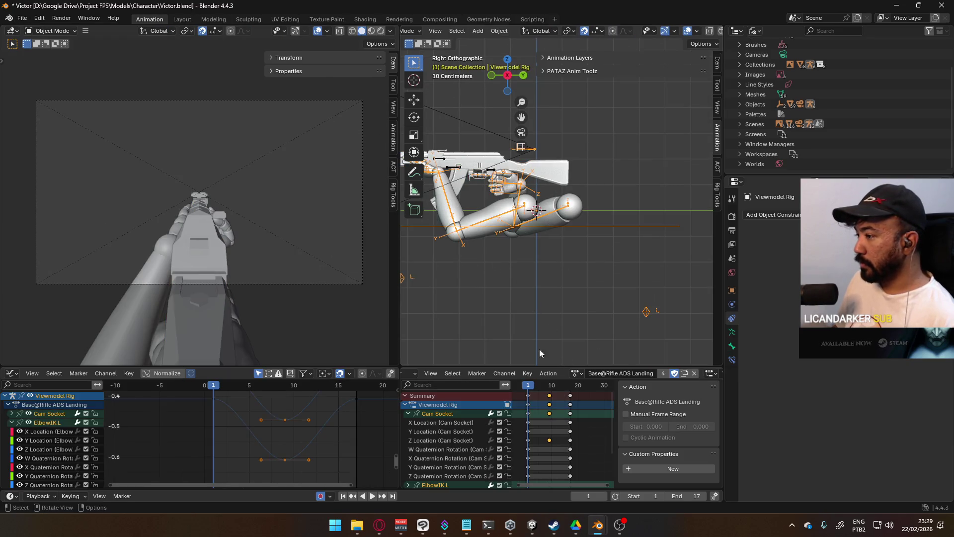
pyautogui.click(572, 375)
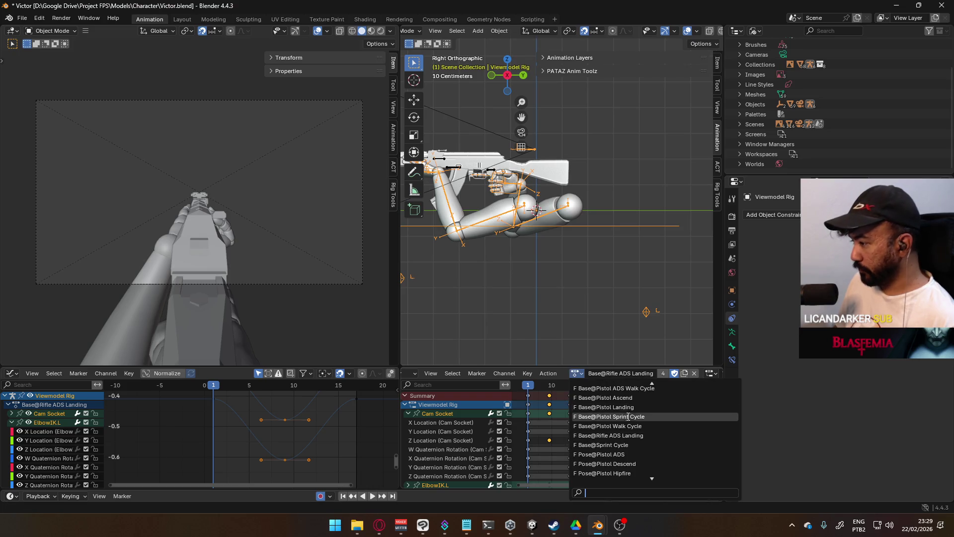
pyautogui.click(554, 58)
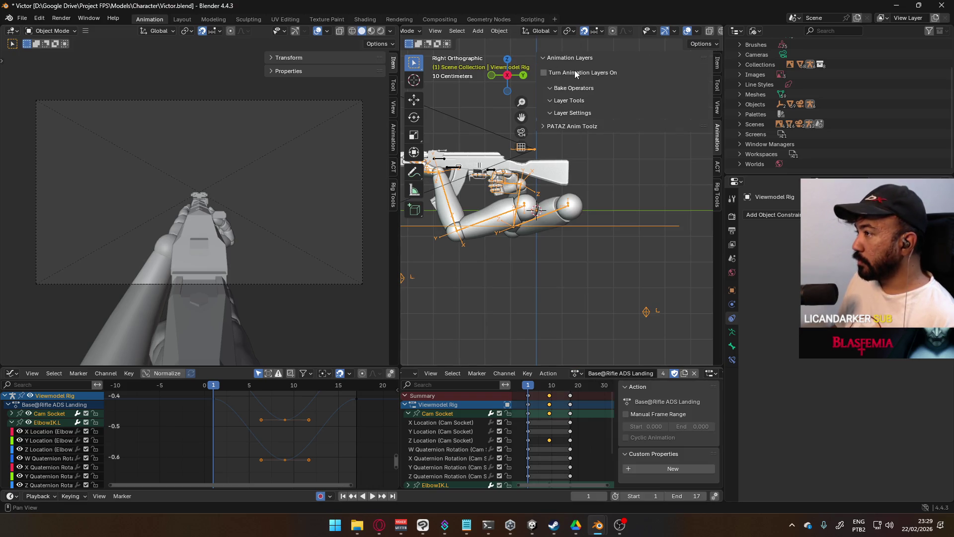
pyautogui.click(575, 70)
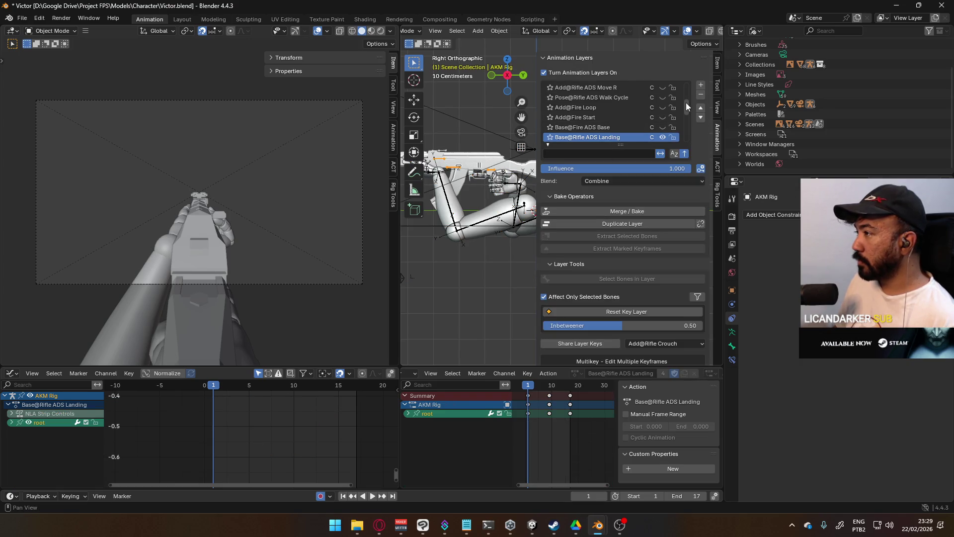
pyautogui.moveTo(685, 102); pyautogui.dragTo(683, 135)
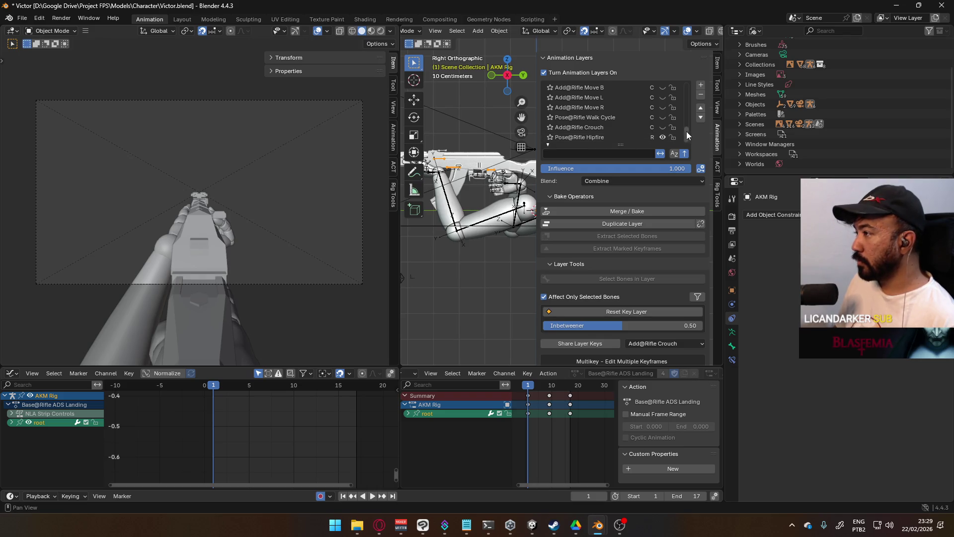
pyautogui.moveTo(686, 131); pyautogui.dragTo(684, 112)
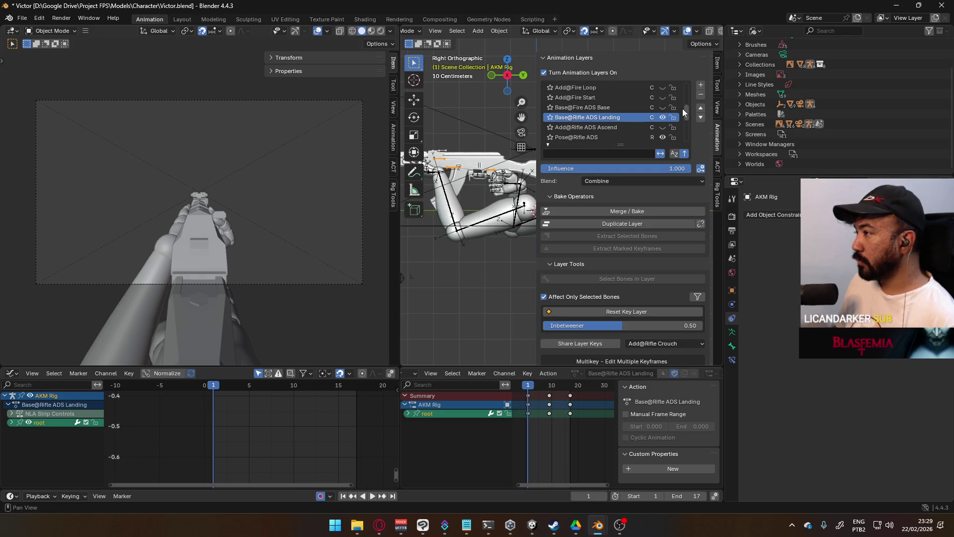
# - Toggle one AKM Rig layer, then bring up the Viewmodel Rig's list of available actions
pyautogui.click(659, 136)
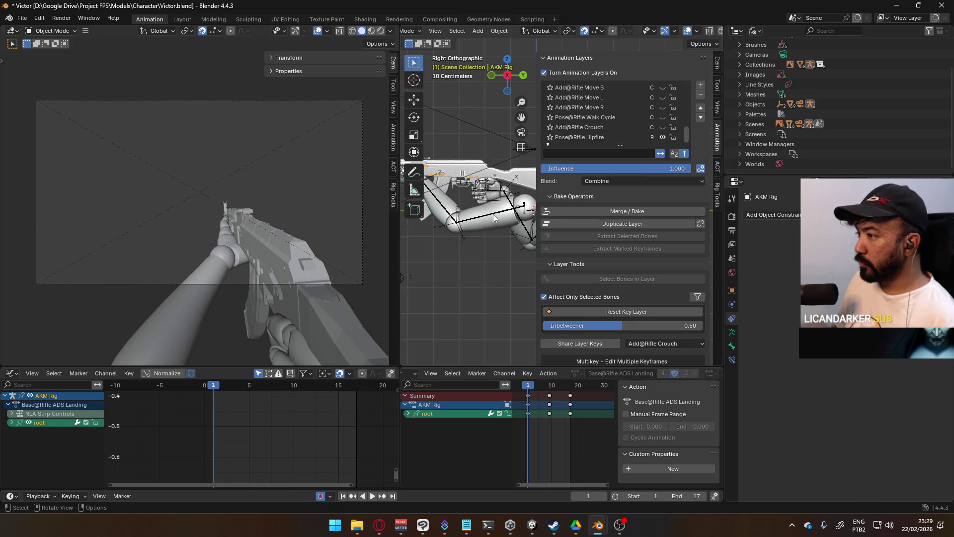
pyautogui.click(518, 213)
pyautogui.click(576, 373)
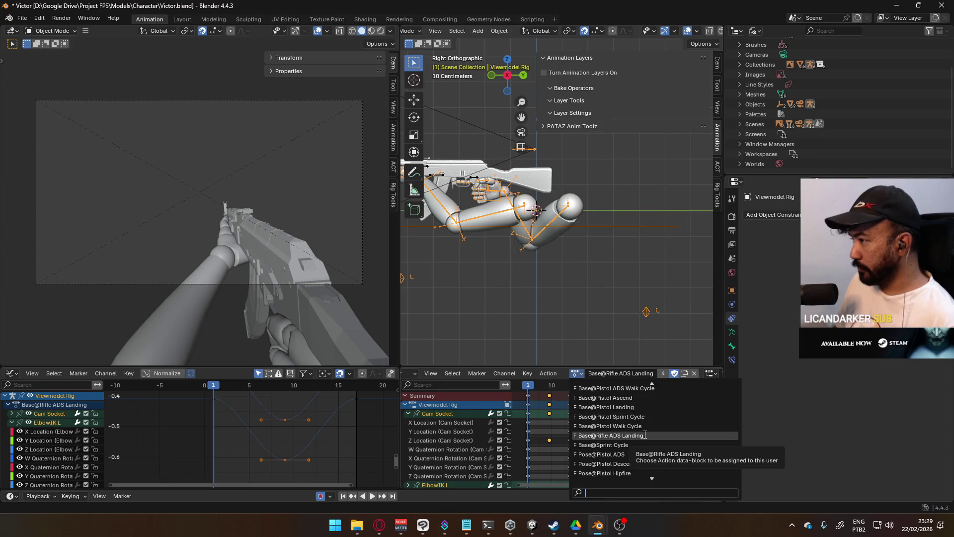
pyautogui.scroll(-3, 645, 435)
pyautogui.scroll(-5, 644, 435)
pyautogui.scroll(-5, 645, 434)
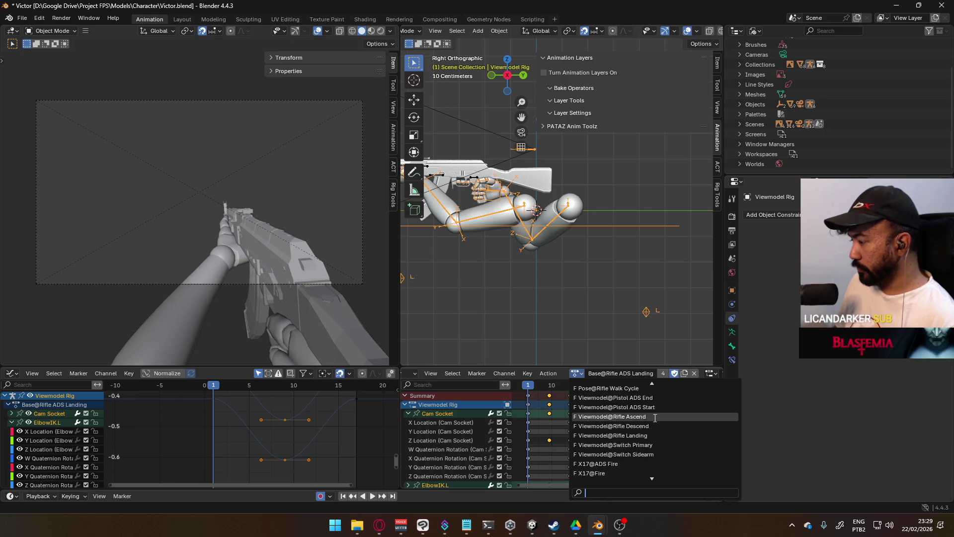
# - Assign Viewmodel@Rifle Ascend, scrub it, then switch to Viewmodel@Rifle Descend
pyautogui.click(654, 418)
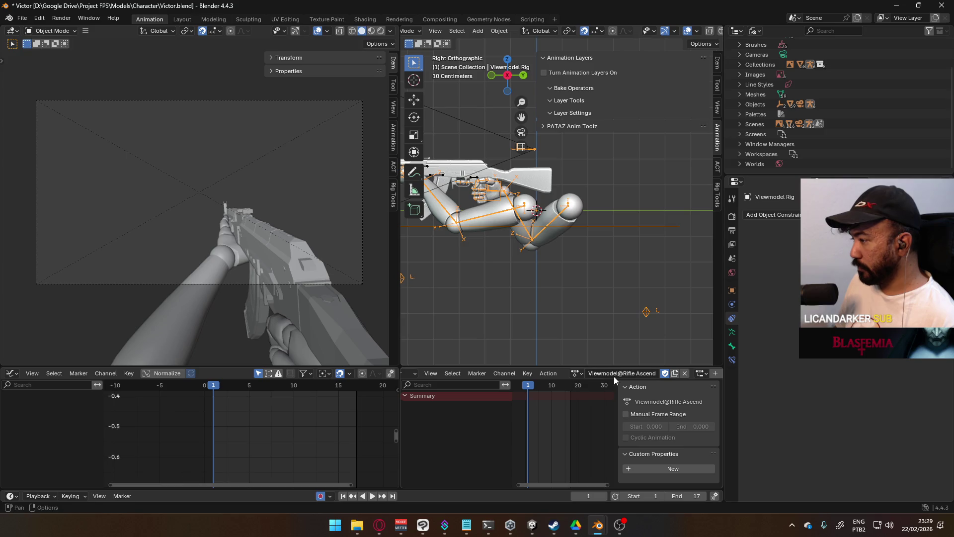
pyautogui.moveTo(536, 389); pyautogui.dragTo(528, 389)
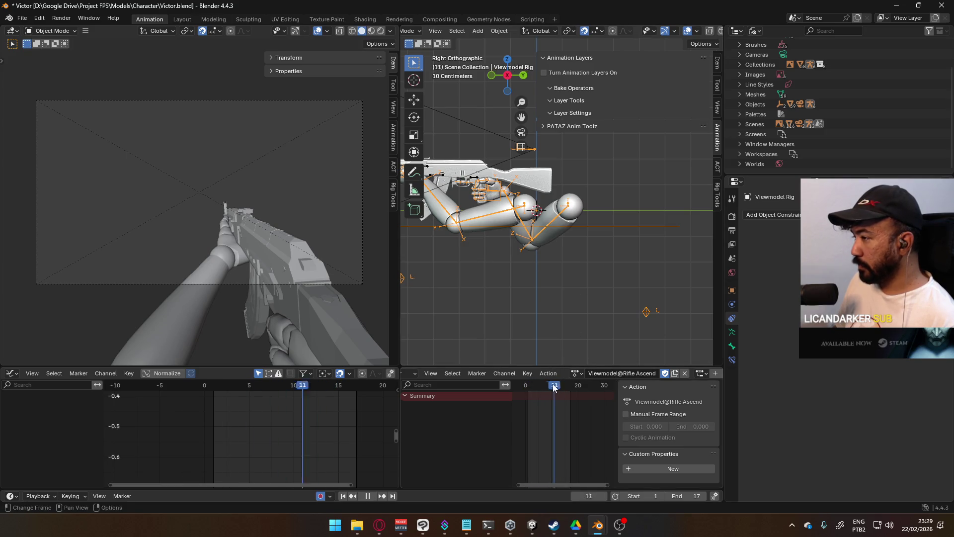
pyautogui.click(578, 374)
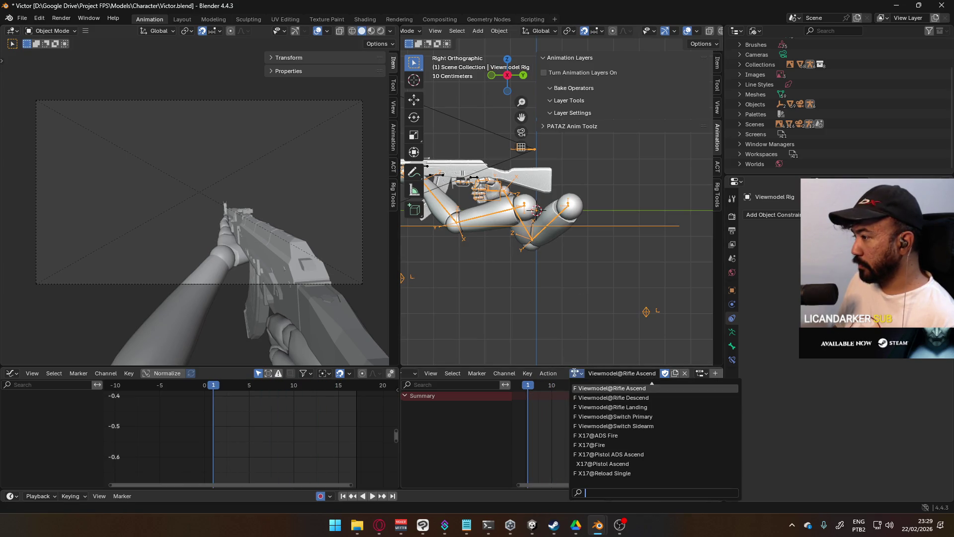
pyautogui.click(647, 398)
# - Assign Viewmodel@Rifle Landing and preview it, then make the AKM Rig active
pyautogui.click(579, 373)
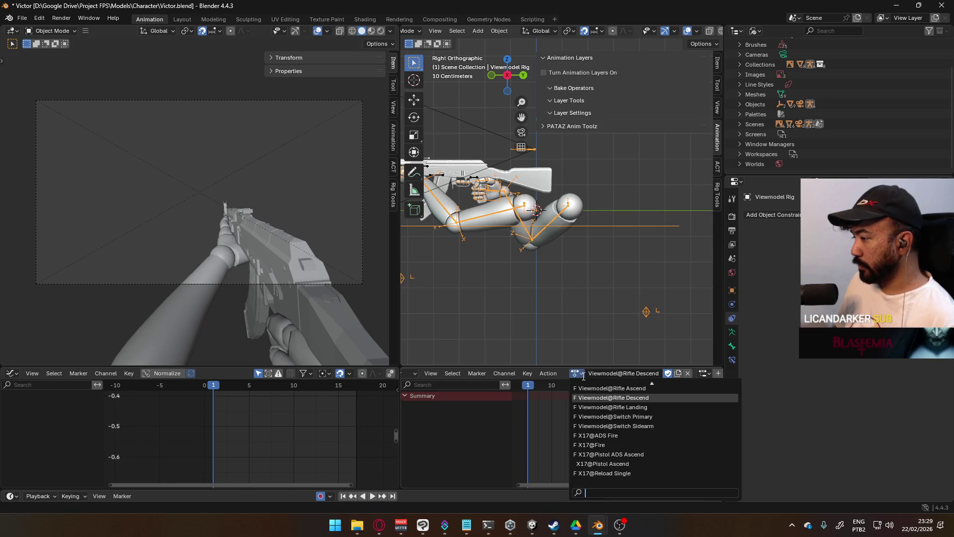
pyautogui.click(647, 407)
pyautogui.press('space')
pyautogui.press('Escape')
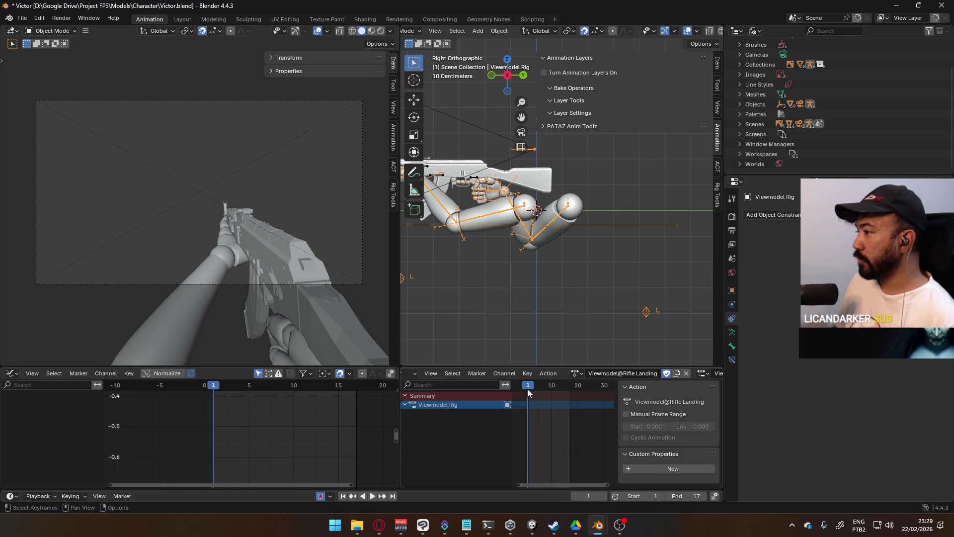
pyautogui.click(578, 373)
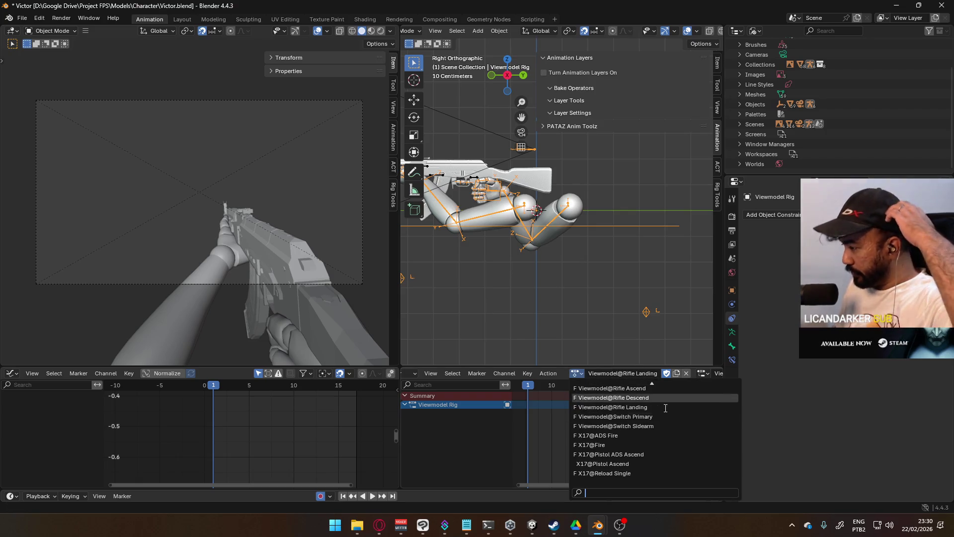
pyautogui.scroll(3, 661, 439)
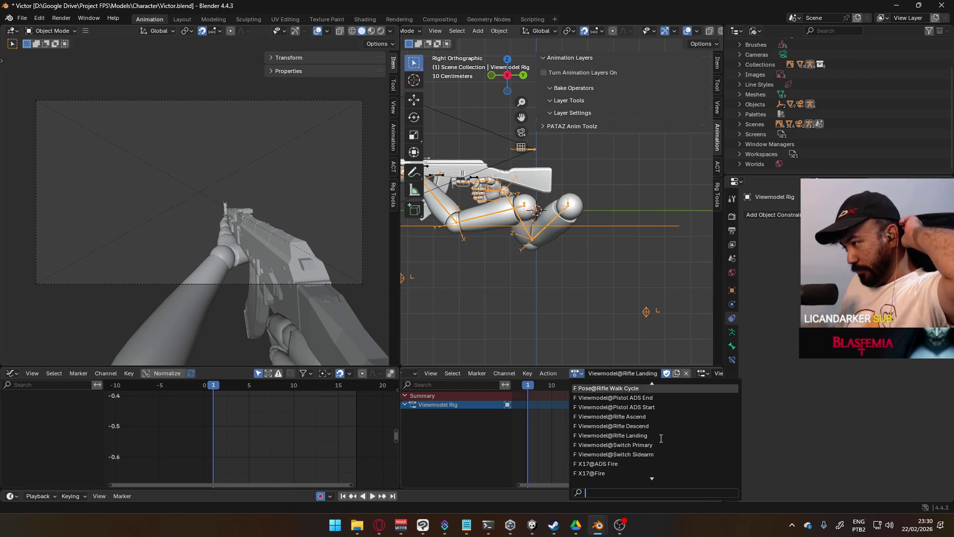
pyautogui.scroll(-2, 661, 435)
pyautogui.scroll(-1, 658, 430)
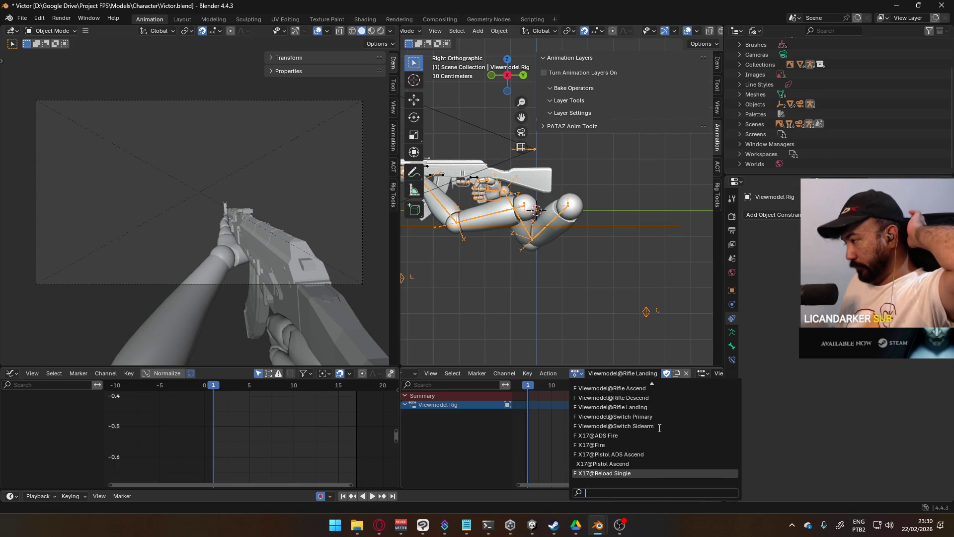
pyautogui.click(475, 178)
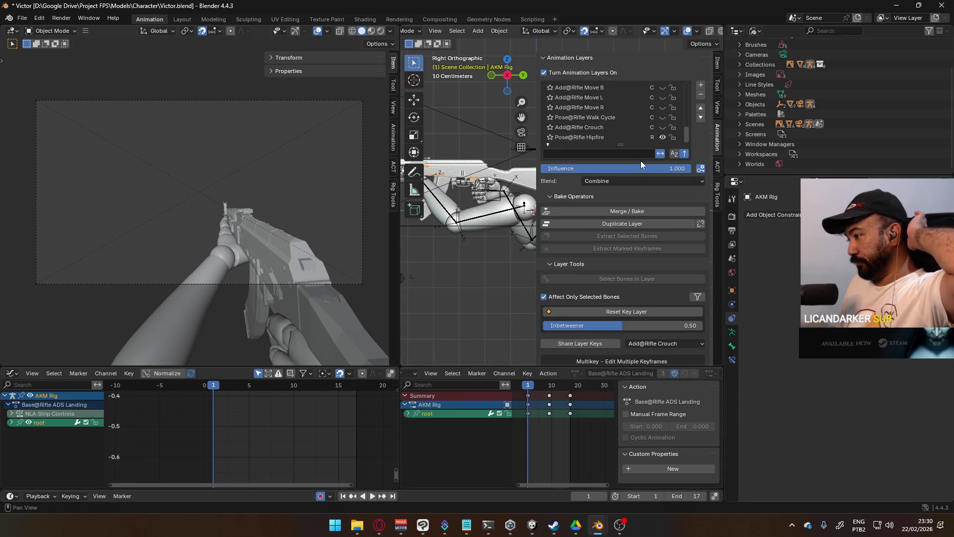
pyautogui.scroll(4, 632, 131)
pyautogui.scroll(2, 633, 131)
pyautogui.scroll(2, 632, 131)
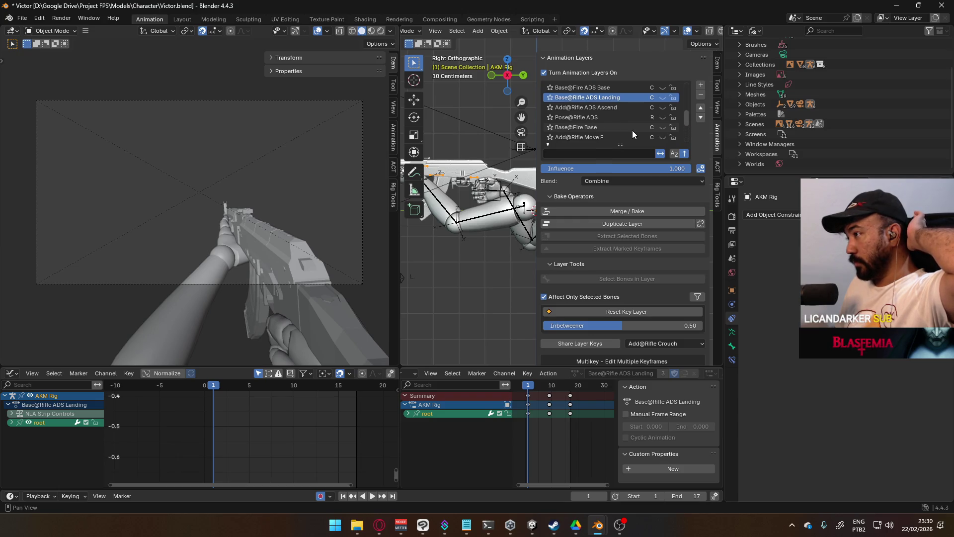
pyautogui.scroll(1, 633, 130)
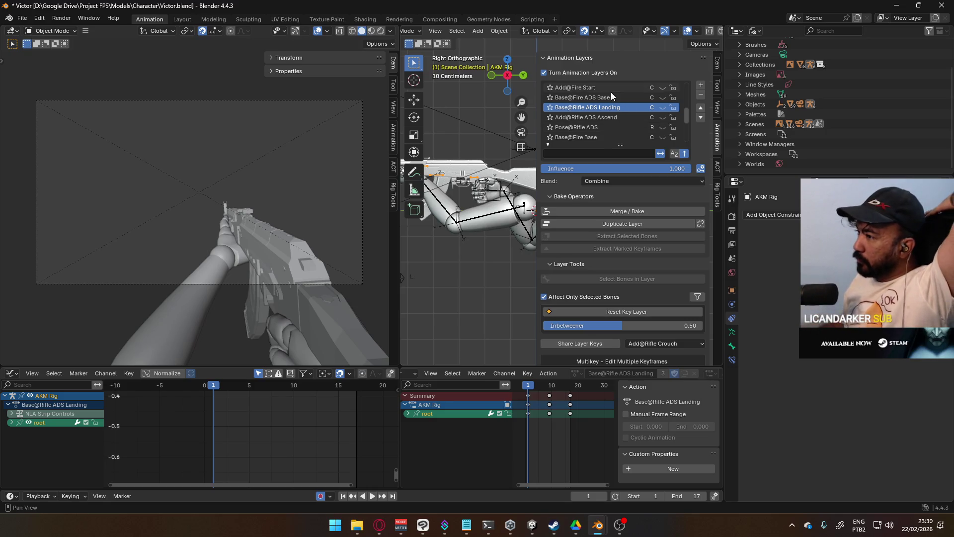
pyautogui.click(510, 212)
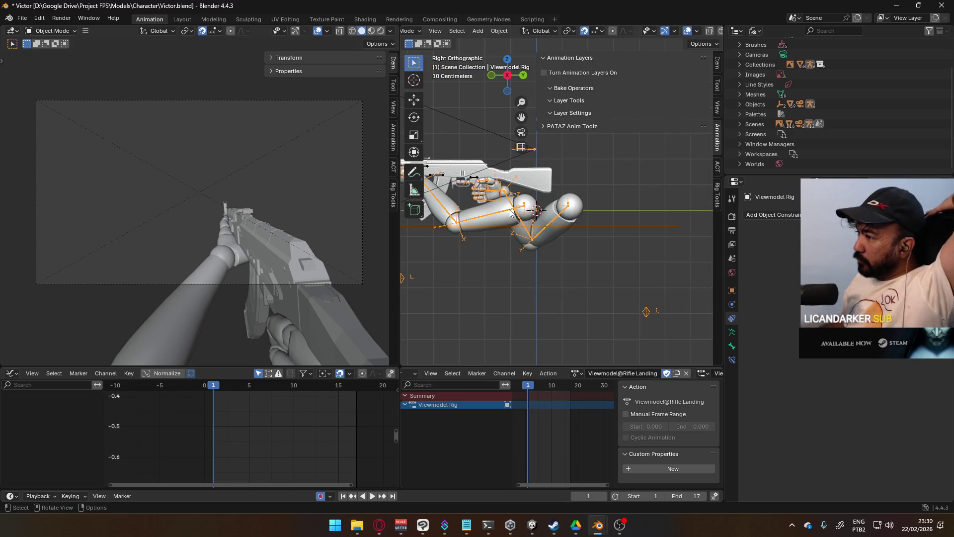
# - Put the Viewmodel Rig in Pose Mode, assign Viewmodel@Switch Primary and preview it
pyautogui.click(576, 372)
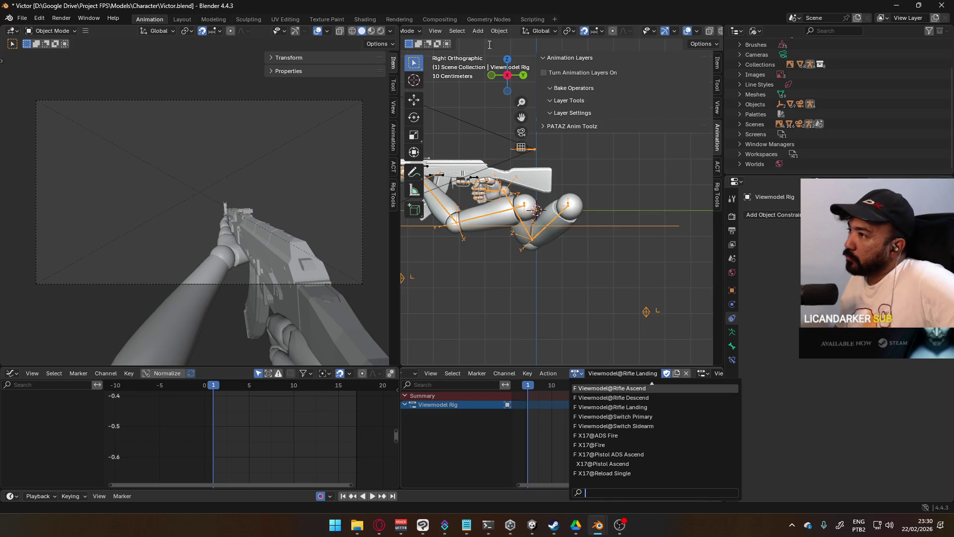
pyautogui.click(411, 30)
pyautogui.click(400, 65)
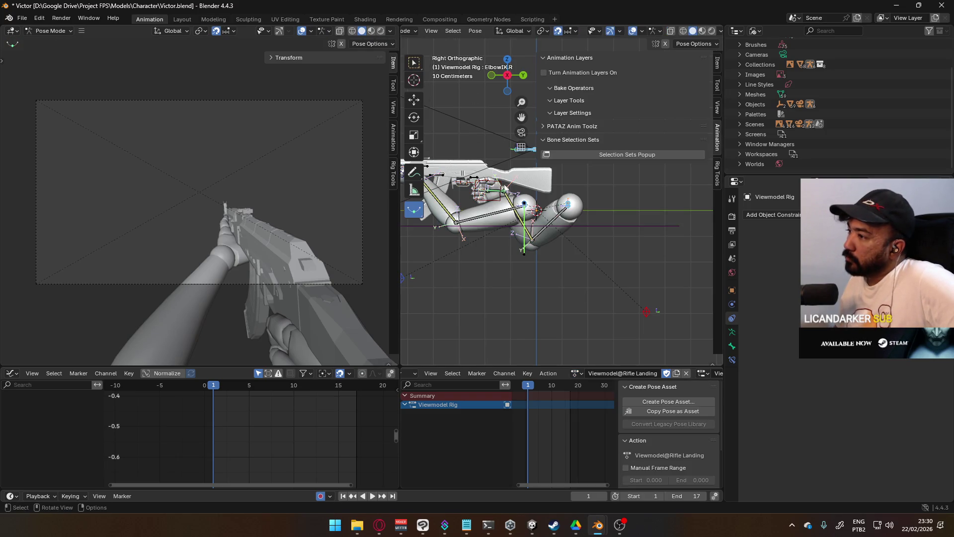
pyautogui.click(577, 372)
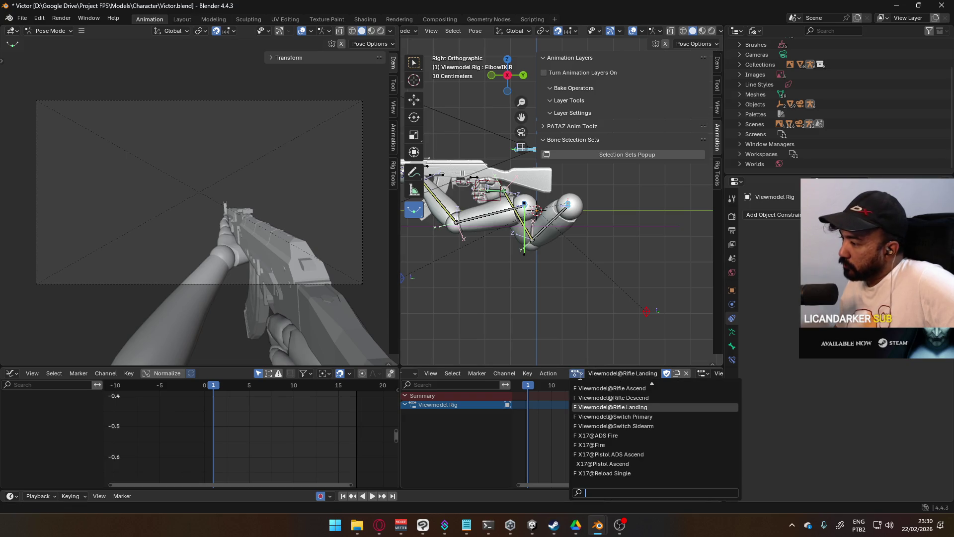
pyautogui.click(622, 416)
pyautogui.press('space')
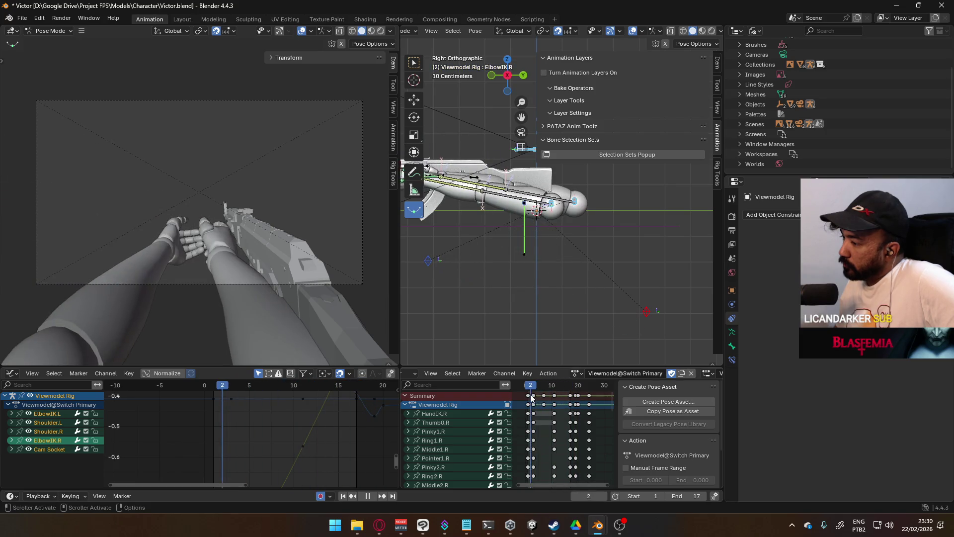
pyautogui.press('Escape')
# - Assign Viewmodel@Rifle Ascend, show channels from all its slots, and play it back
pyautogui.click(577, 373)
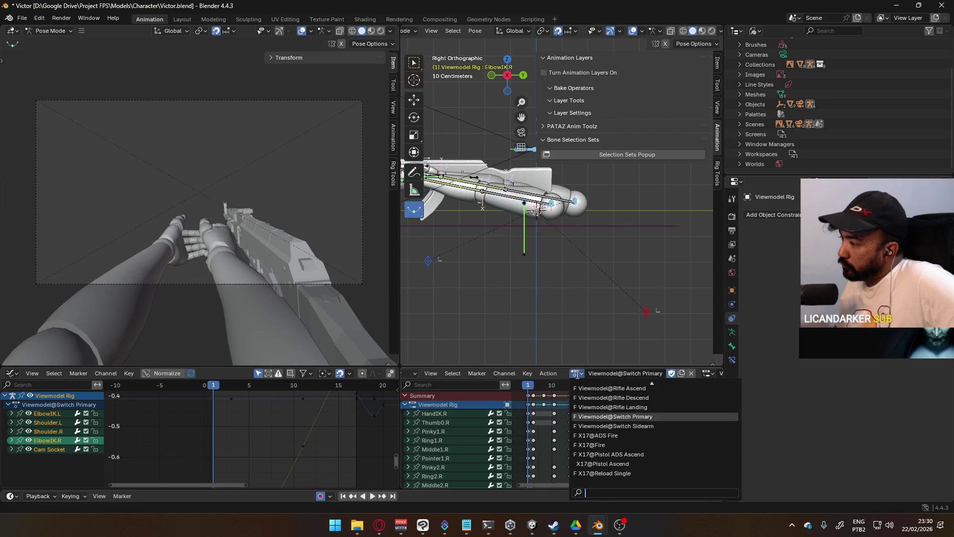
pyautogui.click(619, 388)
pyautogui.scroll(-1, 585, 395)
pyautogui.moveTo(585, 396); pyautogui.dragTo(564, 377, button='middle')
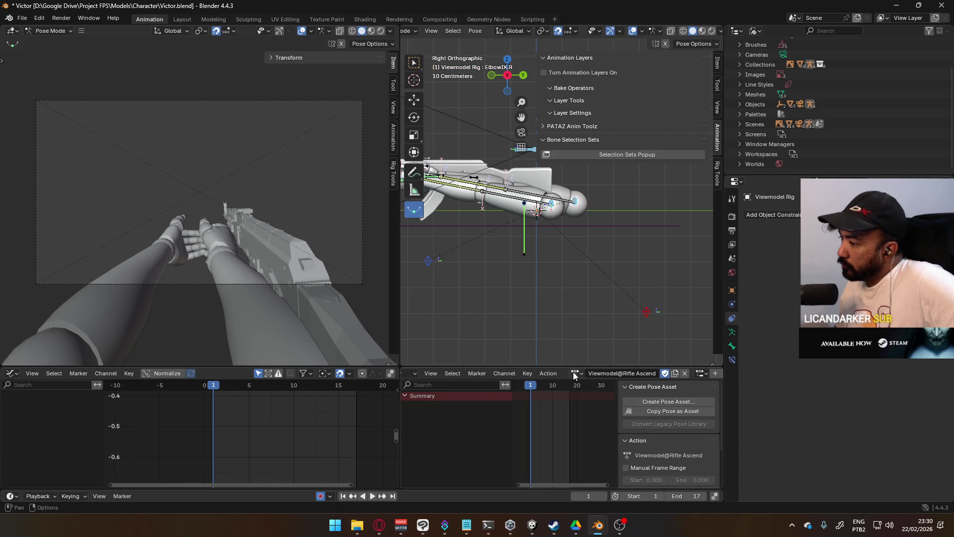
pyautogui.scroll(-4, 582, 373)
pyautogui.scroll(-1, 637, 373)
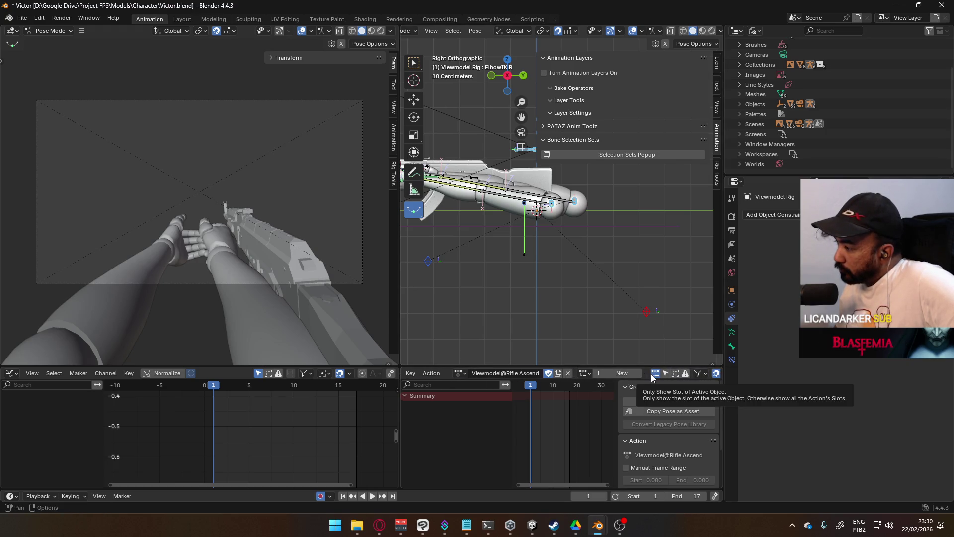
pyautogui.click(654, 373)
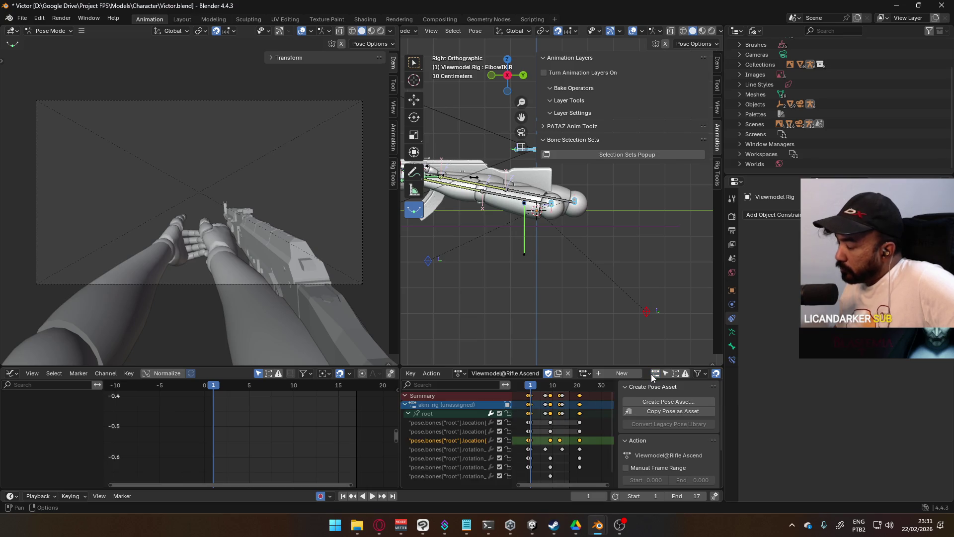
pyautogui.scroll(-1, 569, 415)
pyautogui.scroll(-1, 581, 411)
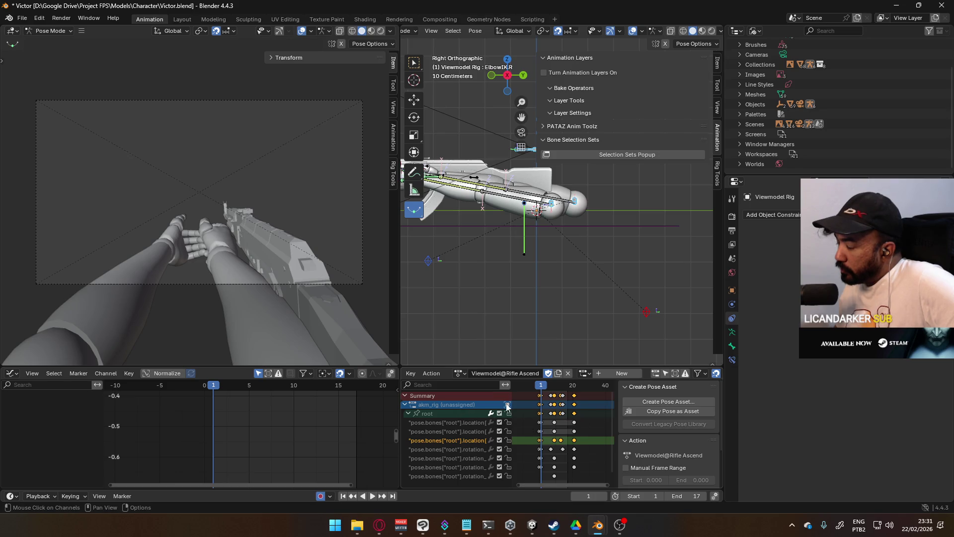
pyautogui.press('space')
pyautogui.press('Escape')
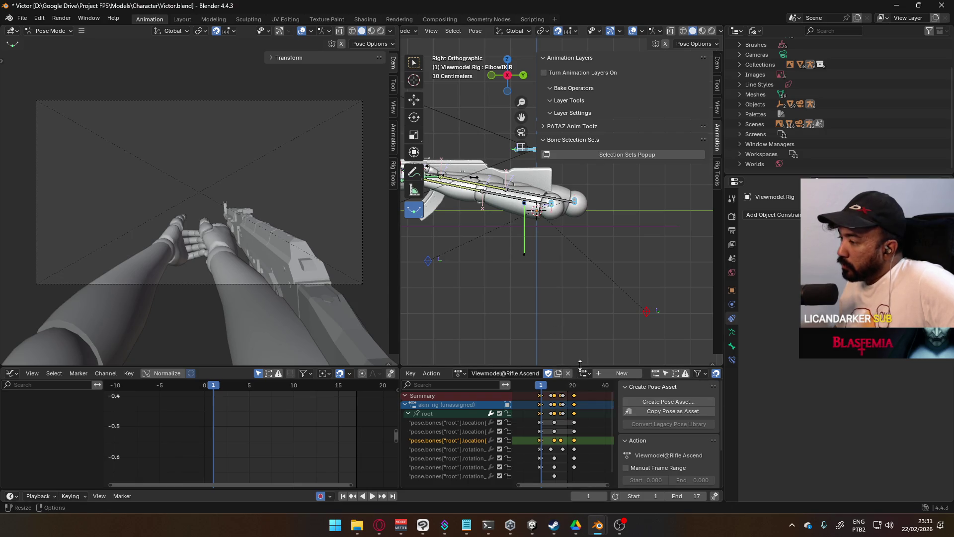
pyautogui.moveTo(473, 209); pyautogui.dragTo(489, 206, button='middle')
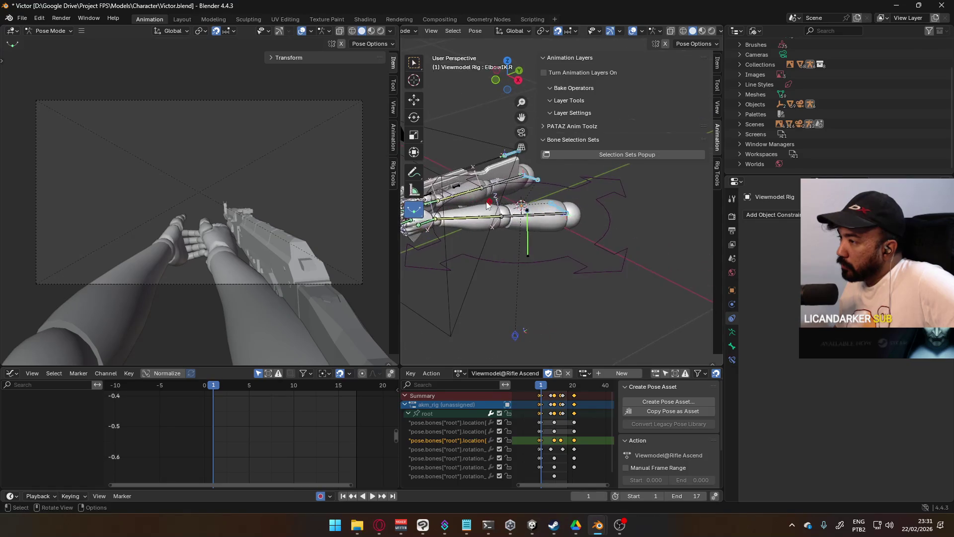
# - In Object Mode, turn off AKM Rig layers, assign Viewmodel@Rifle Ascend and check its playback
pyautogui.hotkey('ctrl', 'Tab')
pyautogui.click(459, 185)
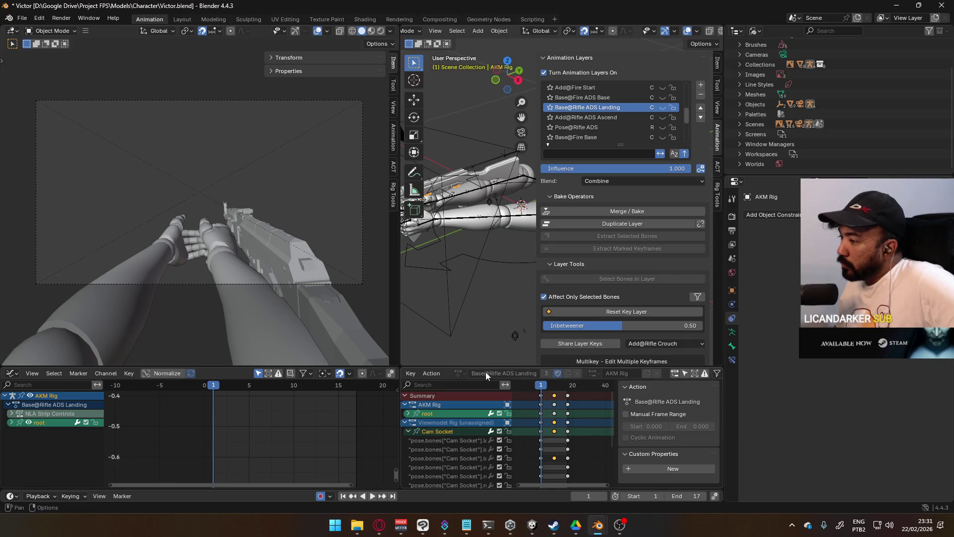
pyautogui.click(557, 73)
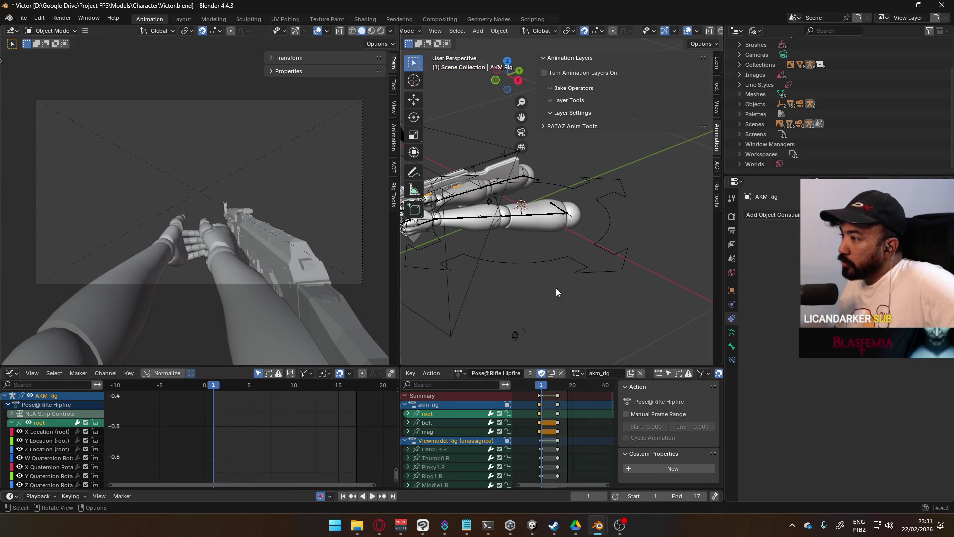
pyautogui.click(460, 373)
pyautogui.scroll(-3, 514, 410)
pyautogui.scroll(-3, 523, 417)
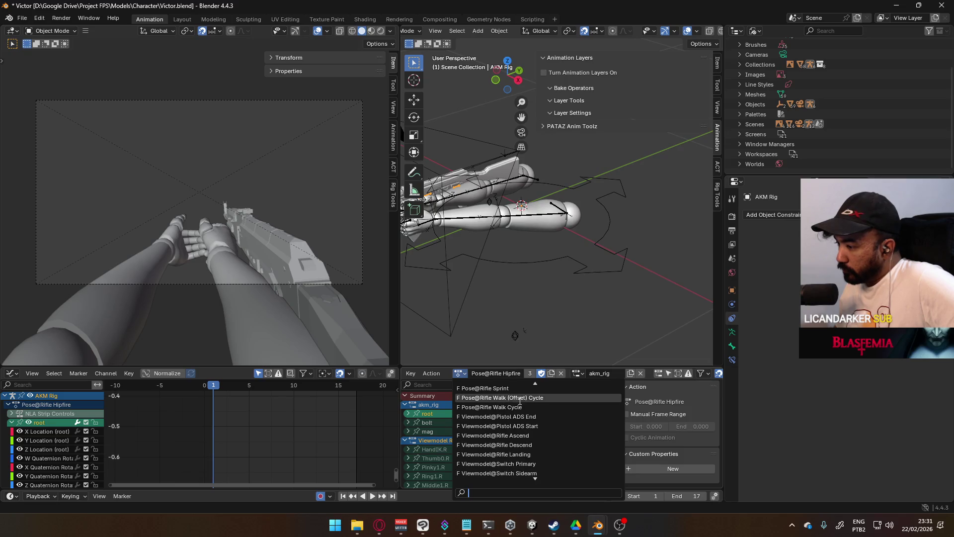
pyautogui.click(542, 435)
pyautogui.press('space')
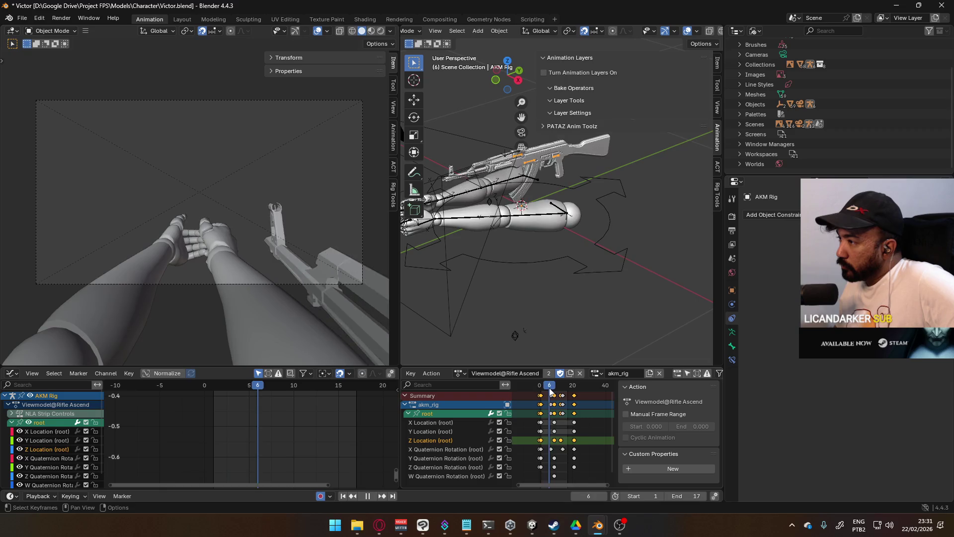
pyautogui.click(575, 387)
pyautogui.moveTo(575, 388); pyautogui.dragTo(542, 396)
pyautogui.press('space')
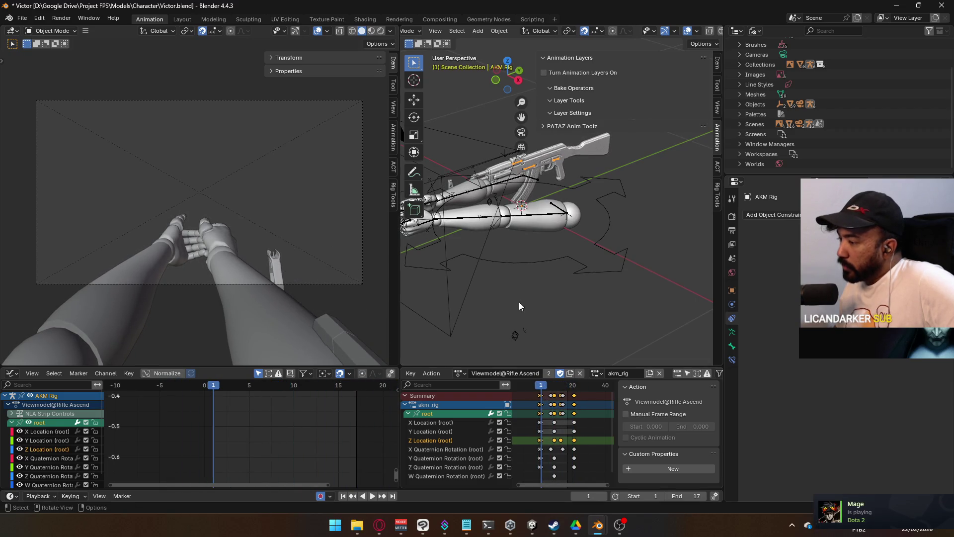
# - Give the Viewmodel Rig the Pose@Rifle Hipfire action and orbit to inspect the pose
pyautogui.click(532, 222)
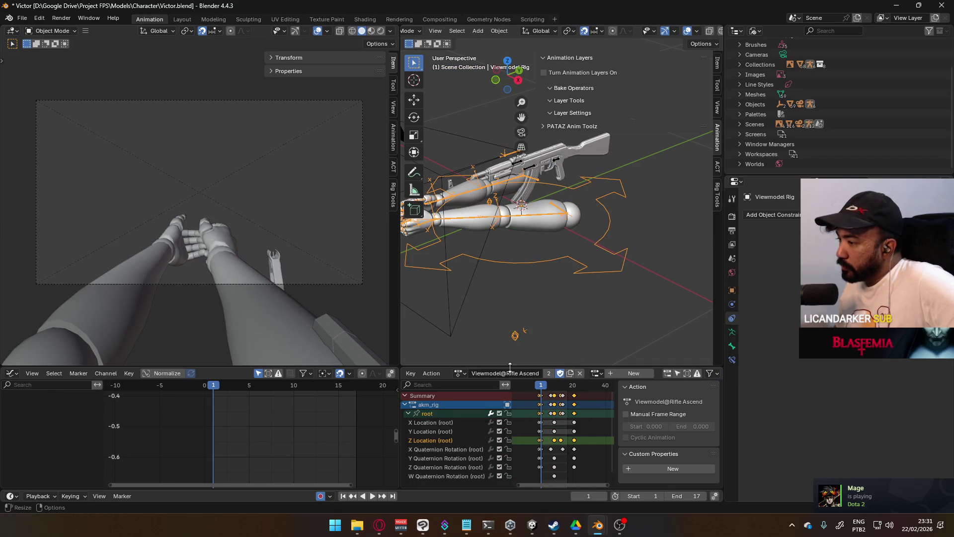
pyautogui.click(461, 376)
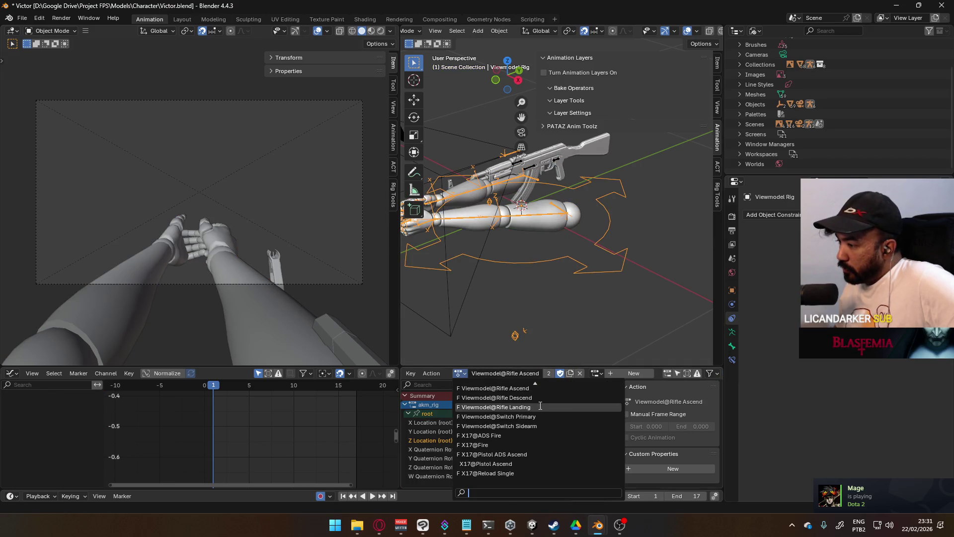
pyautogui.scroll(-7, 544, 403)
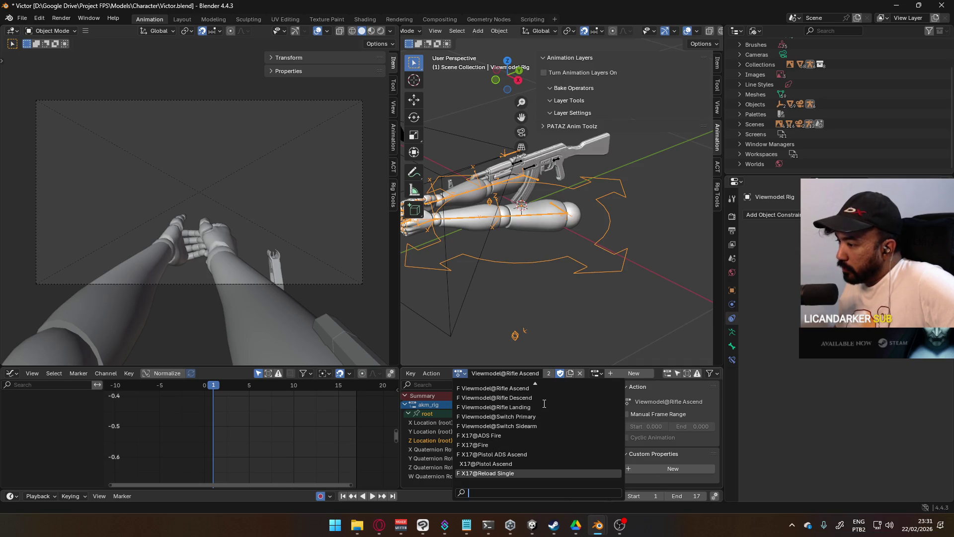
pyautogui.scroll(2, 544, 404)
pyautogui.scroll(3, 547, 406)
pyautogui.scroll(3, 555, 412)
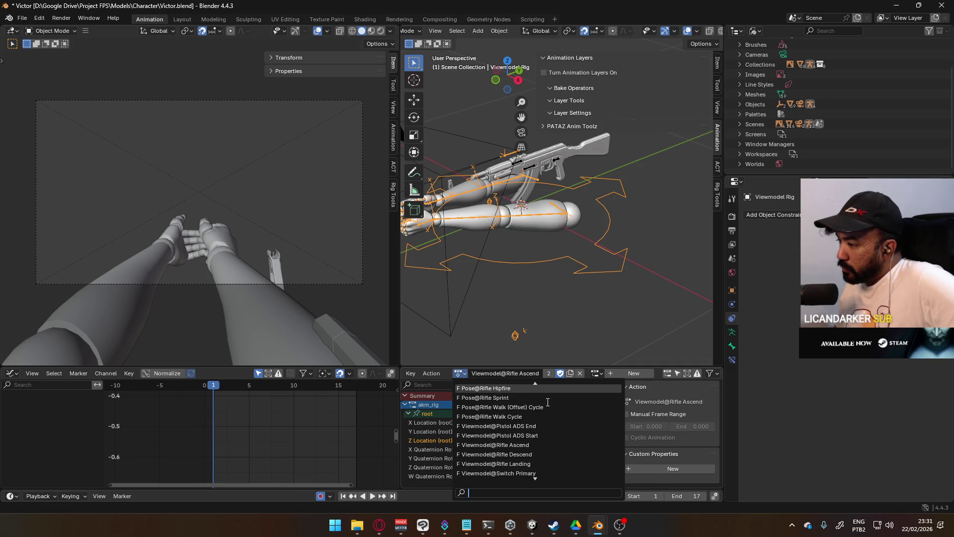
pyautogui.scroll(2, 561, 416)
pyautogui.scroll(1, 552, 411)
pyautogui.click(541, 399)
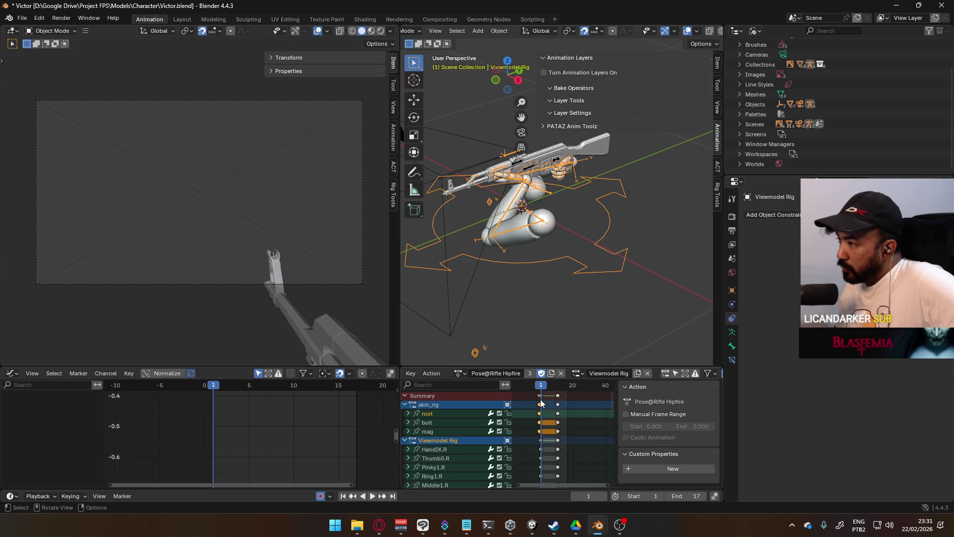
pyautogui.moveTo(601, 296); pyautogui.dragTo(555, 291, button='middle')
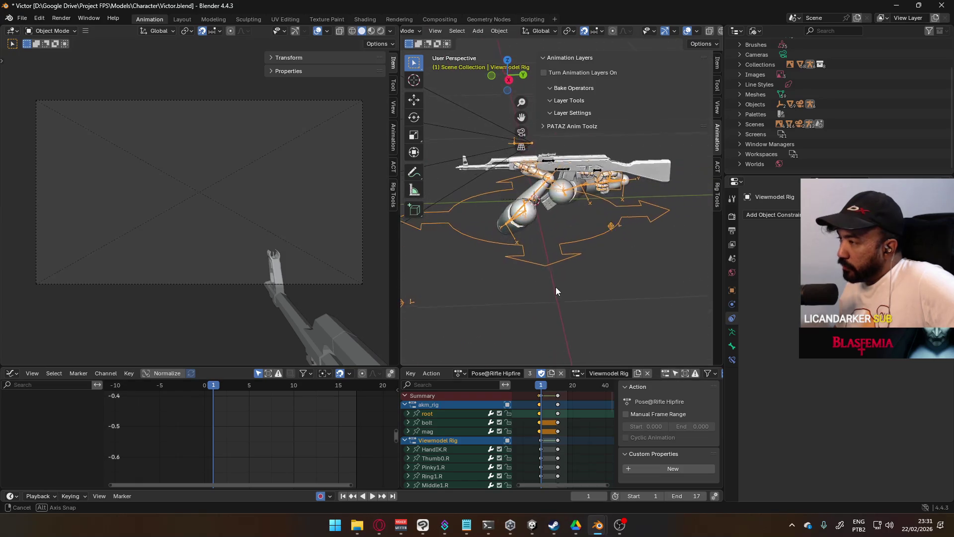
pyautogui.moveTo(555, 291)
pyautogui.mouseDown(button='middle')
pyautogui.moveTo(483, 291)
pyautogui.moveTo(597, 265)
pyautogui.mouseUp(button='middle')
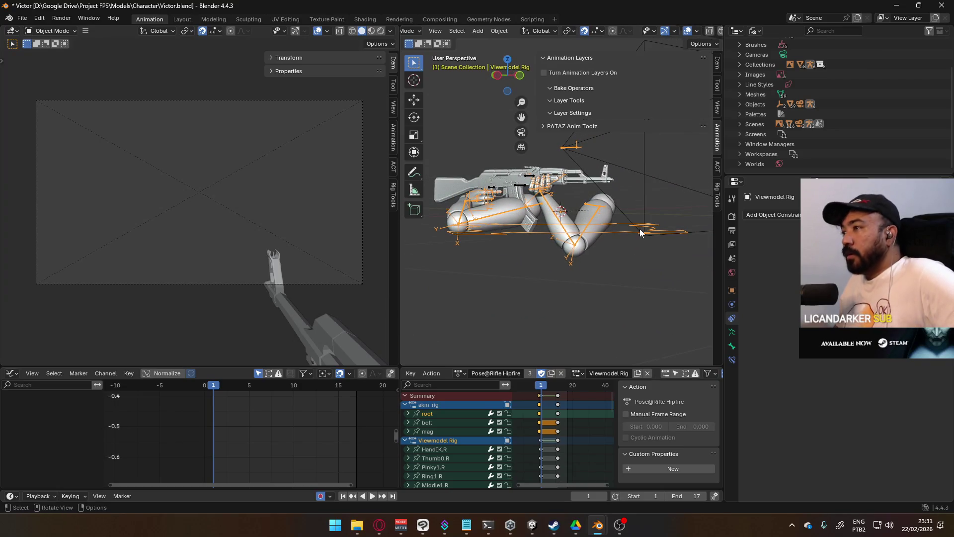
# - Close the Victor Blender file via the save prompt and stop Unity's game preview
pyautogui.click(939, 5)
pyautogui.click(501, 280)
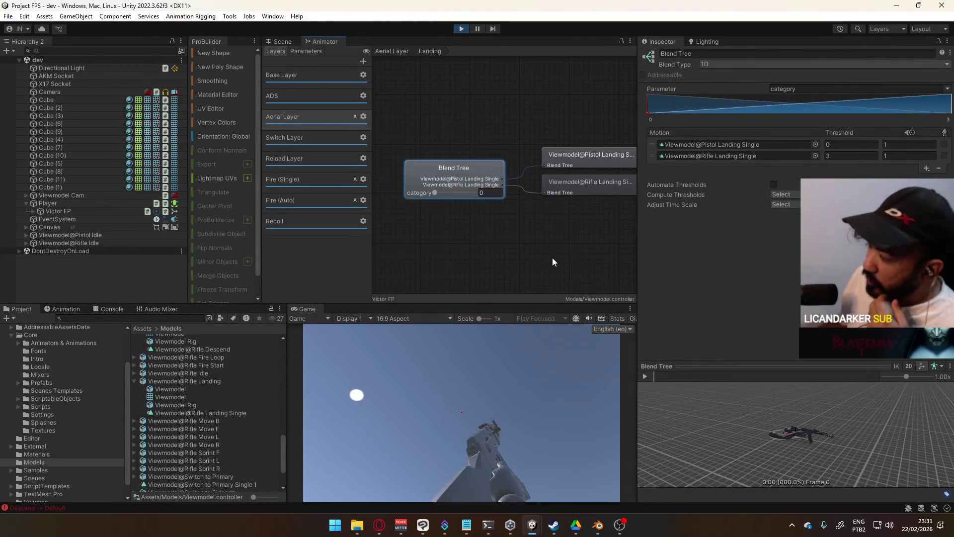
pyautogui.click(465, 28)
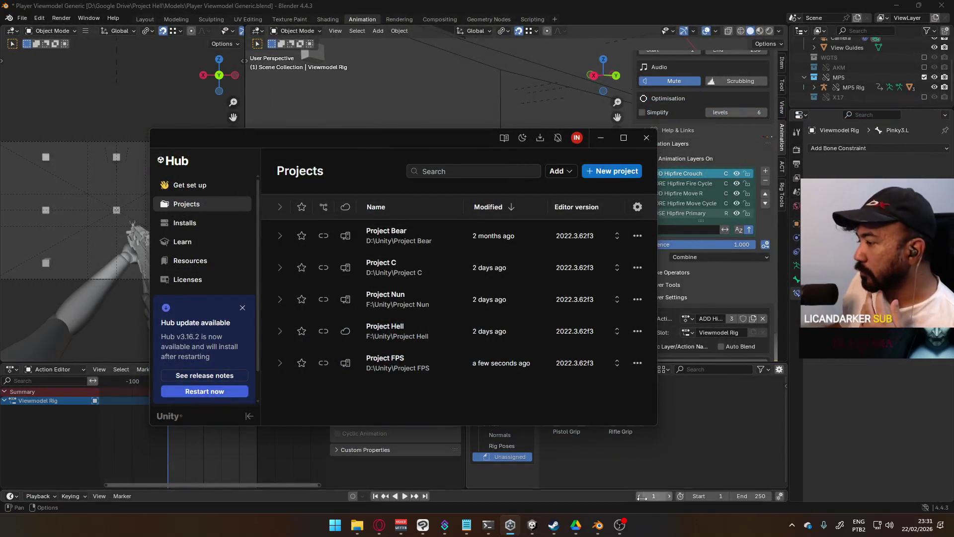
# - Switch to the Weapon Library Blender window for a look, then back to Player Viewmodel Generic
pyautogui.click(544, 469)
pyautogui.moveTo(597, 525)
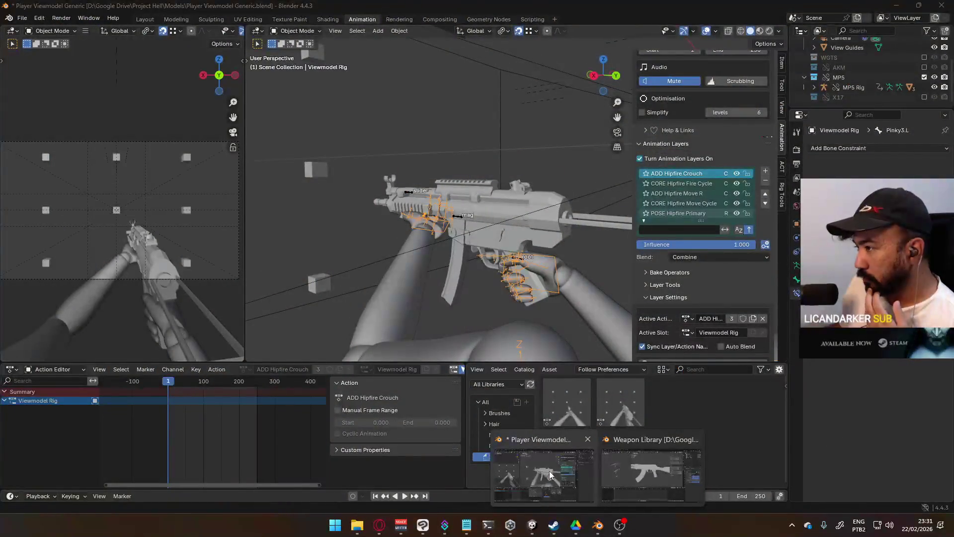
pyautogui.click(674, 481)
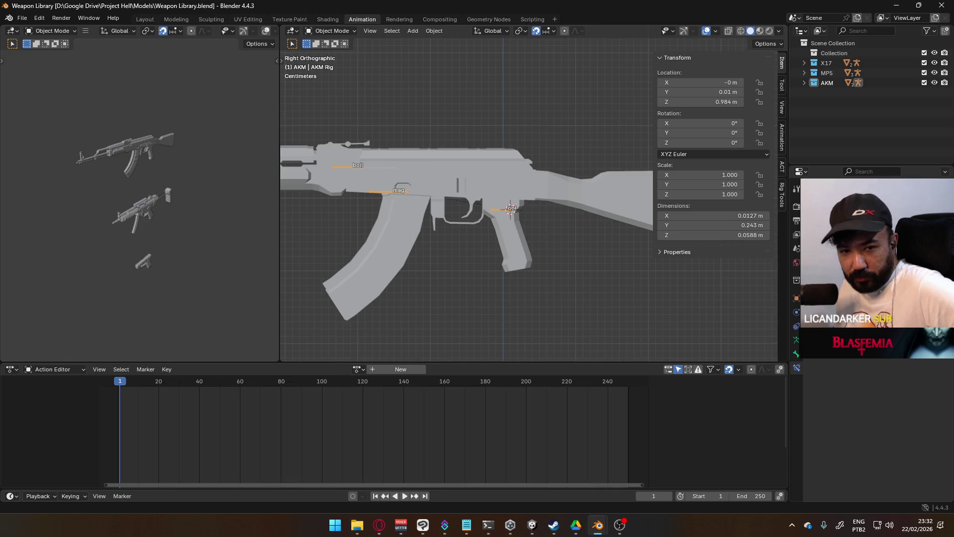
pyautogui.scroll(-5, 449, 257)
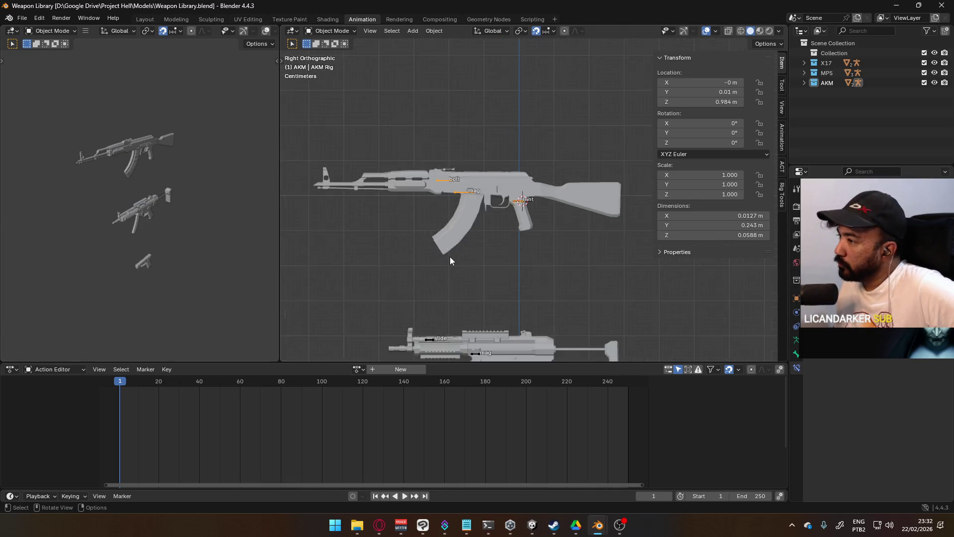
pyautogui.scroll(-3, 449, 256)
pyautogui.scroll(-2, 450, 257)
pyautogui.scroll(2, 449, 256)
pyautogui.scroll(1, 449, 257)
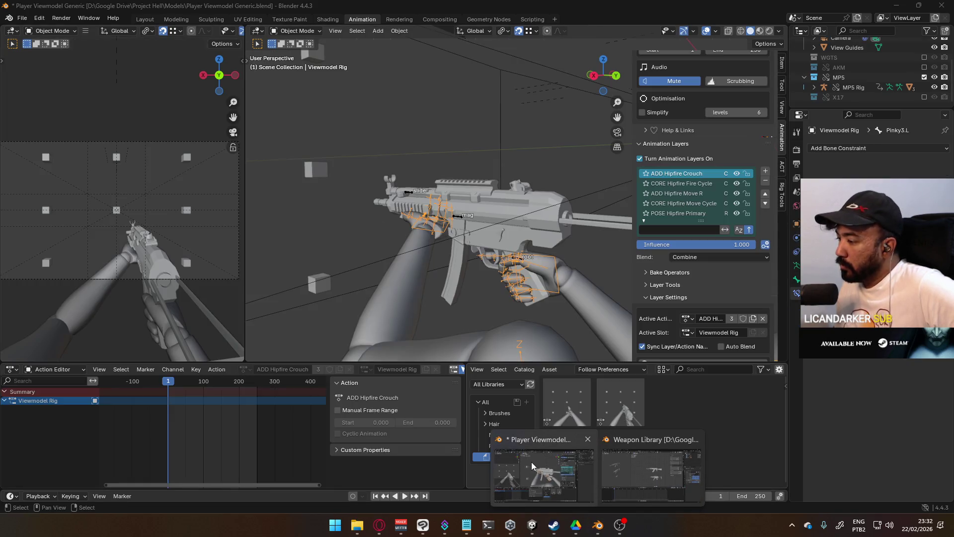
pyautogui.click(544, 488)
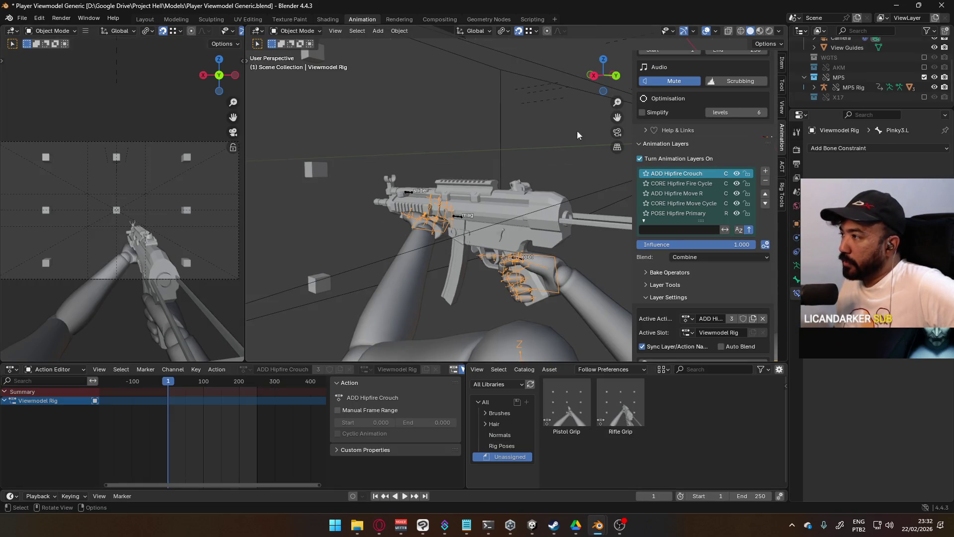
pyautogui.scroll(2, 718, 166)
pyautogui.scroll(4, 701, 239)
pyautogui.scroll(3, 701, 239)
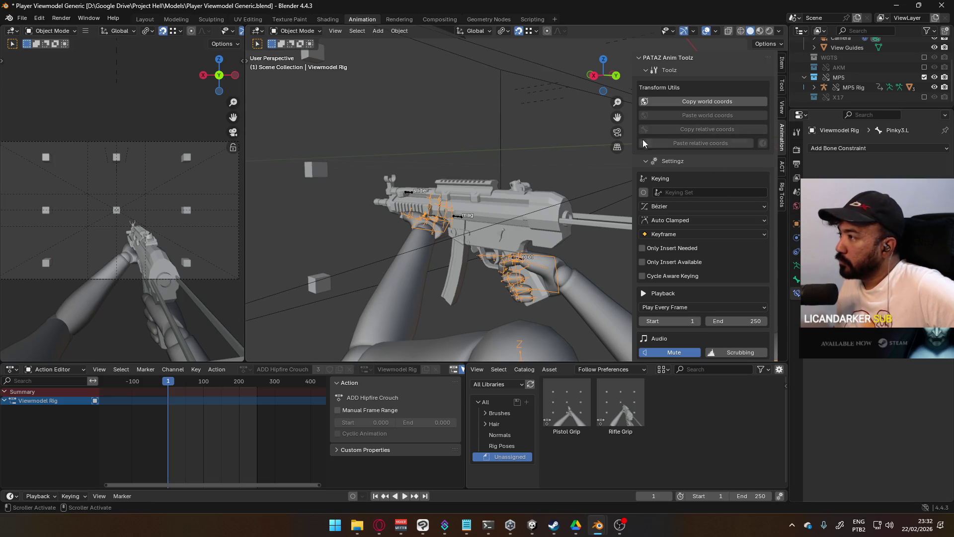
pyautogui.scroll(-3, 703, 249)
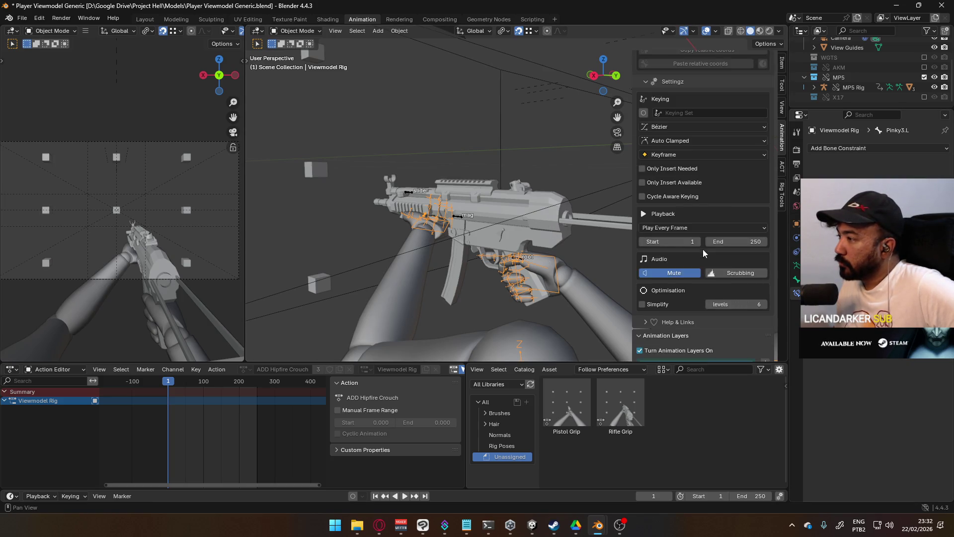
pyautogui.scroll(-2, 703, 249)
pyautogui.scroll(-2, 703, 249)
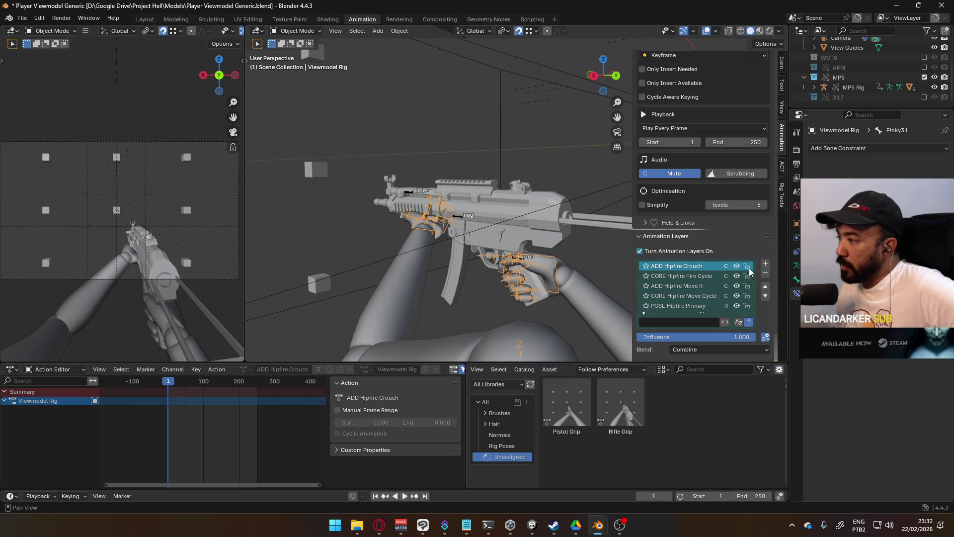
pyautogui.scroll(-2, 697, 284)
pyautogui.scroll(-2, 702, 286)
pyautogui.scroll(-1, 706, 286)
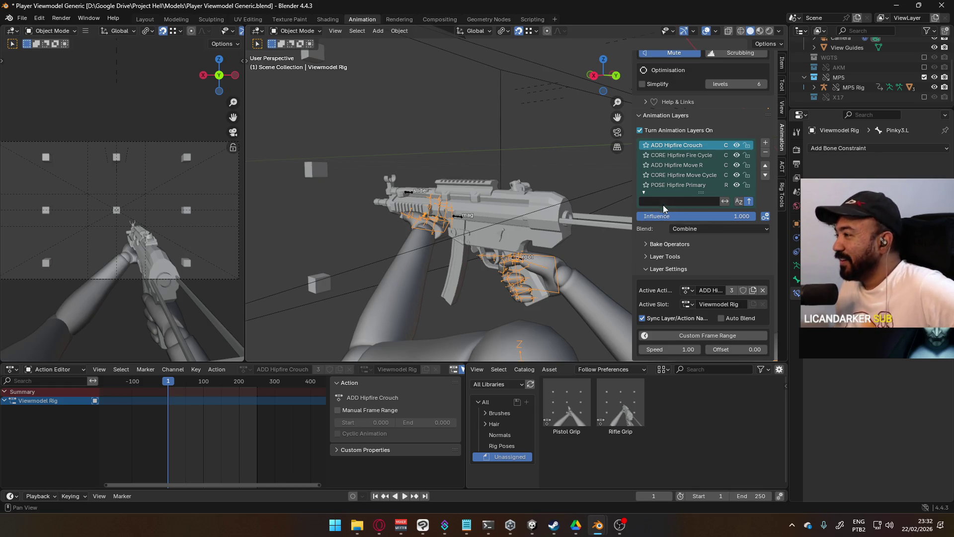
# - Enlarge the animation layers list and make the MP5 Rig the active object
pyautogui.moveTo(700, 191)
pyautogui.mouseDown()
pyautogui.moveTo(704, 206)
pyautogui.moveTo(706, 188)
pyautogui.mouseUp()
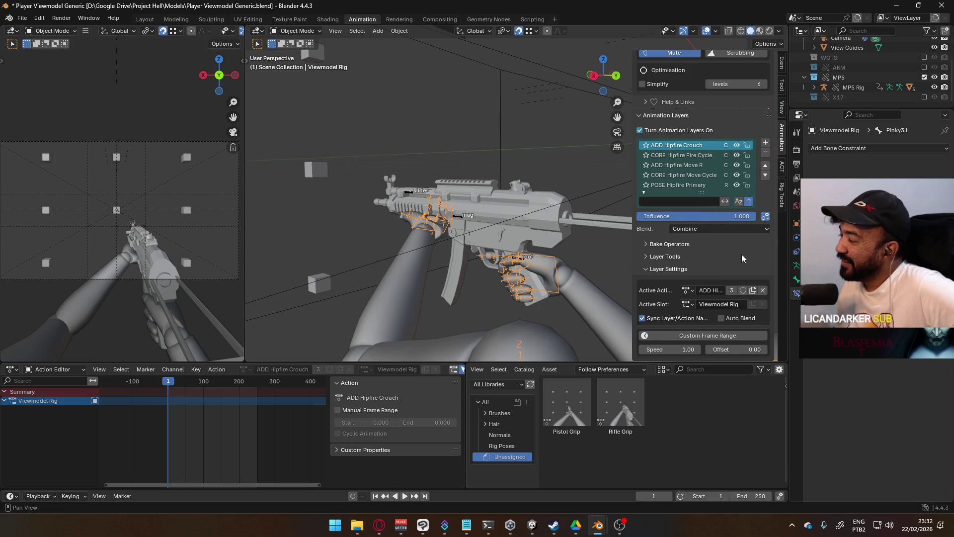
pyautogui.click(297, 30)
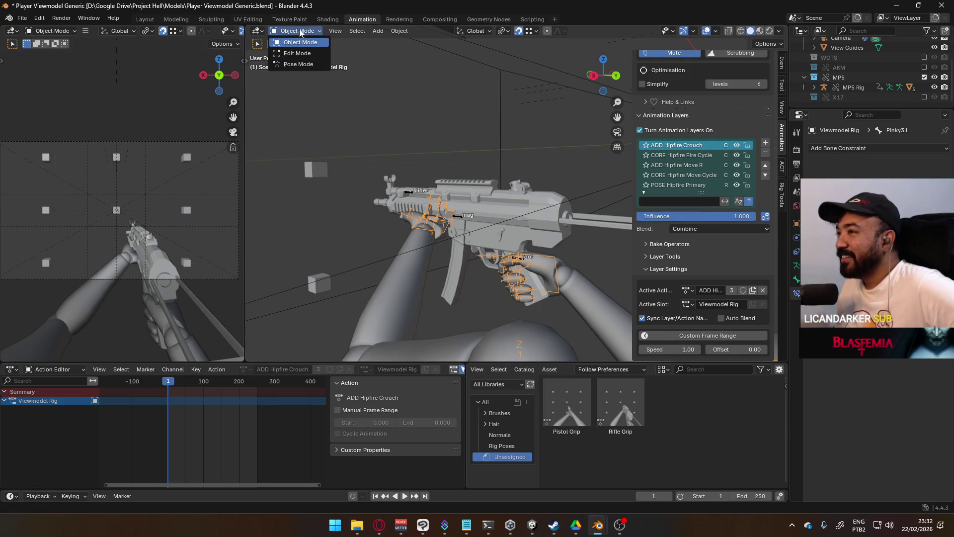
pyautogui.click(486, 191)
pyautogui.click(456, 214)
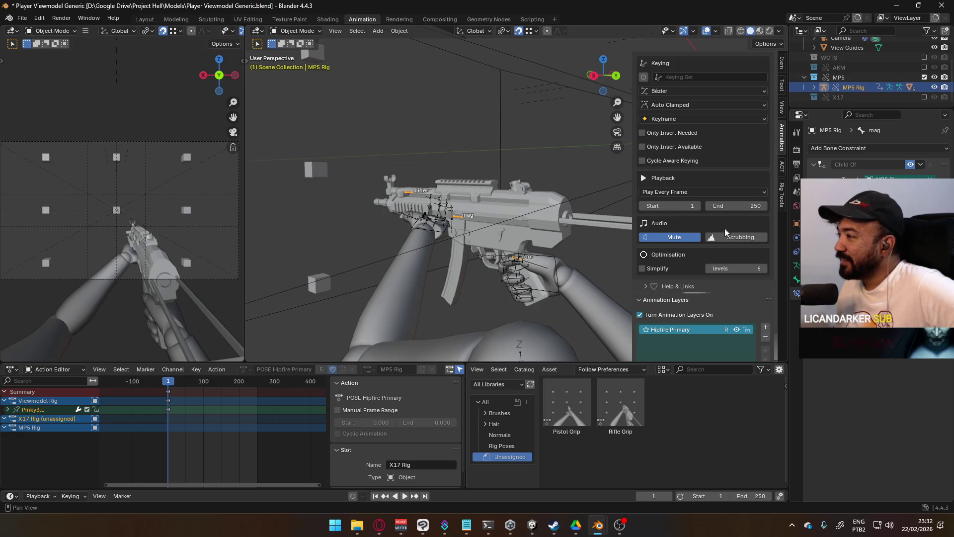
pyautogui.scroll(-3, 735, 261)
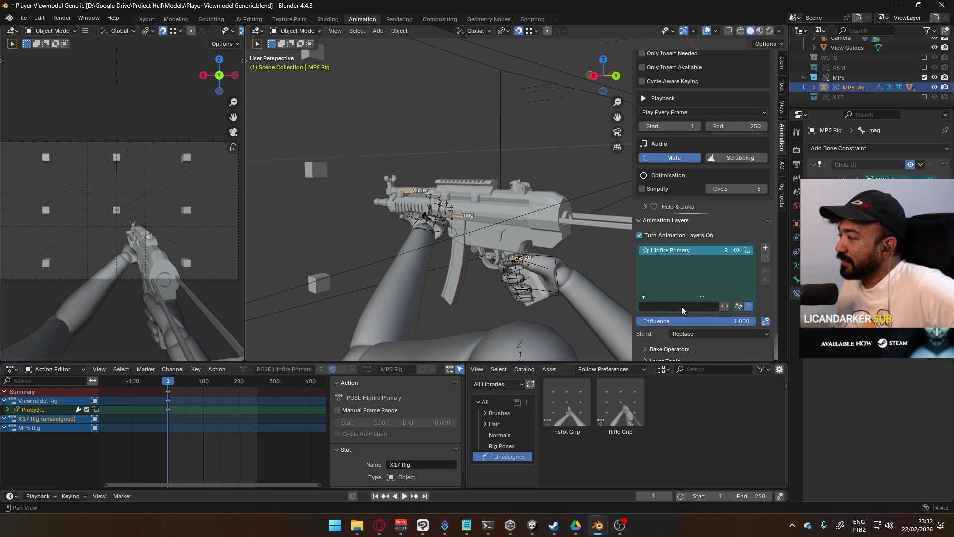
# - Compare the Viewmodel Rig's layer stack with the MP5 Rig's single layer and its active action
pyautogui.click(552, 261)
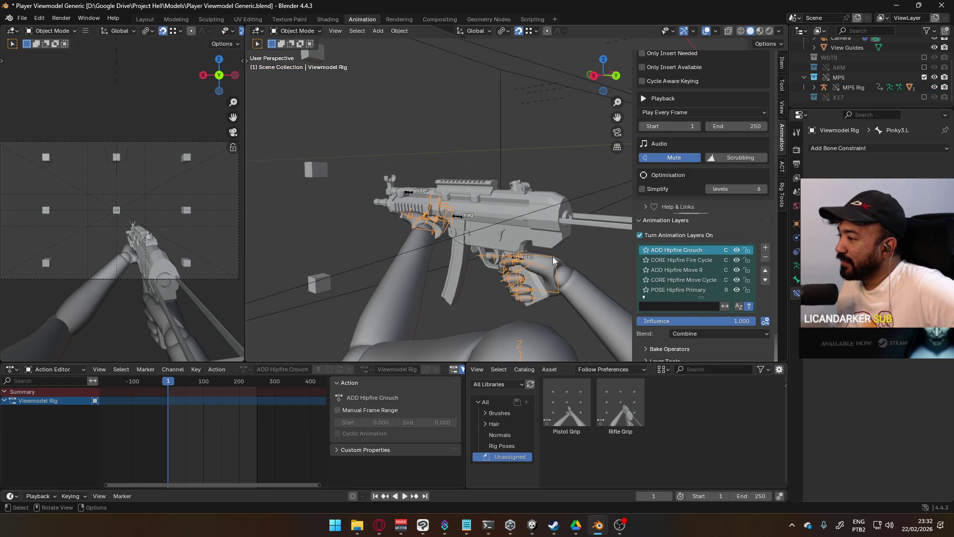
pyautogui.click(467, 218)
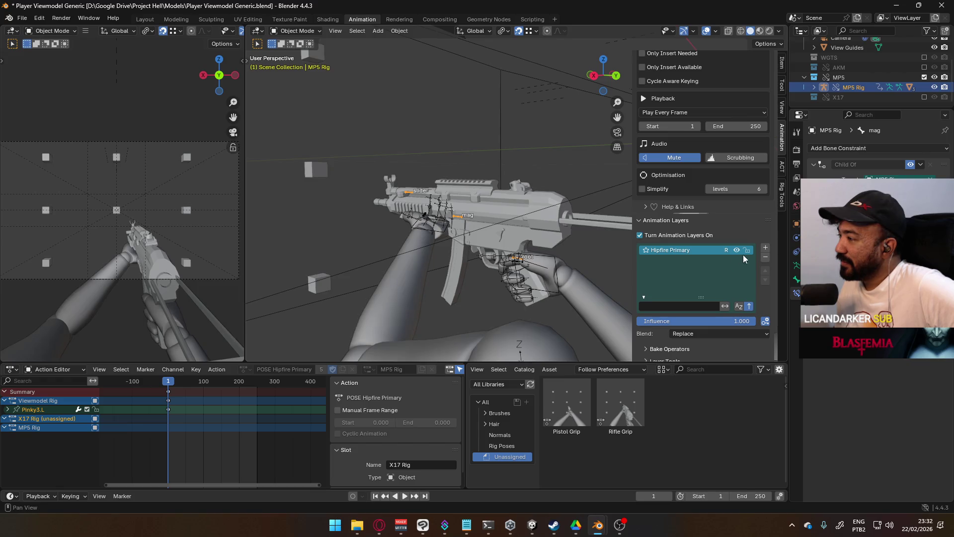
pyautogui.scroll(-4, 729, 285)
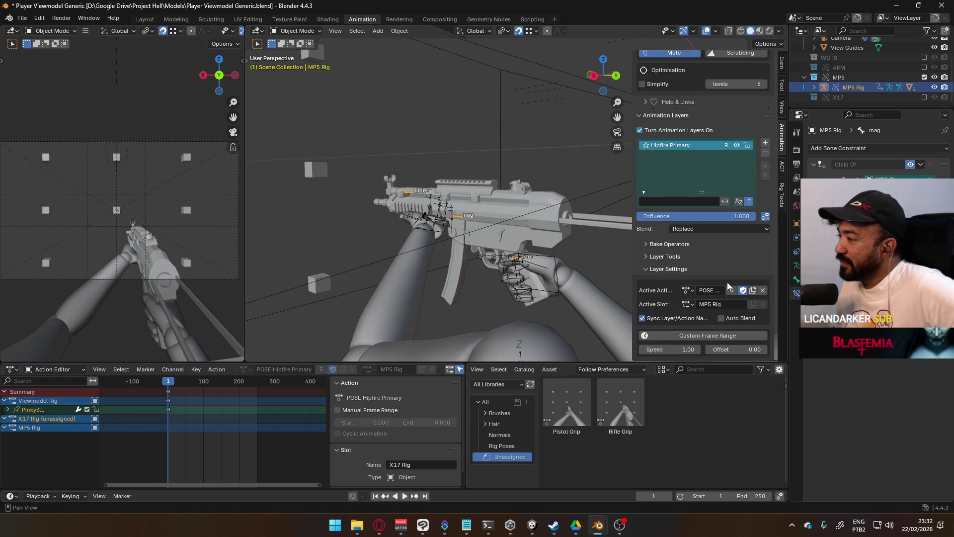
pyautogui.click(686, 290)
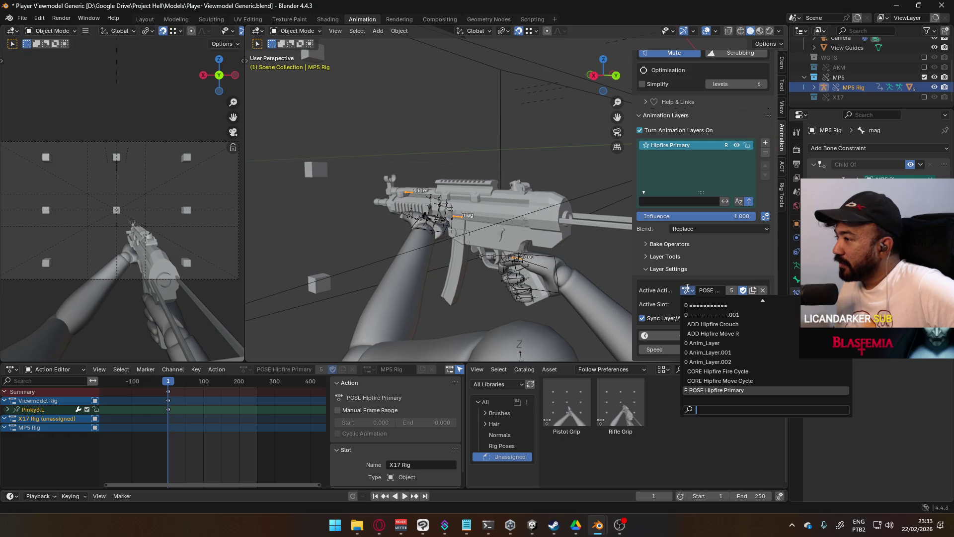
pyautogui.click(553, 261)
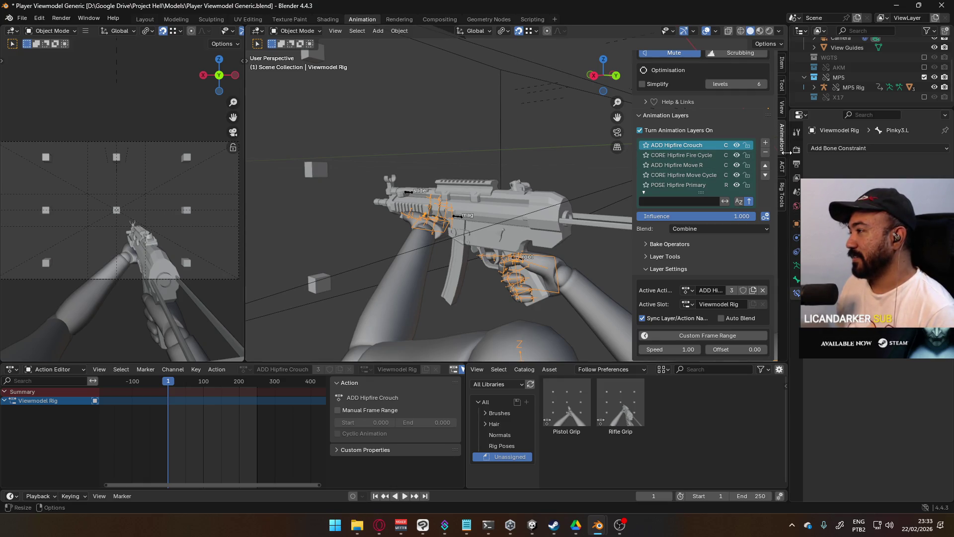
# - Select the MP5 Rig and rename its layer's active action to POSE Hipfire Primary
pyautogui.click(764, 153)
pyautogui.click(765, 152)
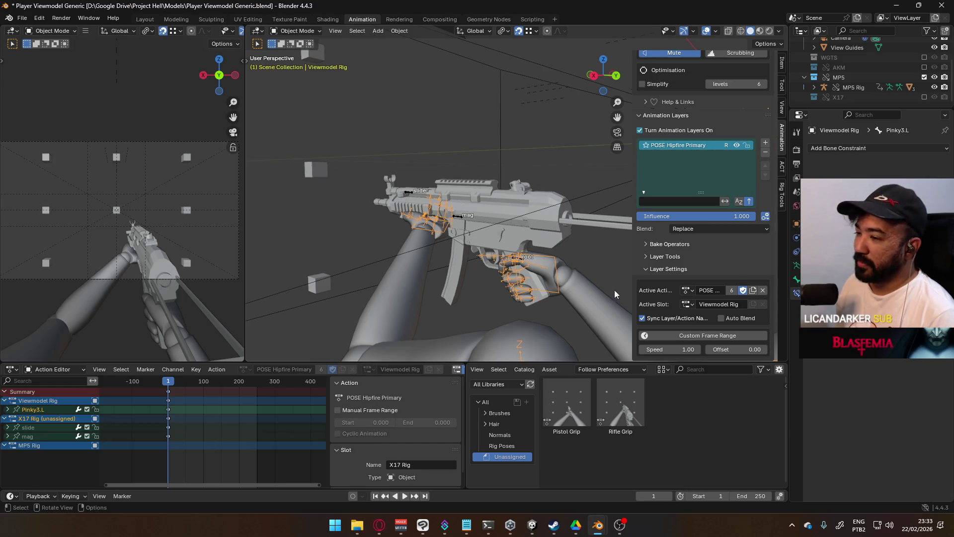
pyautogui.click(454, 216)
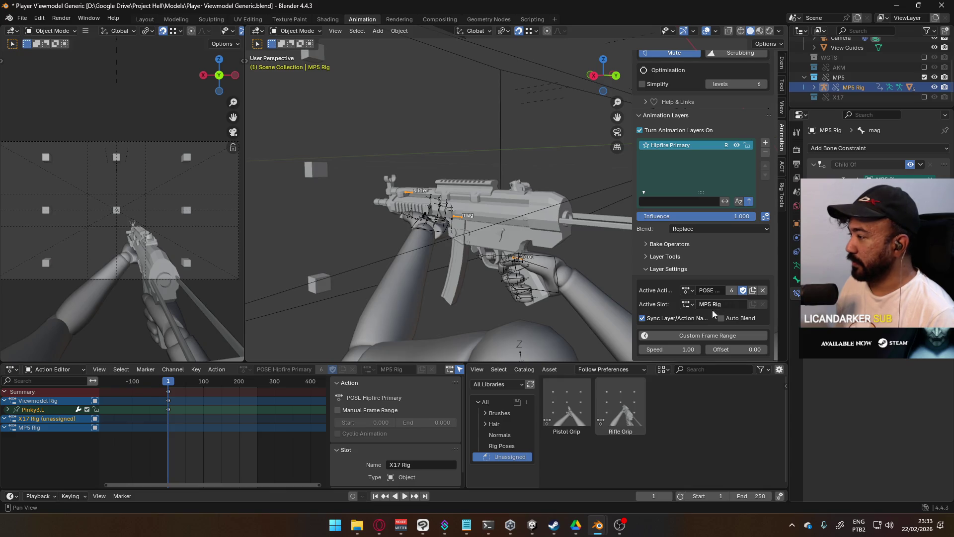
pyautogui.doubleClick(712, 291)
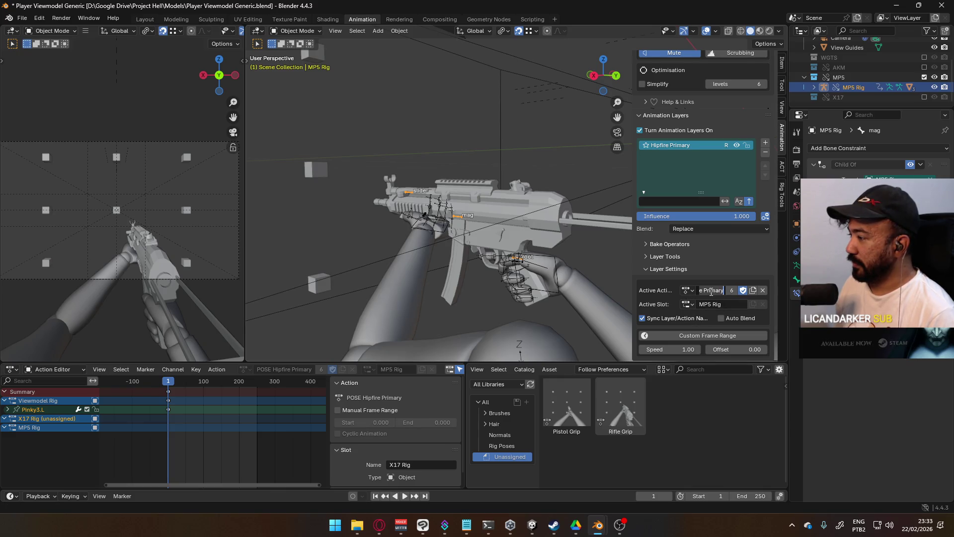
pyautogui.press('Return')
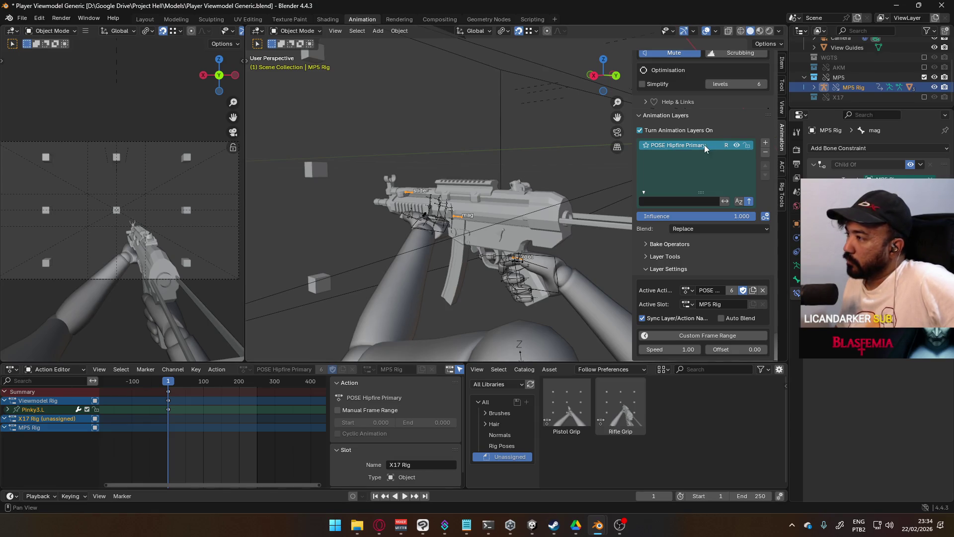
pyautogui.scroll(2, 705, 145)
# - Choose the Rifle Grip pose asset, add a new animation layer and start renaming it
pyautogui.click(581, 393)
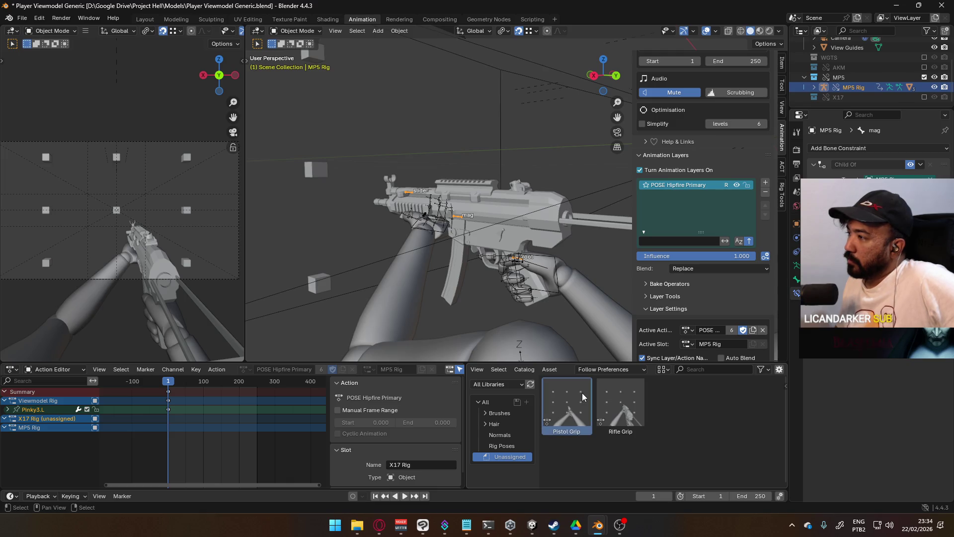
pyautogui.click(615, 393)
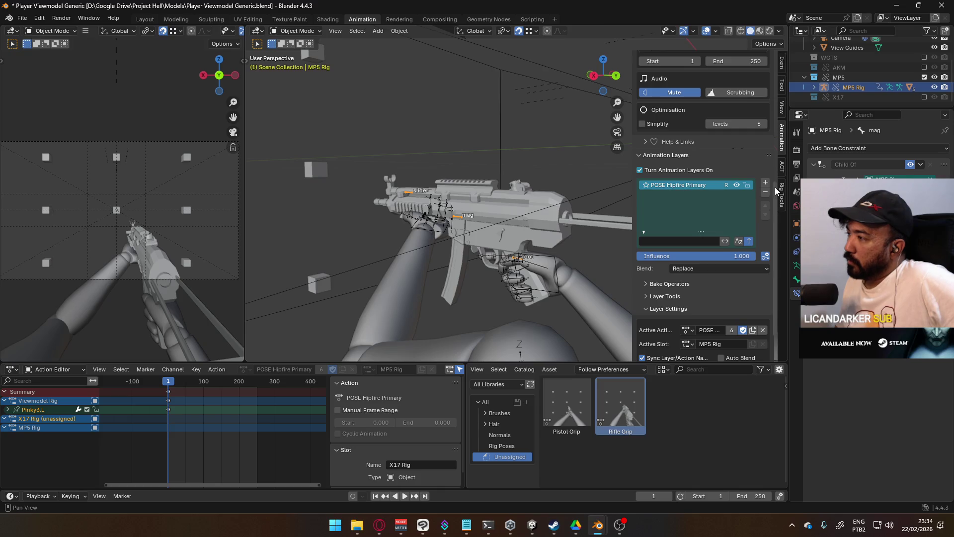
pyautogui.scroll(-1, 673, 217)
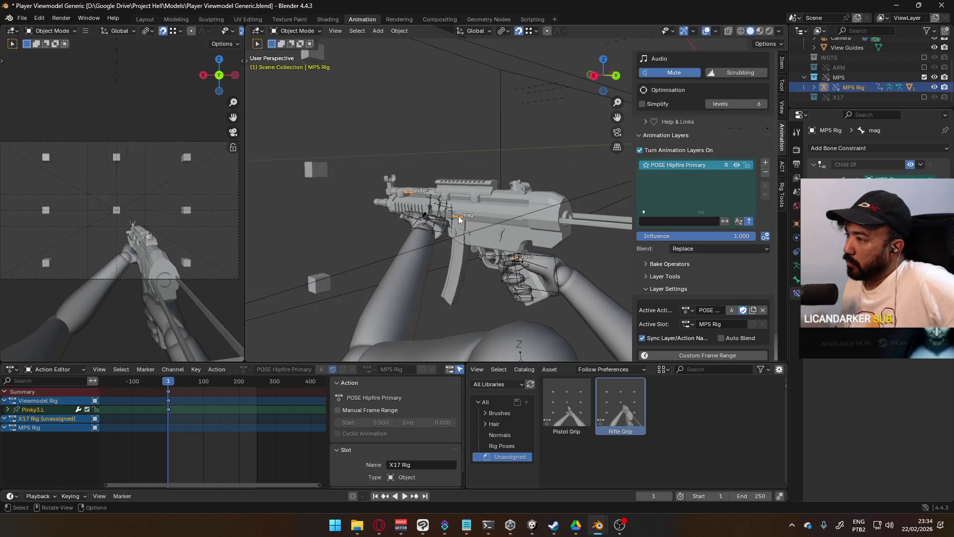
pyautogui.click(767, 164)
pyautogui.doubleClick(674, 166)
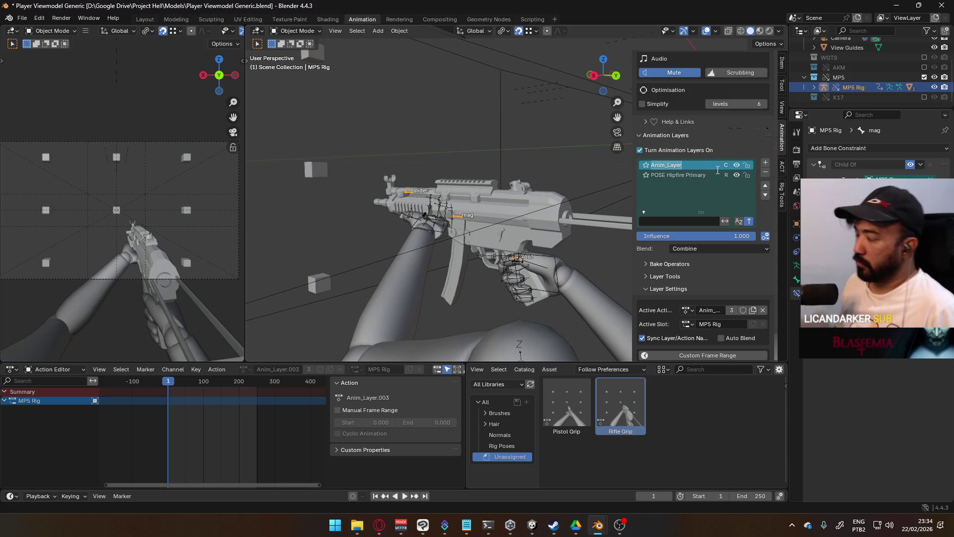
pyautogui.write('CORE')
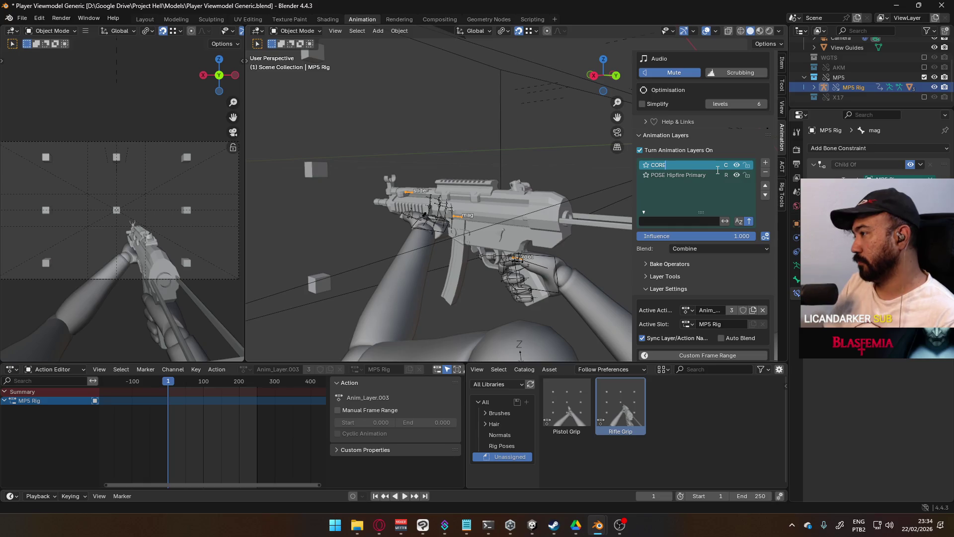
pyautogui.write(' Hipm')
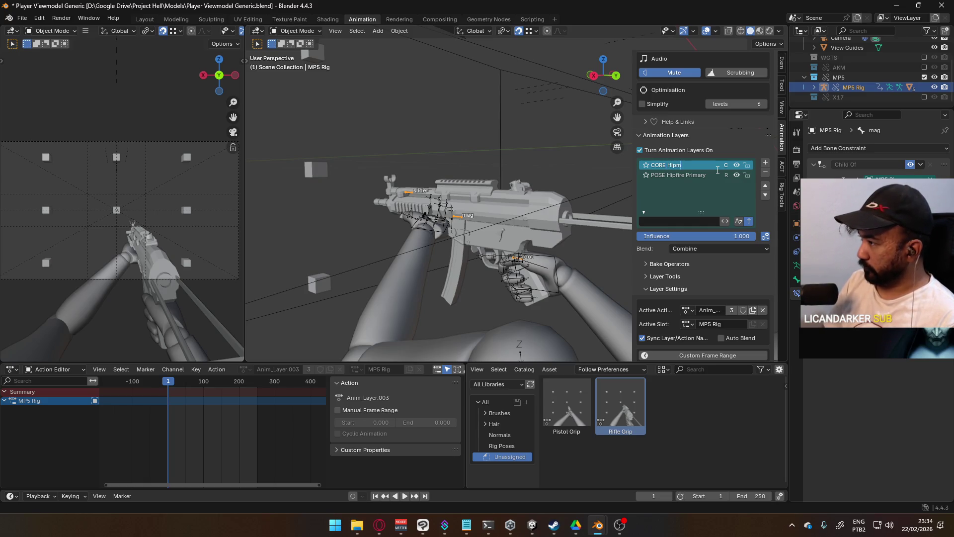
pyautogui.write('ire ')
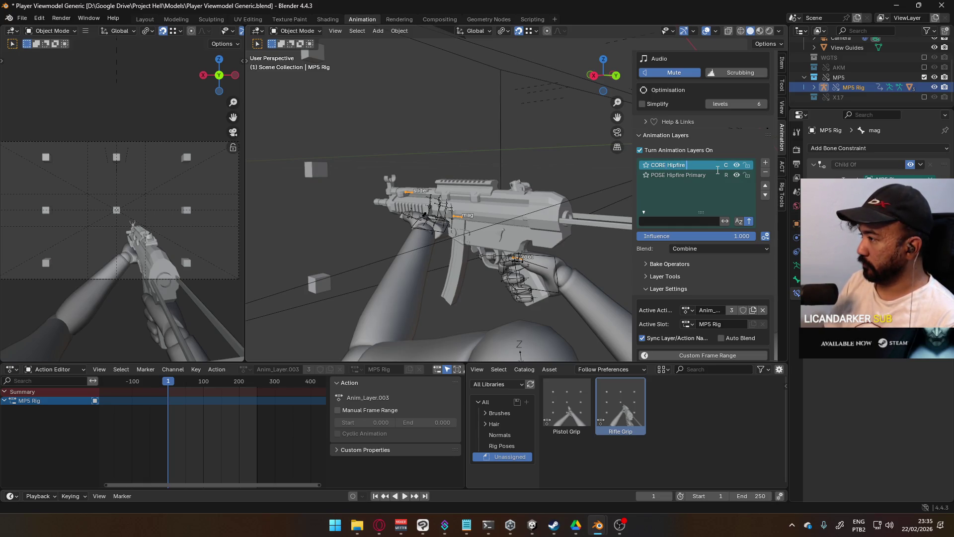
pyautogui.write('P')
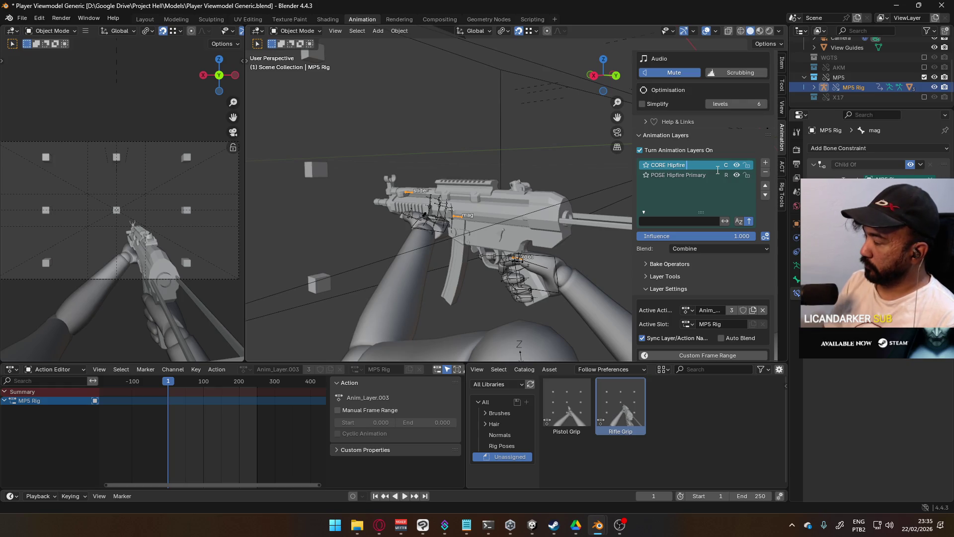
pyautogui.write('Primary')
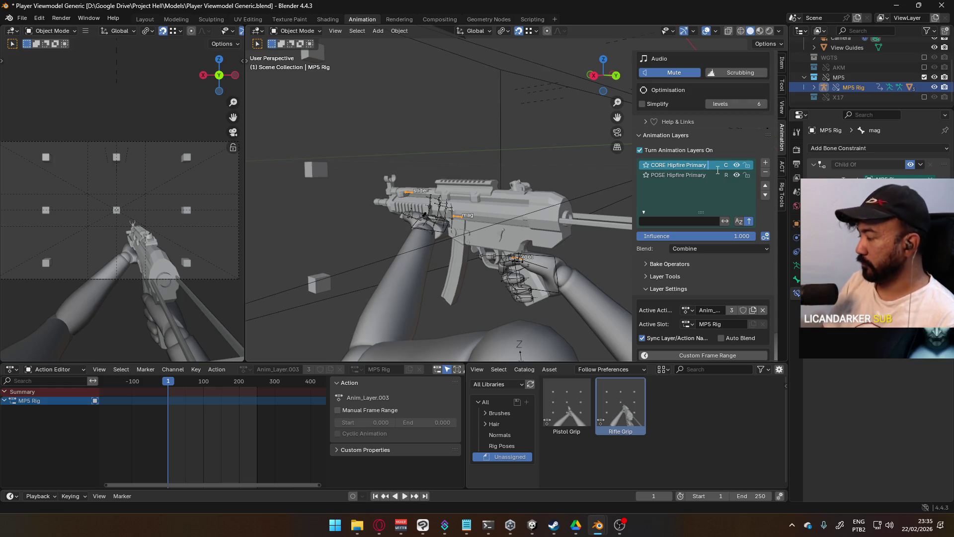
pyautogui.write(' Move')
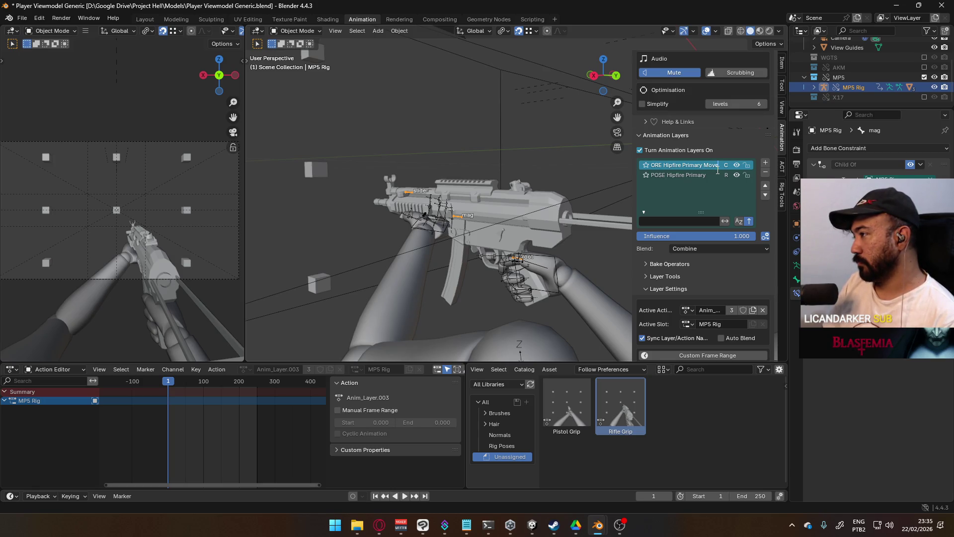
# - Trim the new layer's name down to CORE Hipfire [P]
pyautogui.press('Return')
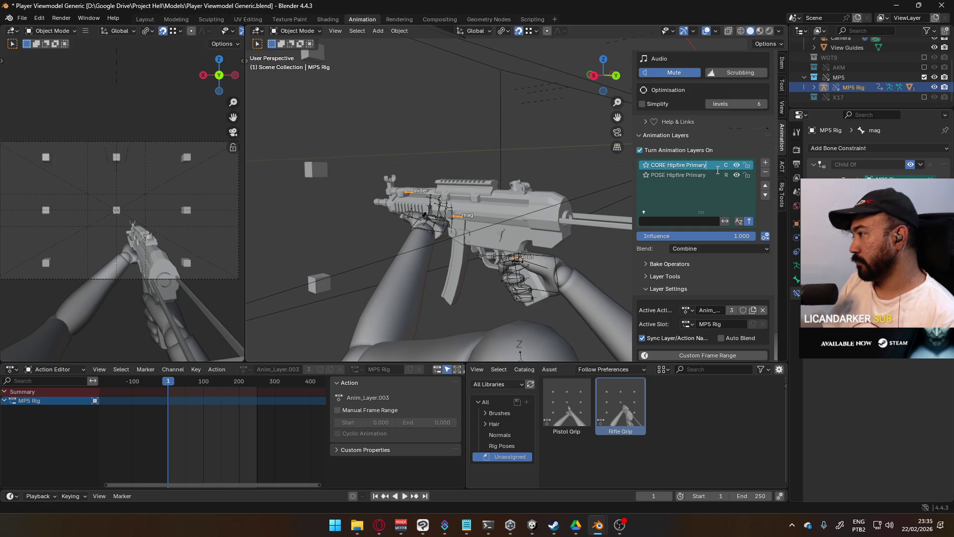
pyautogui.press('BackSpace')
pyautogui.press('BackSpace')
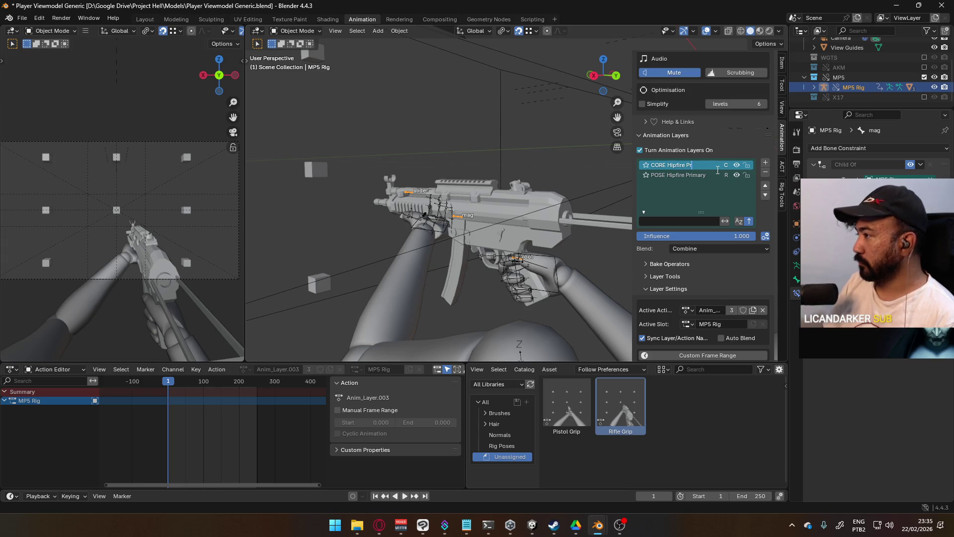
pyautogui.press('BackSpace')
pyautogui.press('BackSpace')
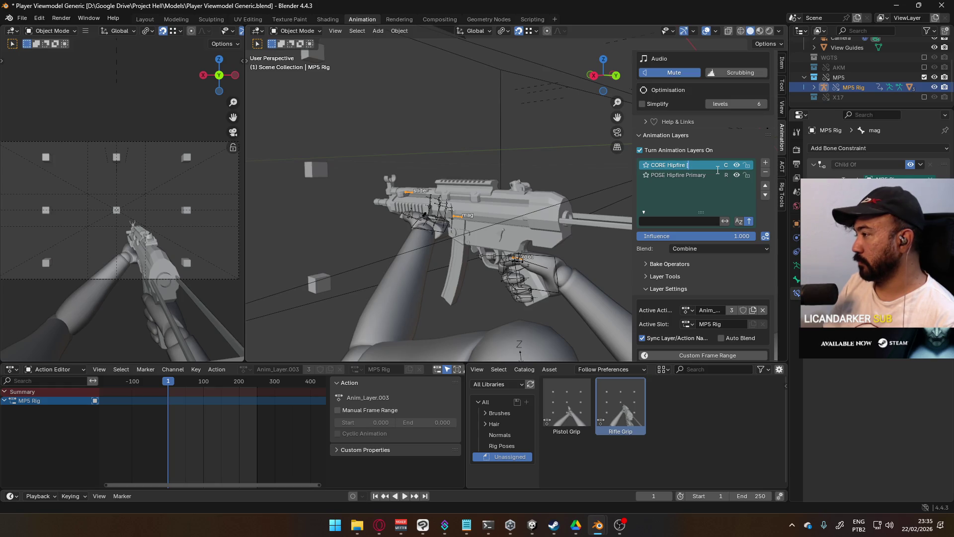
pyautogui.write('[P]')
pyautogui.press('Return')
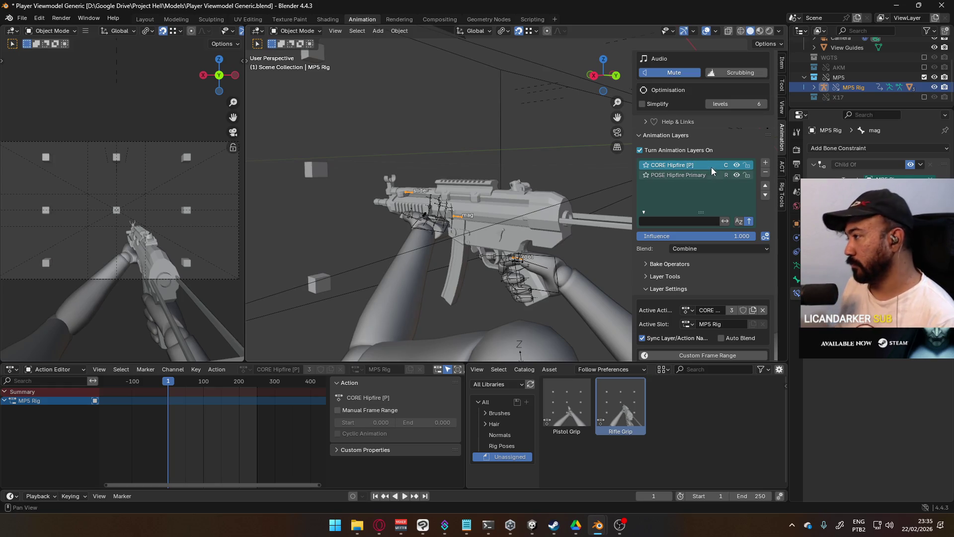
# - Shorten the POSE Hipfire Primary layer name to POSE Hipfire [P]
pyautogui.doubleClick(687, 175)
pyautogui.press('End')
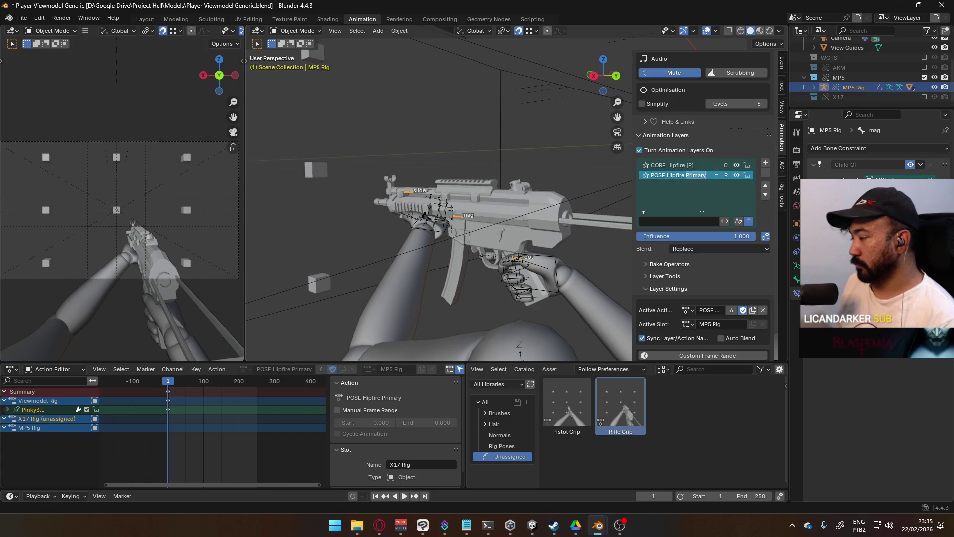
pyautogui.press('BackSpace')
pyautogui.press('BackSpace')
pyautogui.press('BackSpace')
pyautogui.write('[P')
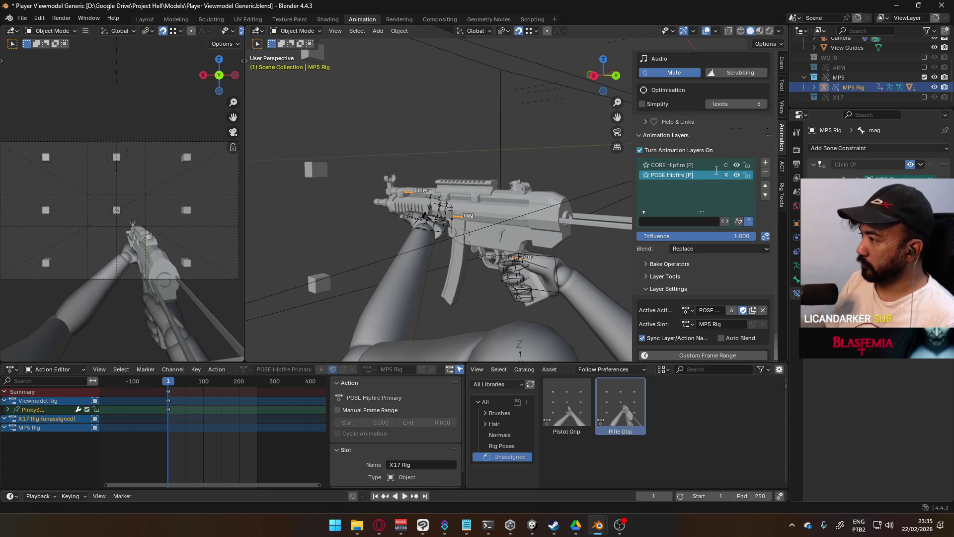
pyautogui.write(']')
pyautogui.press('Return')
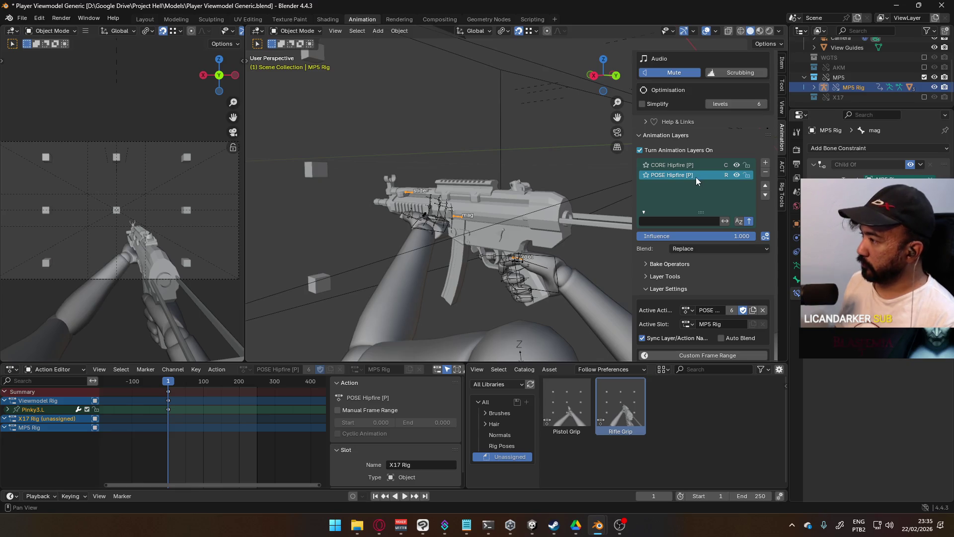
# - Extend the CORE layer name to CORE Hipfire [P] Move Cycle and add another layer above it
pyautogui.click(701, 171)
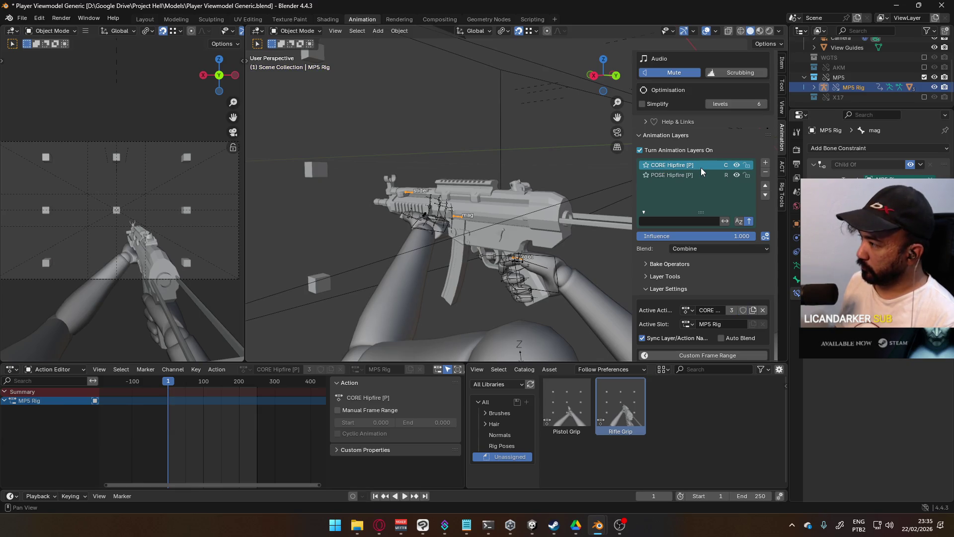
pyautogui.doubleClick(701, 167)
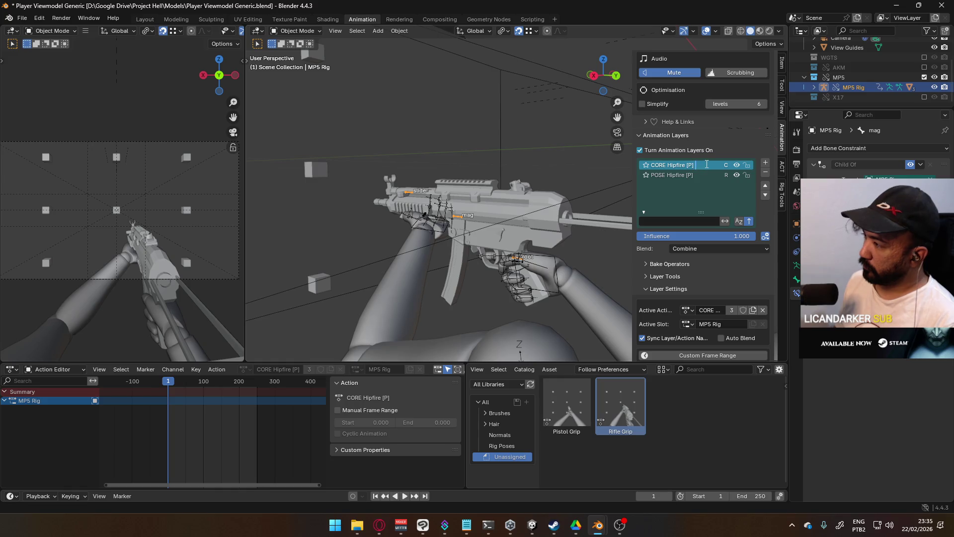
pyautogui.write('Move ')
pyautogui.write('Cycl')
pyautogui.write('e')
pyautogui.press('Return')
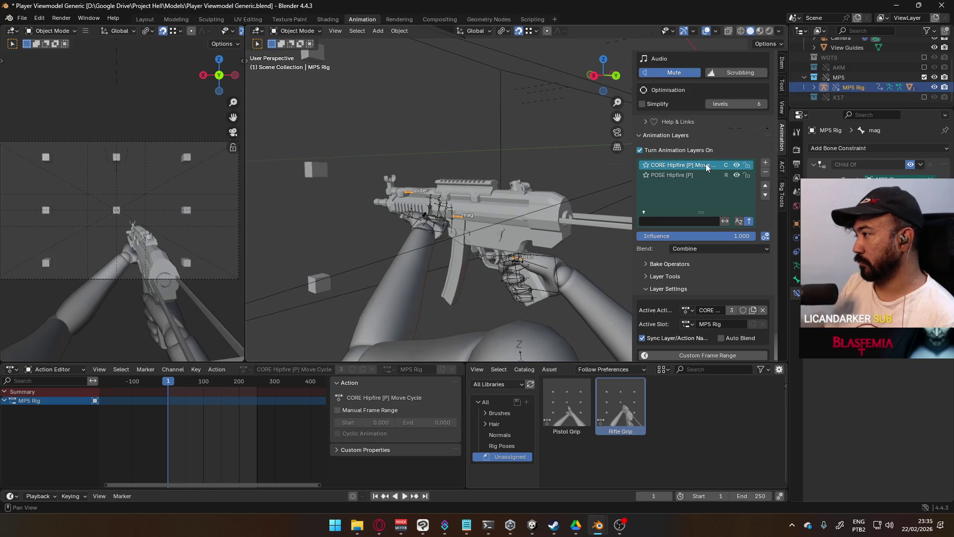
pyautogui.click(765, 165)
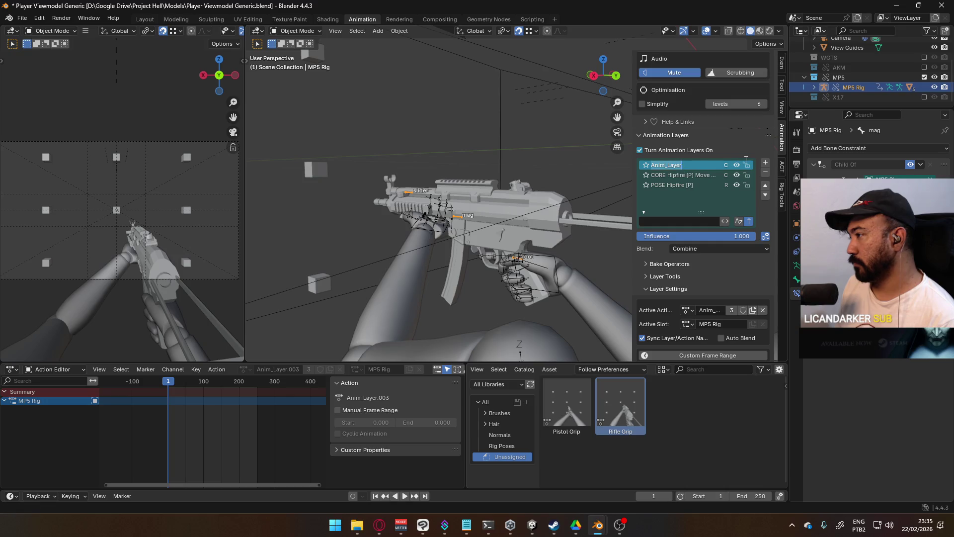
pyautogui.write('Core')
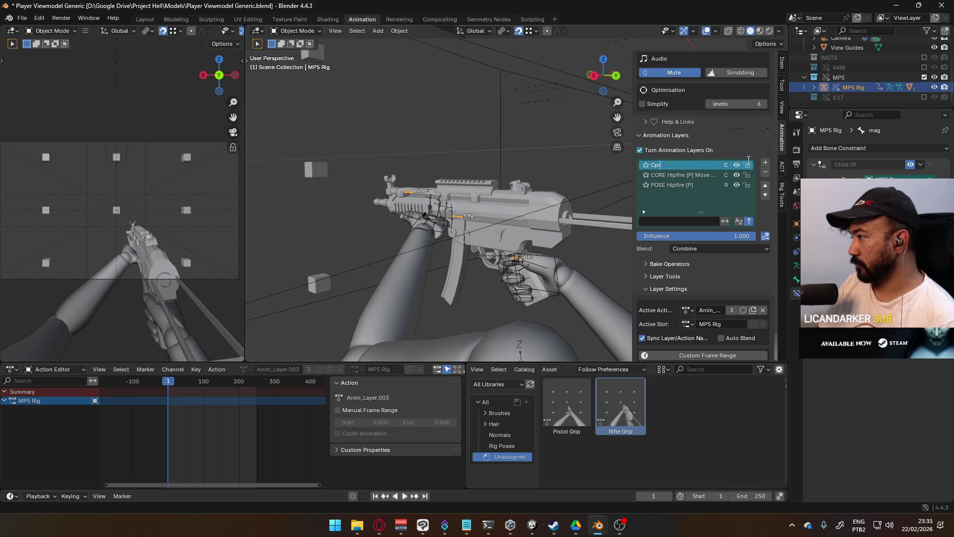
pyautogui.write('RE HI')
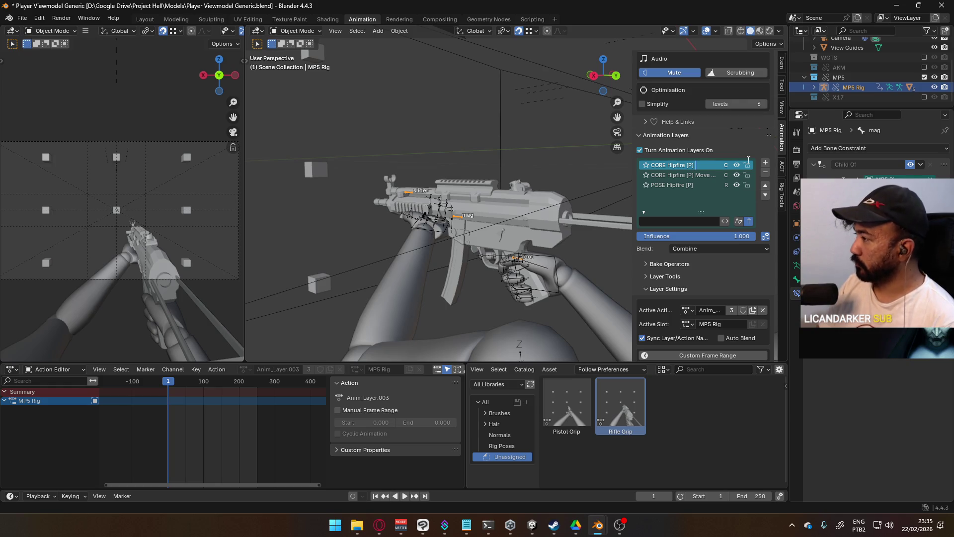
# - Name the new top layer ADD Hipfire [P] Move F and widen the sidebar to show full names
pyautogui.hotkey('ctrl', 'a')
pyautogui.write('A')
pyautogui.write('Hipfire')
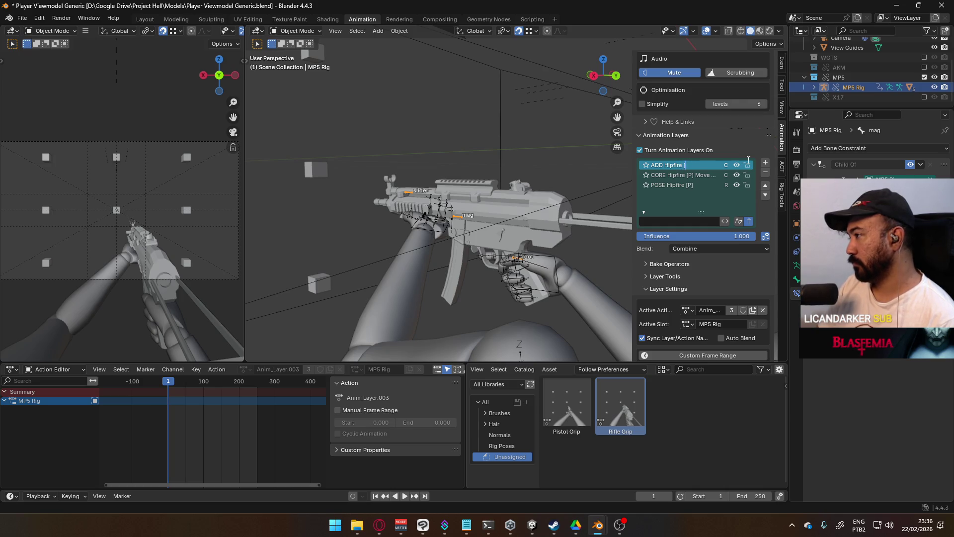
pyautogui.write('P')
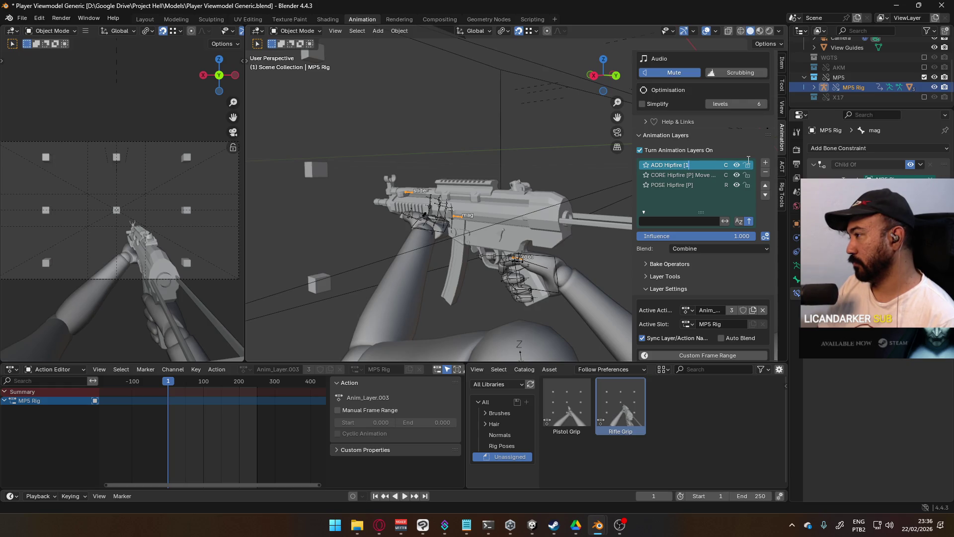
pyautogui.write('P')
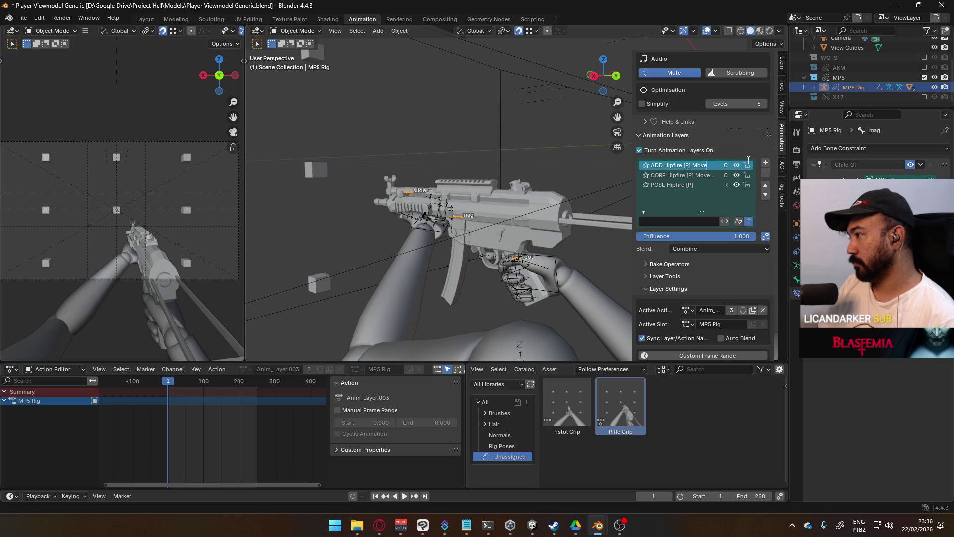
pyautogui.write('A')
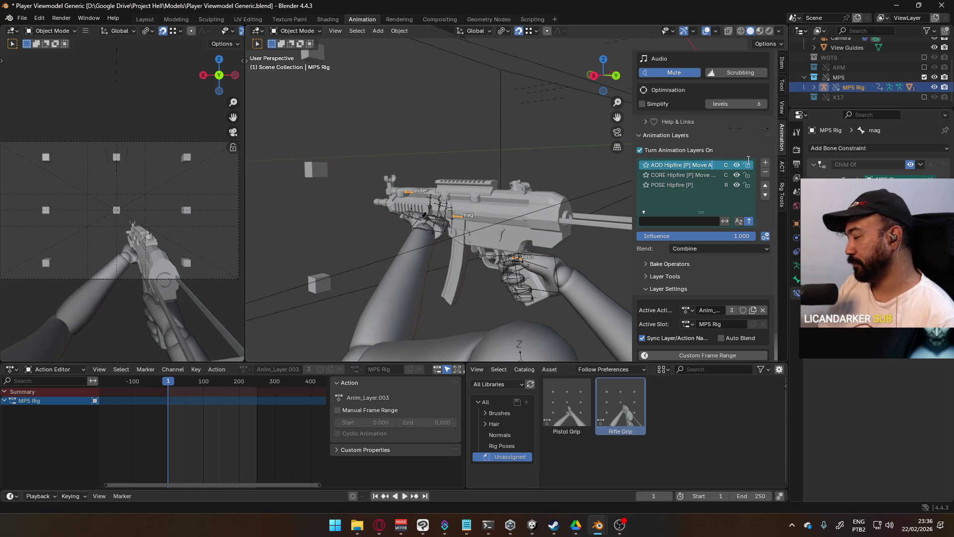
pyautogui.press('BackSpace')
pyautogui.press('BackSpace')
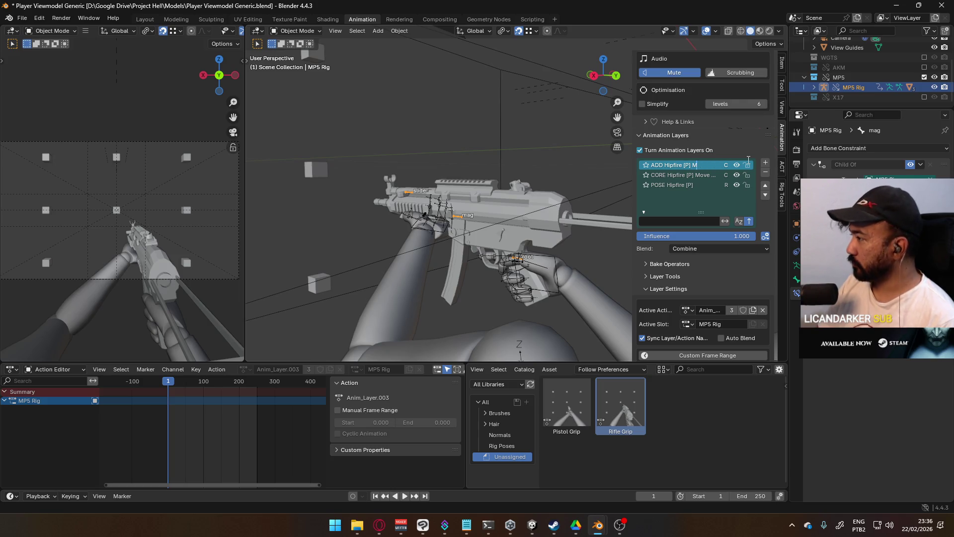
pyautogui.write('Move F')
pyautogui.press('Return')
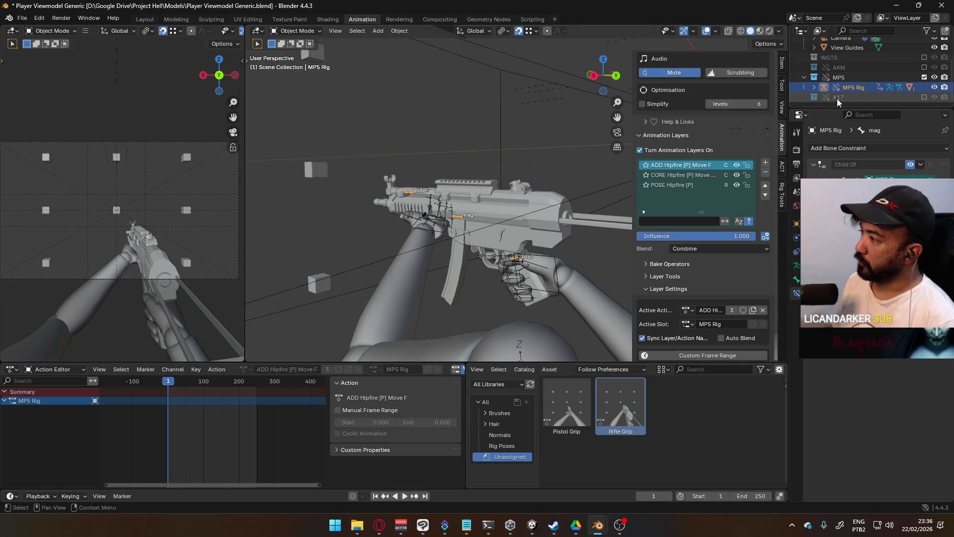
pyautogui.moveTo(631, 184); pyautogui.dragTo(584, 184)
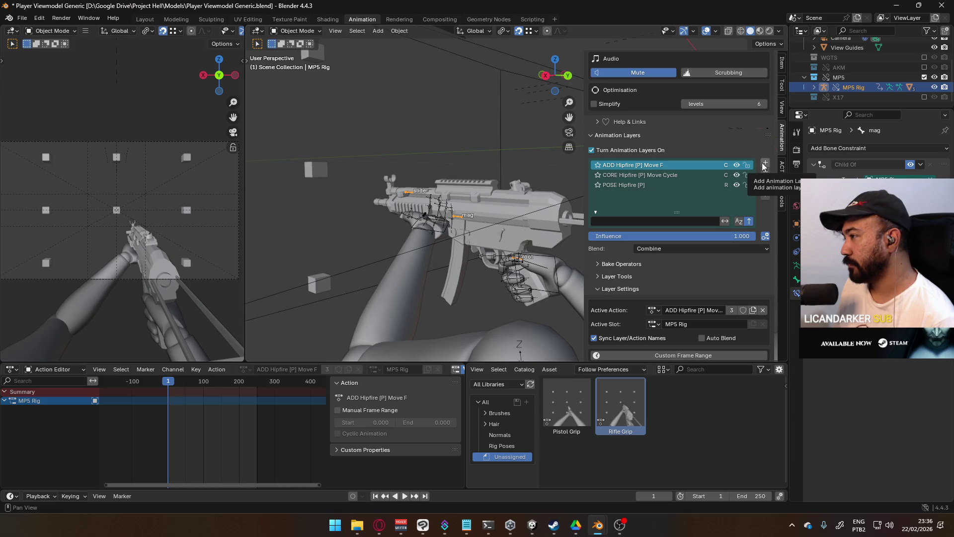
# - Add a fourth layer on top and name it CORE Hipfire [P] Fire Cycle
pyautogui.click(763, 165)
pyautogui.doubleClick(648, 163)
pyautogui.write('CO')
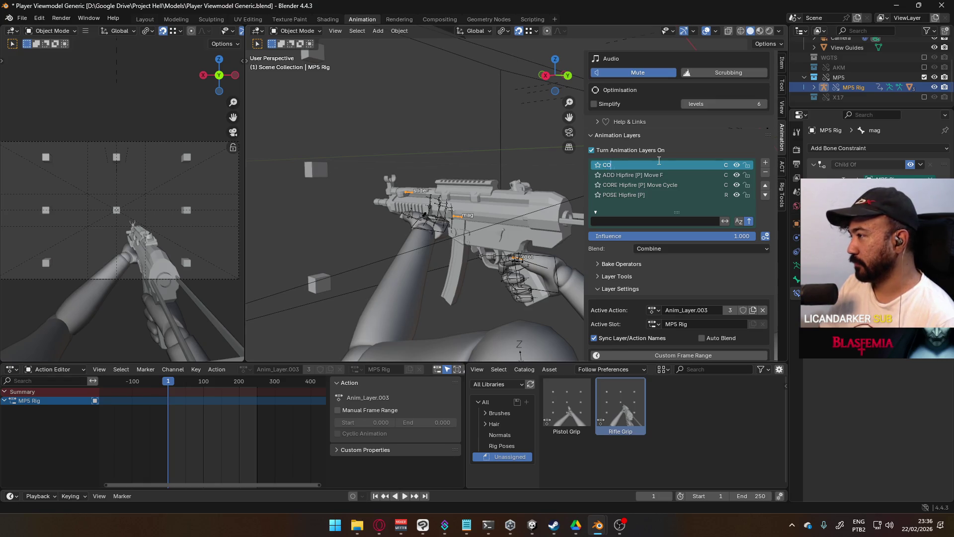
pyautogui.write('Hipfire [P]')
pyautogui.press('Return')
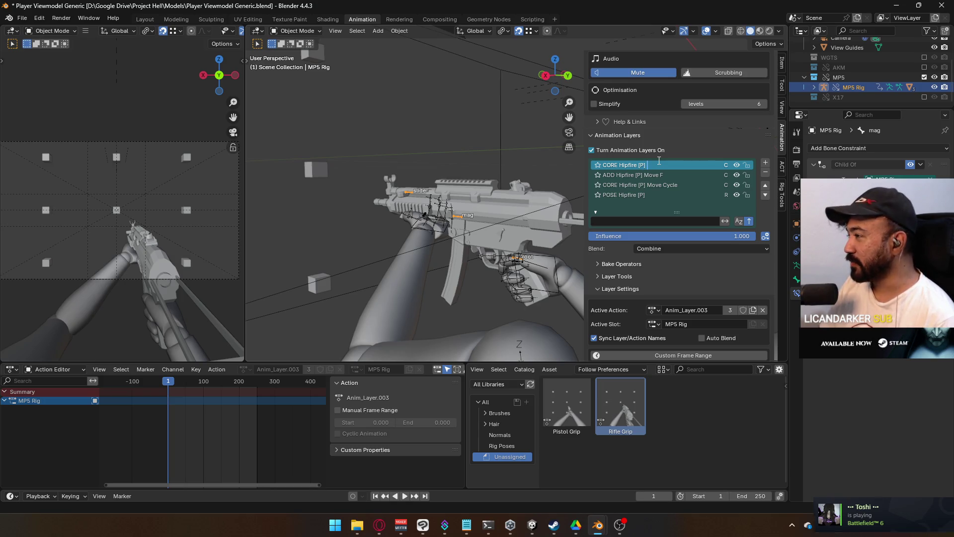
pyautogui.write('Fire Cycle')
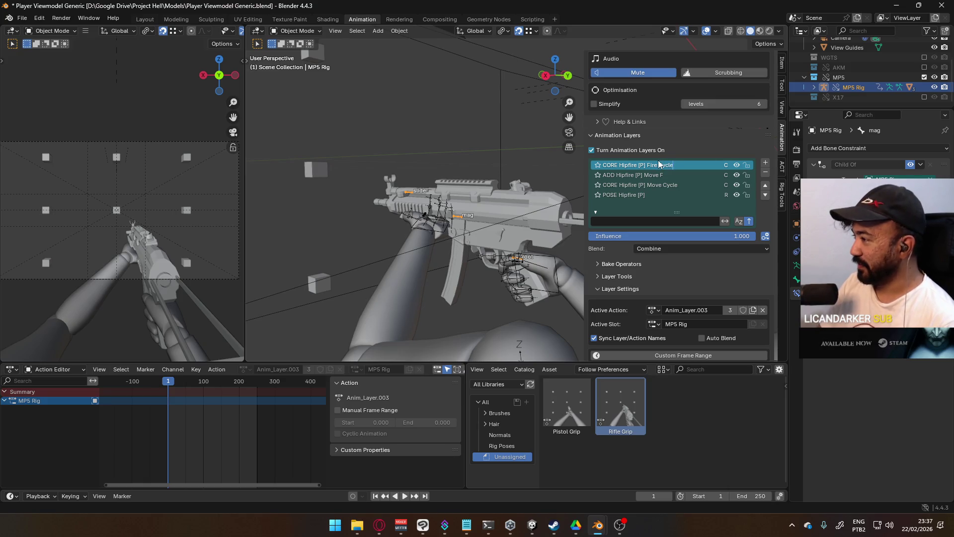
pyautogui.press('Return')
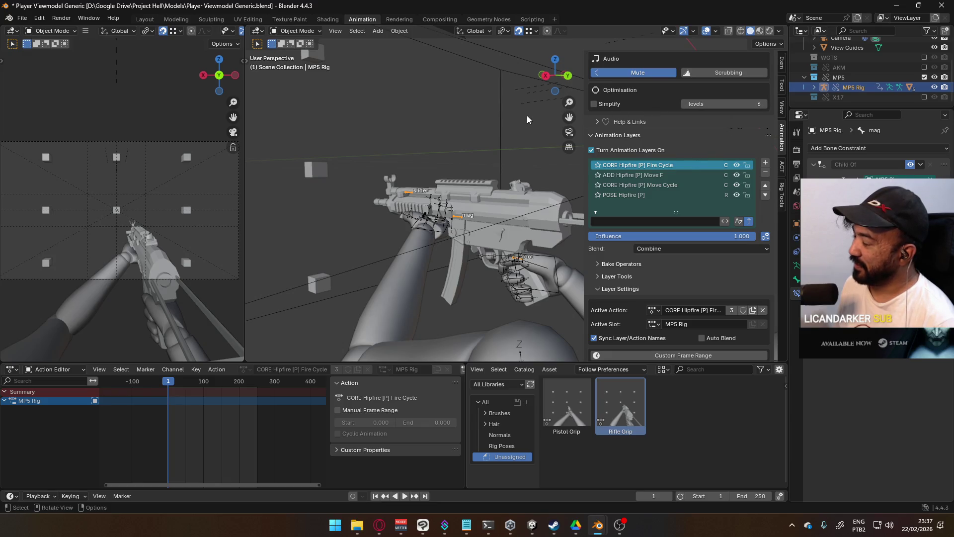
# - Add a fifth layer on top and name it POSE Aiming [P]
pyautogui.click(765, 163)
pyautogui.doubleClick(678, 164)
pyautogui.press('BackSpace')
pyautogui.write('POSE Aim')
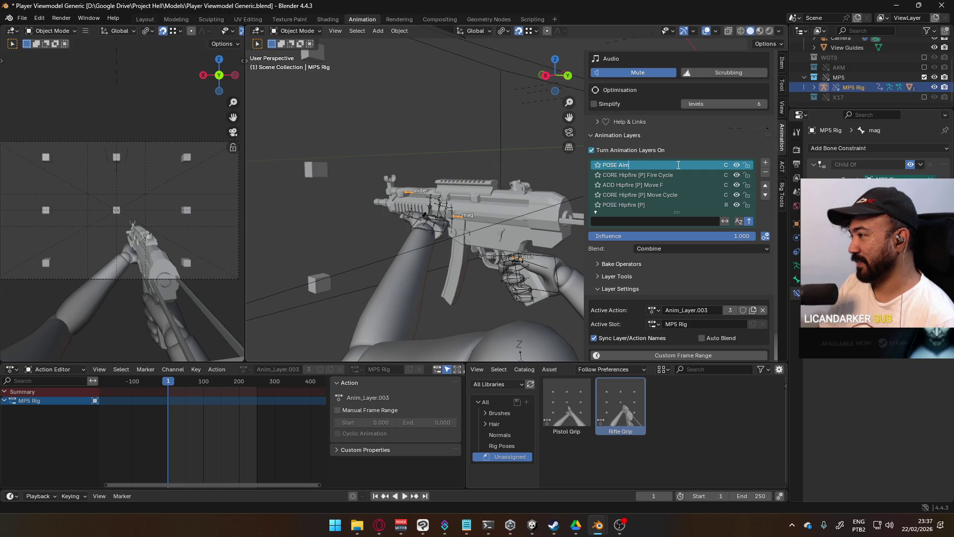
pyautogui.write('ing [P')
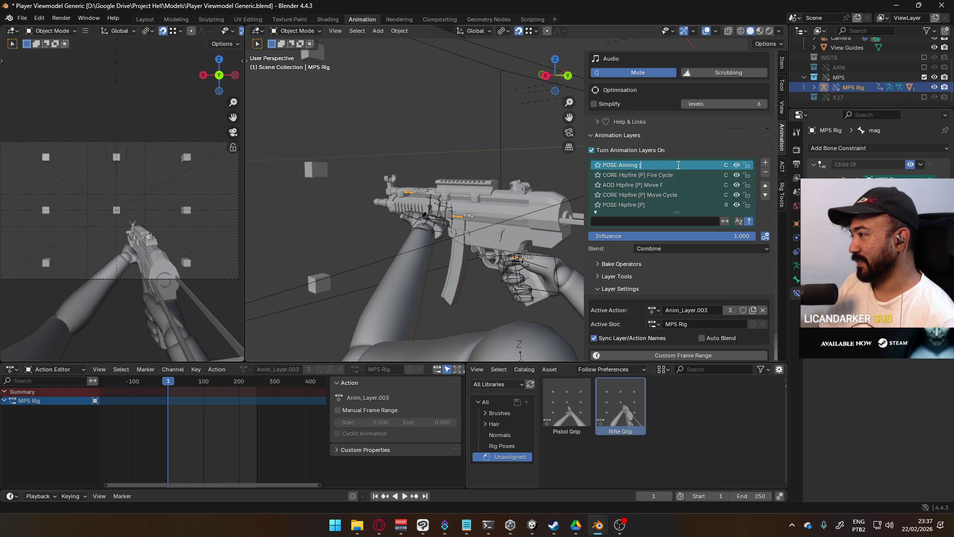
pyautogui.write(']')
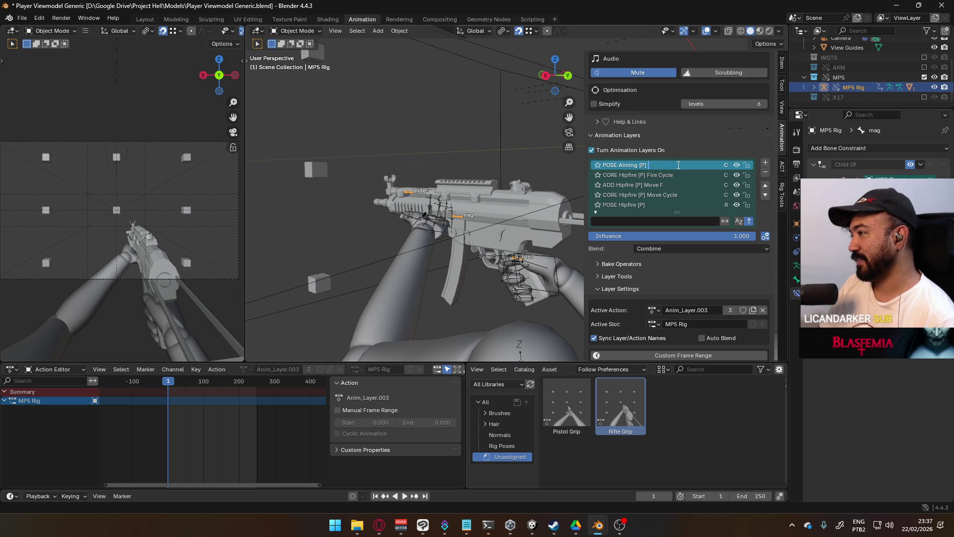
pyautogui.press('Return')
pyautogui.scroll(-1, 686, 184)
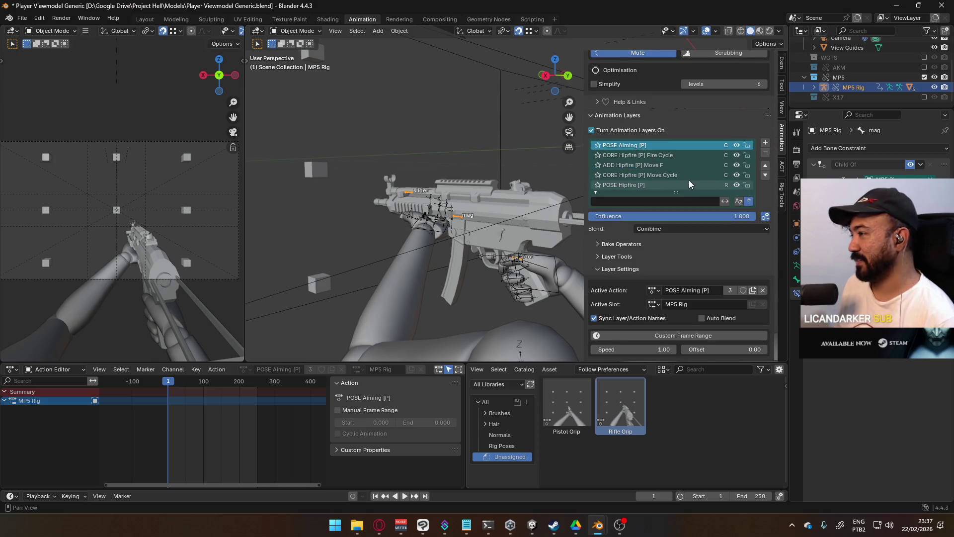
pyautogui.scroll(1, 691, 179)
# - Add a sixth blank layer above it and start renaming it
pyautogui.click(764, 163)
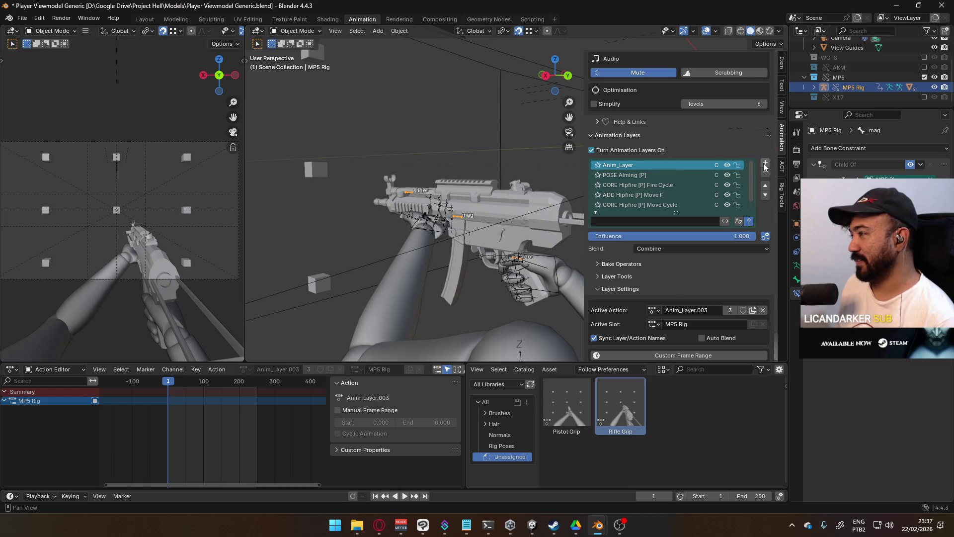
pyautogui.doubleClick(665, 166)
pyautogui.write('C')
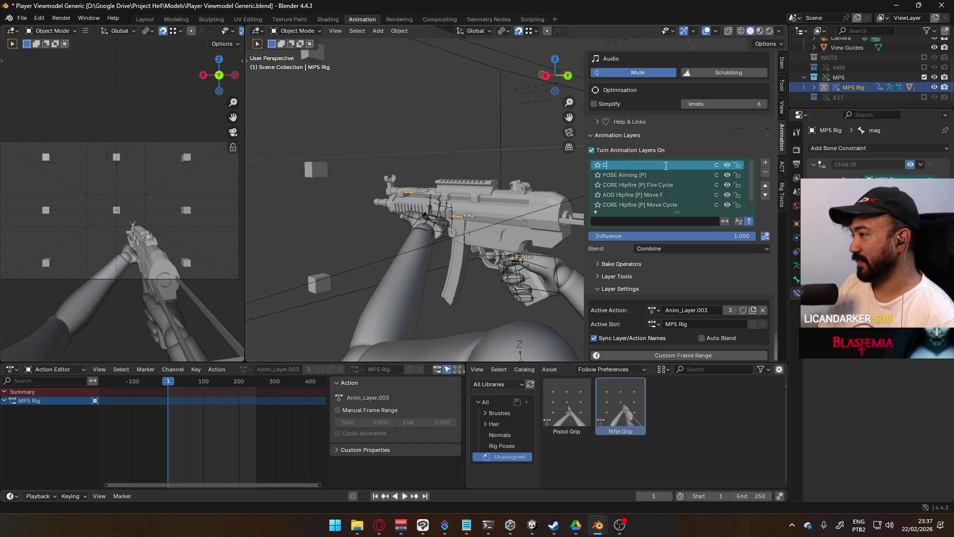
pyautogui.write('or Aiming')
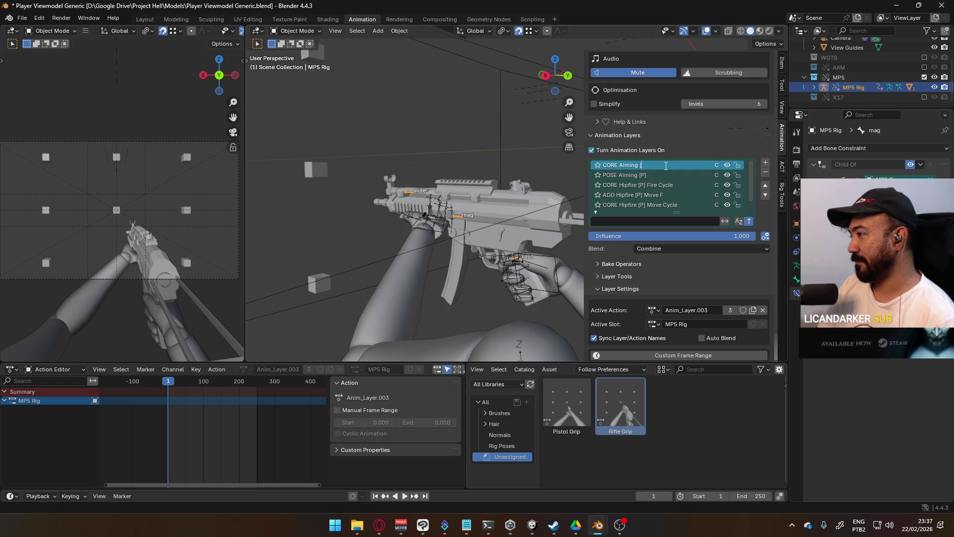
pyautogui.write('[P]')
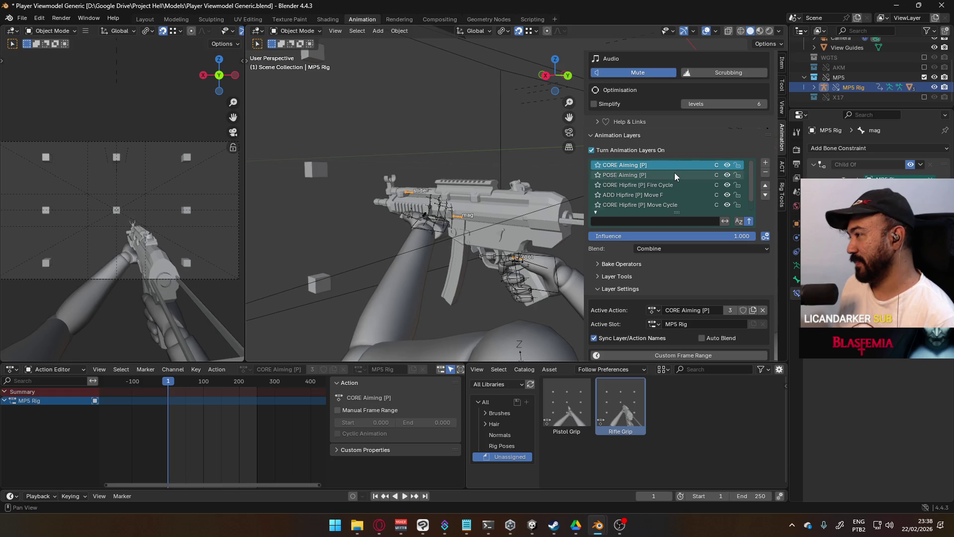
# - Name the sixth layer CORE Aiming [P] Move Cycle, then make the Viewmodel Rig active
pyautogui.press('Return')
pyautogui.doubleClick(660, 163)
pyautogui.click(660, 163)
pyautogui.write('Move Cycle')
pyautogui.press('Return')
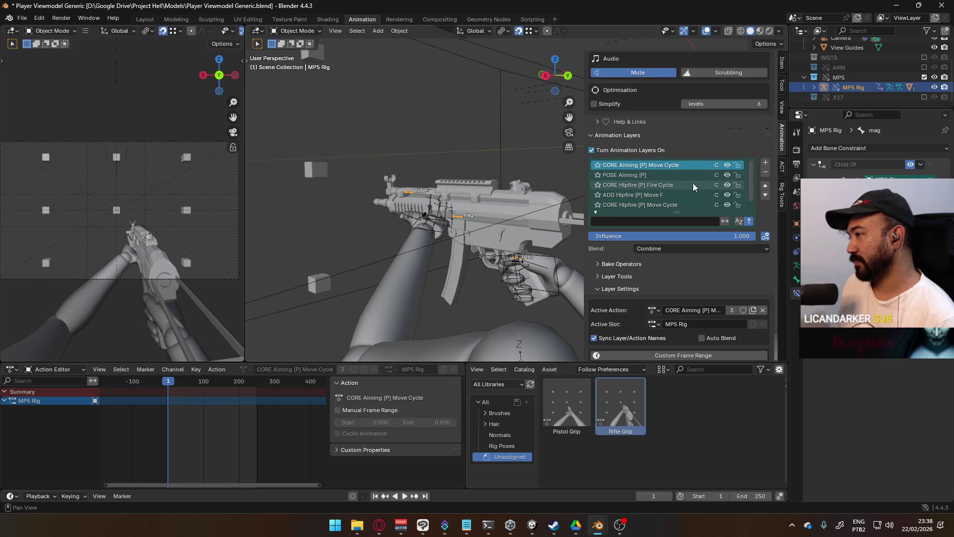
pyautogui.scroll(-1, 679, 179)
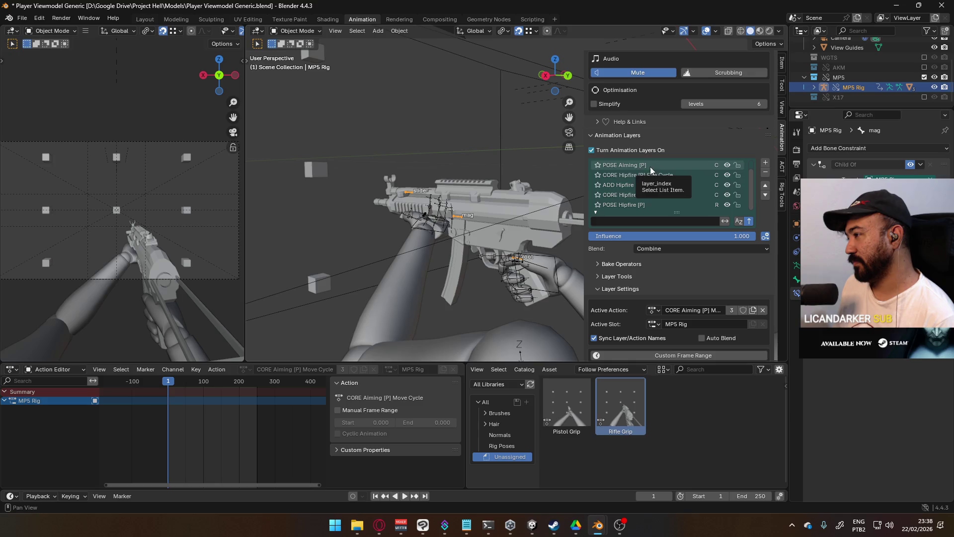
pyautogui.scroll(1, 685, 182)
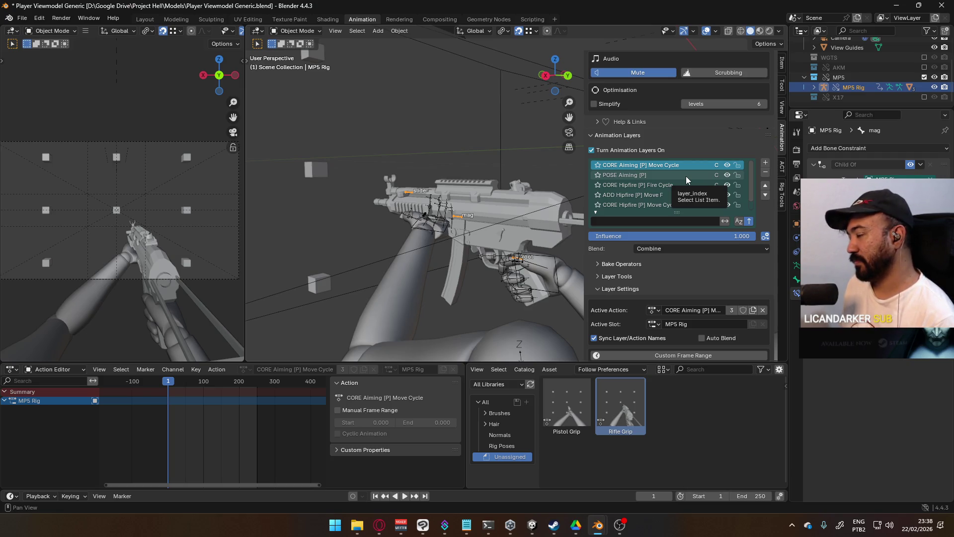
pyautogui.scroll(-1, 681, 188)
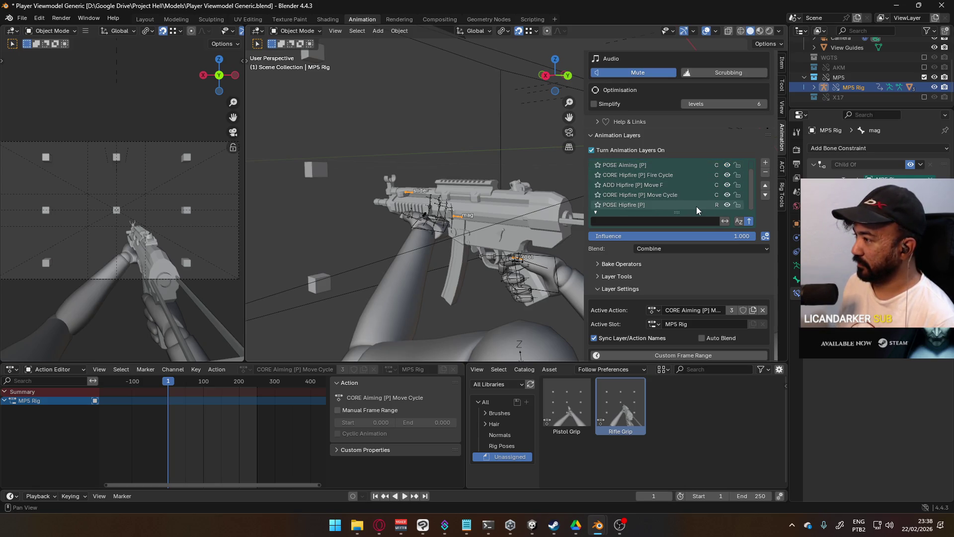
pyautogui.scroll(1, 697, 210)
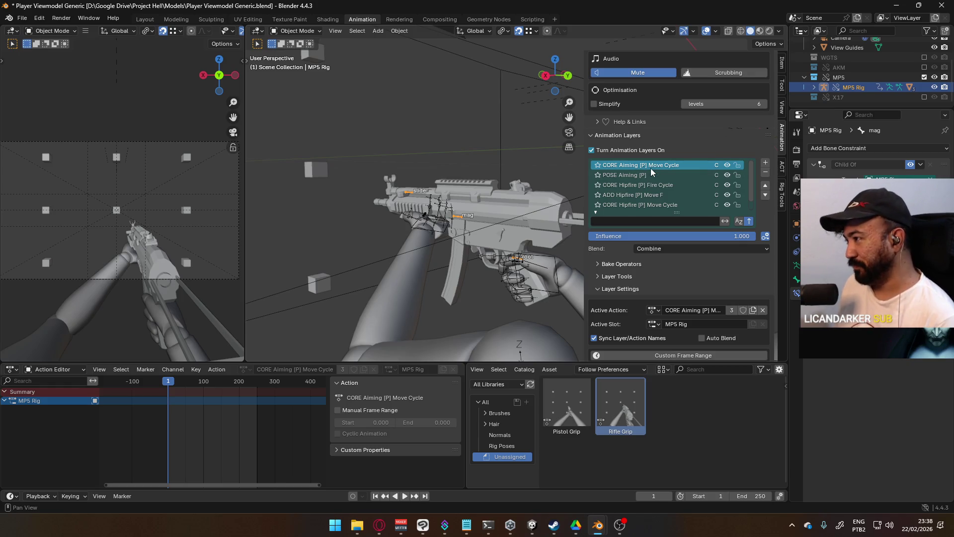
pyautogui.click(441, 230)
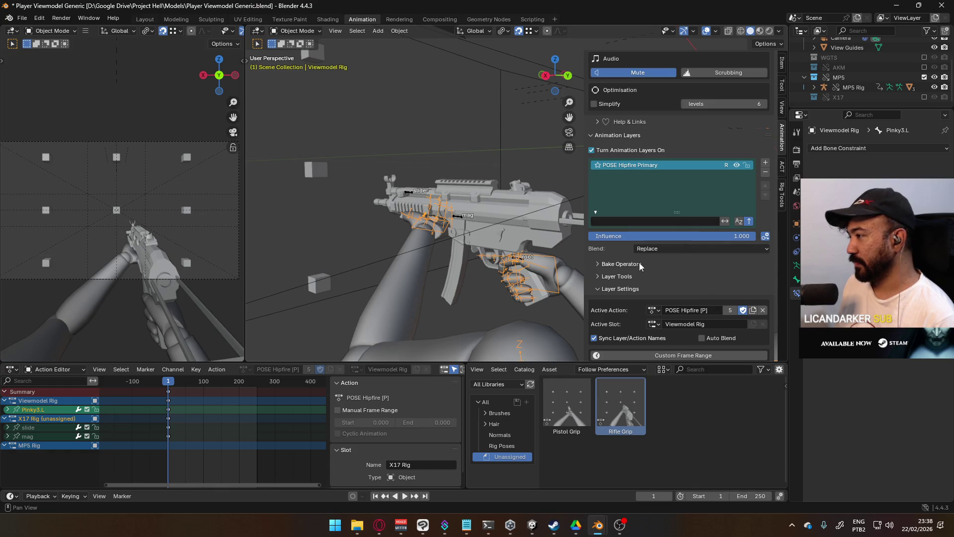
# - Save the blend file and revert it to the saved state
pyautogui.click(653, 310)
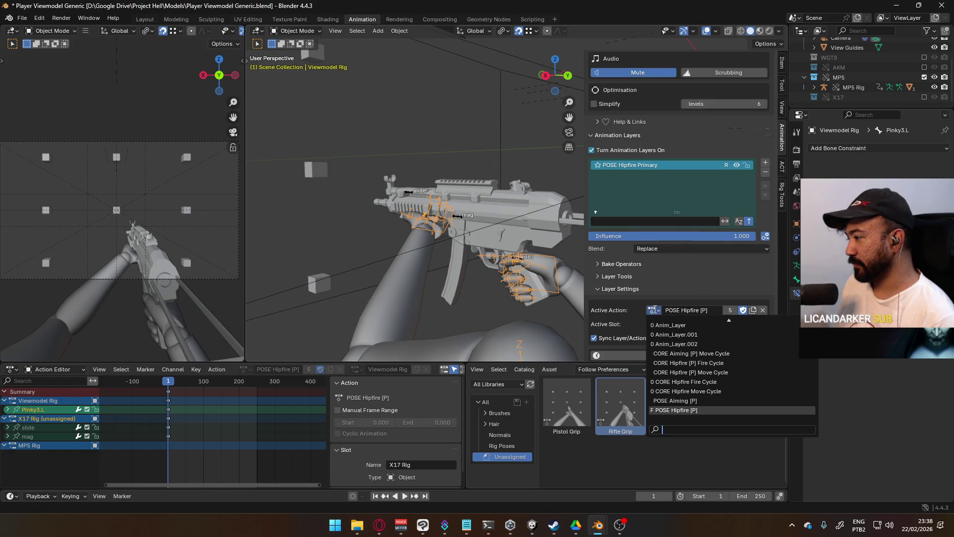
pyautogui.hotkey('ctrl', 's')
pyautogui.click(23, 18)
pyautogui.click(40, 58)
pyautogui.click(468, 277)
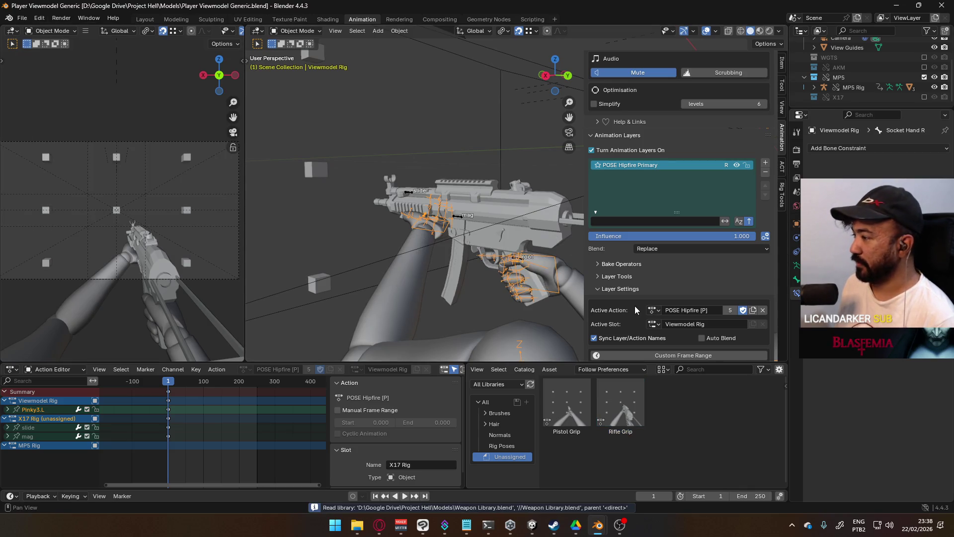
# - Assign POSE Hipfire [P] as the Viewmodel Rig's active action, return to the MP5 Rig and add a layer
pyautogui.click(652, 310)
pyautogui.press('Return')
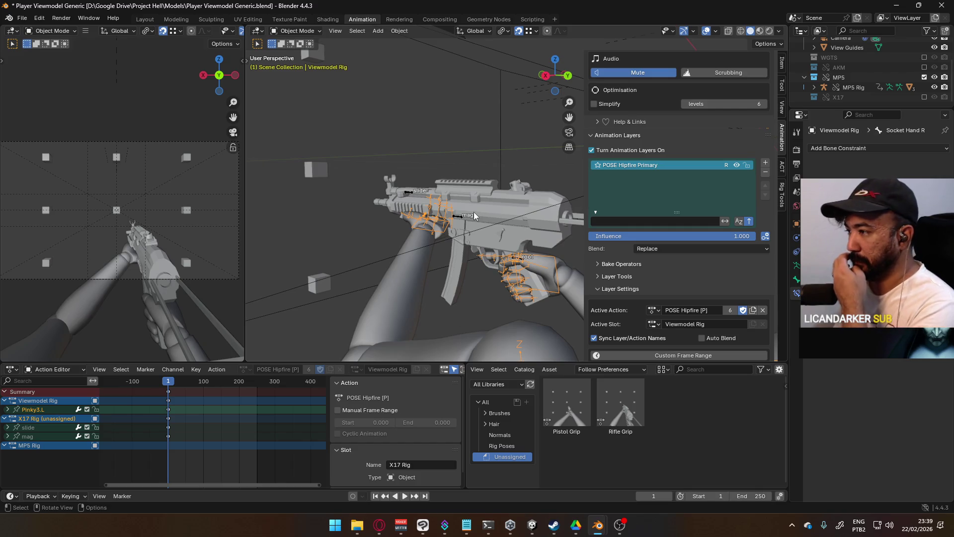
pyautogui.click(460, 216)
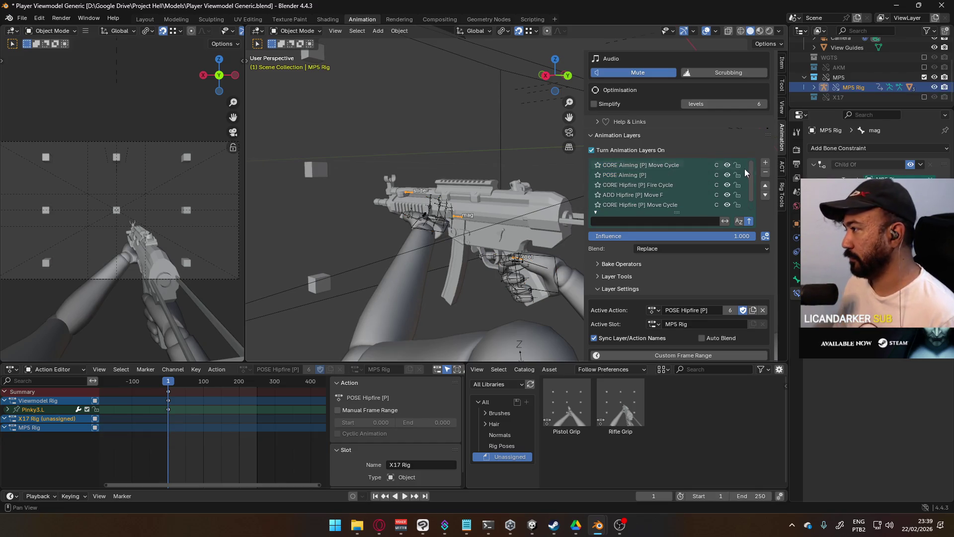
pyautogui.click(765, 162)
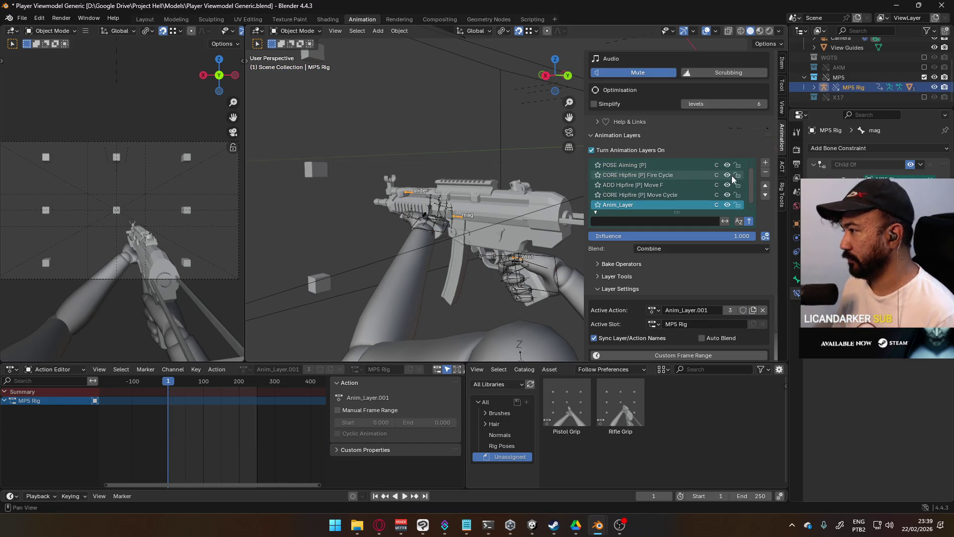
# - Name the new MP5 Rig layer UNIQUE Generic Reload
pyautogui.doubleClick(624, 203)
pyautogui.write('U')
pyautogui.press('BackSpace')
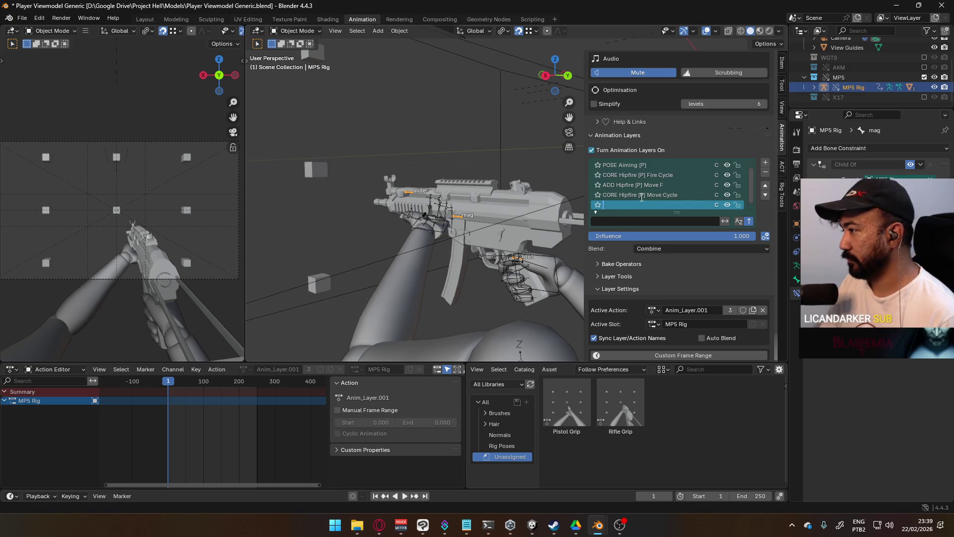
pyautogui.write('UNIQUE')
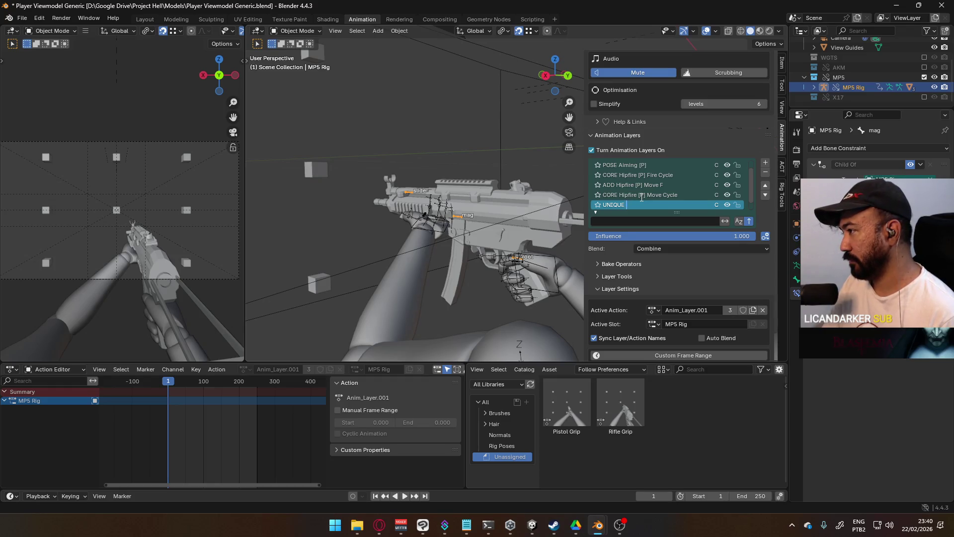
pyautogui.write(' O')
pyautogui.press('BackSpace')
pyautogui.press('BackSpace')
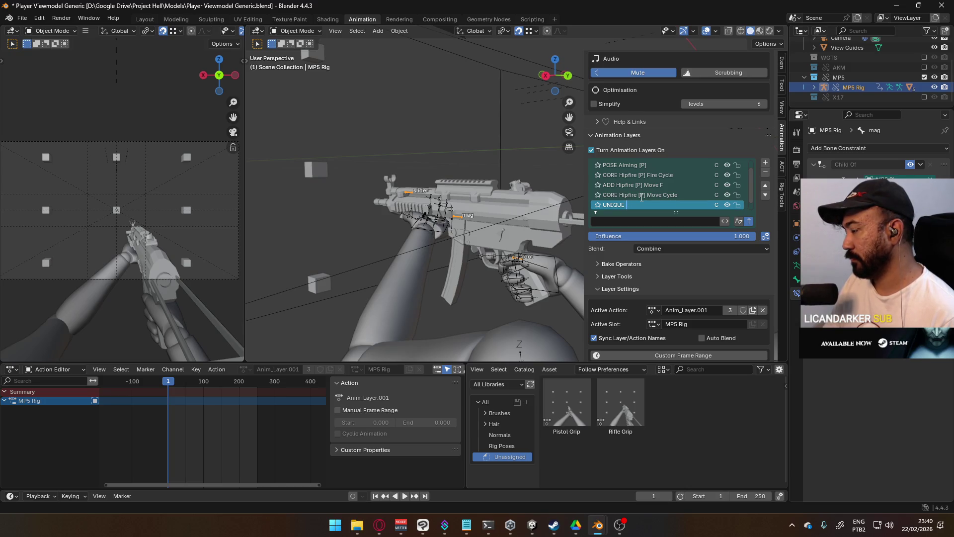
pyautogui.write('Generic')
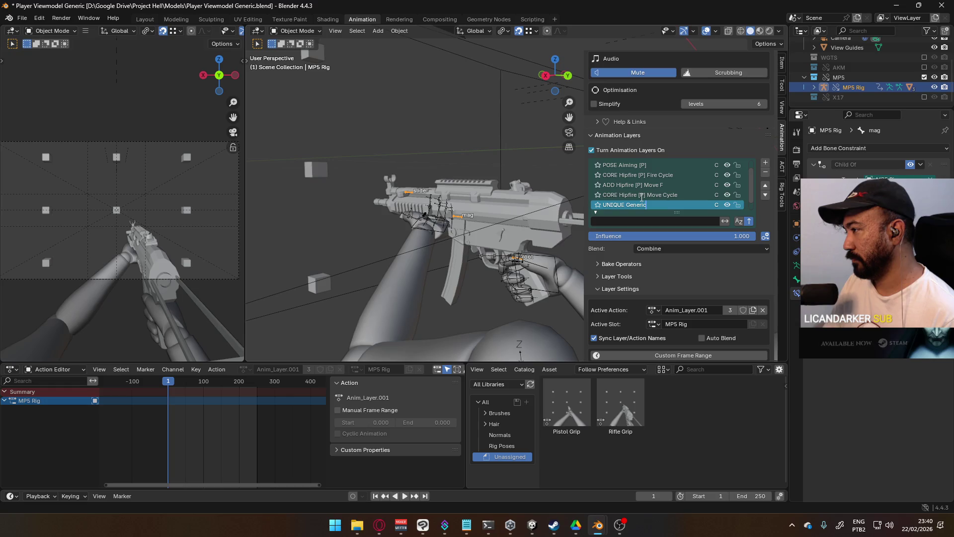
pyautogui.write(' Reload')
pyautogui.press('Return')
# - Set UNIQUE Generic Reload to Replace blending, move it up the stack and hide it
pyautogui.click(670, 249)
pyautogui.click(664, 263)
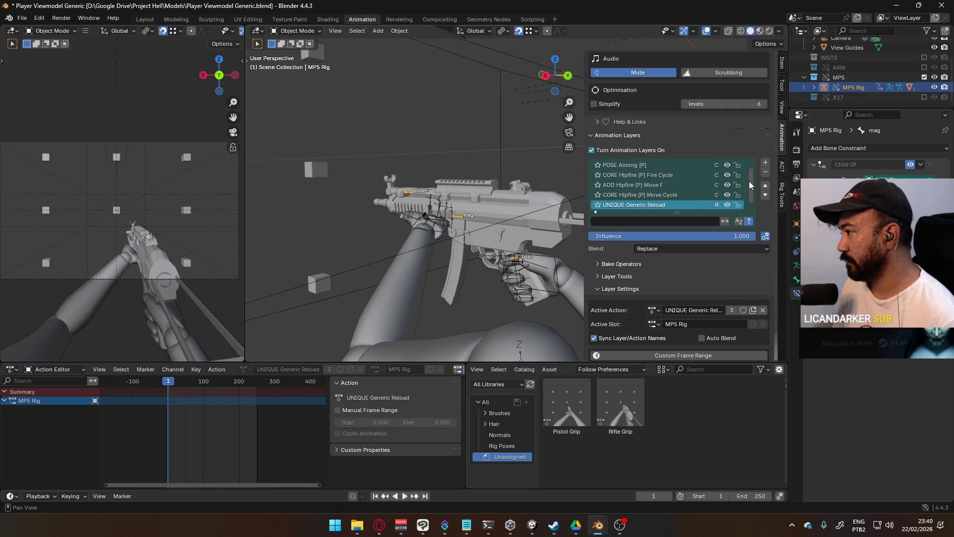
pyautogui.scroll(-1, 749, 183)
pyautogui.click(766, 185)
pyautogui.click(766, 185)
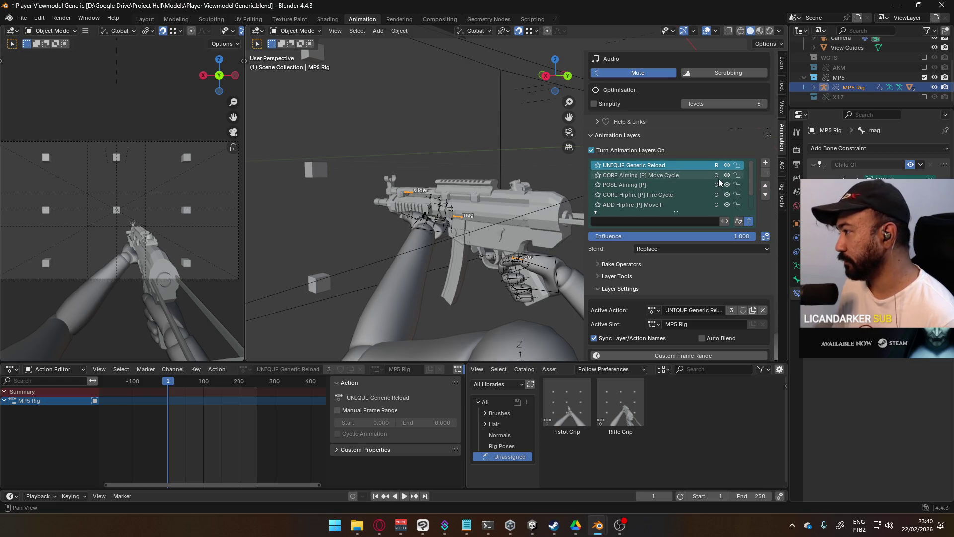
pyautogui.click(725, 164)
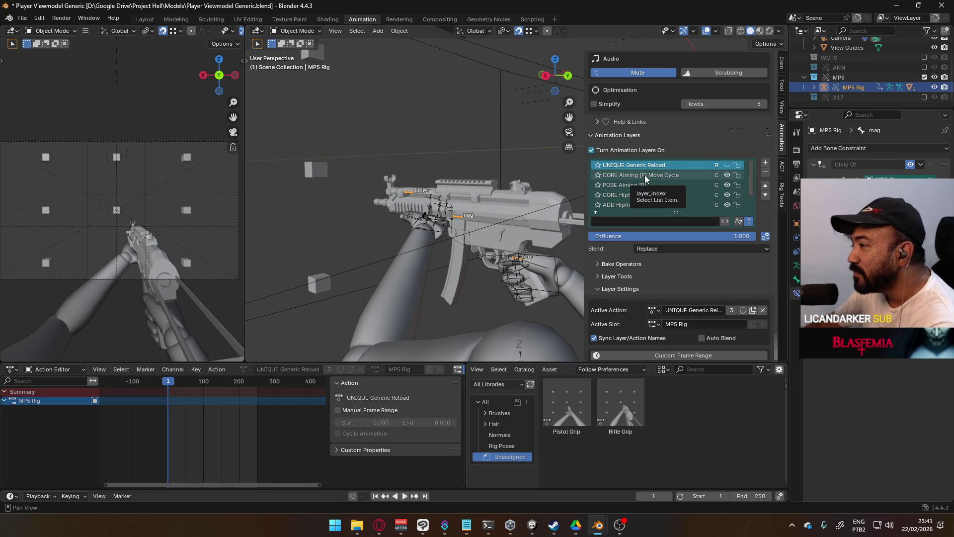
# - Make the Viewmodel Rig the active object in the viewport
pyautogui.click(514, 257)
# - Add a Viewmodel Rig layer playing UNIQUE Generic Reload with a fake user, and save the file
pyautogui.click(764, 163)
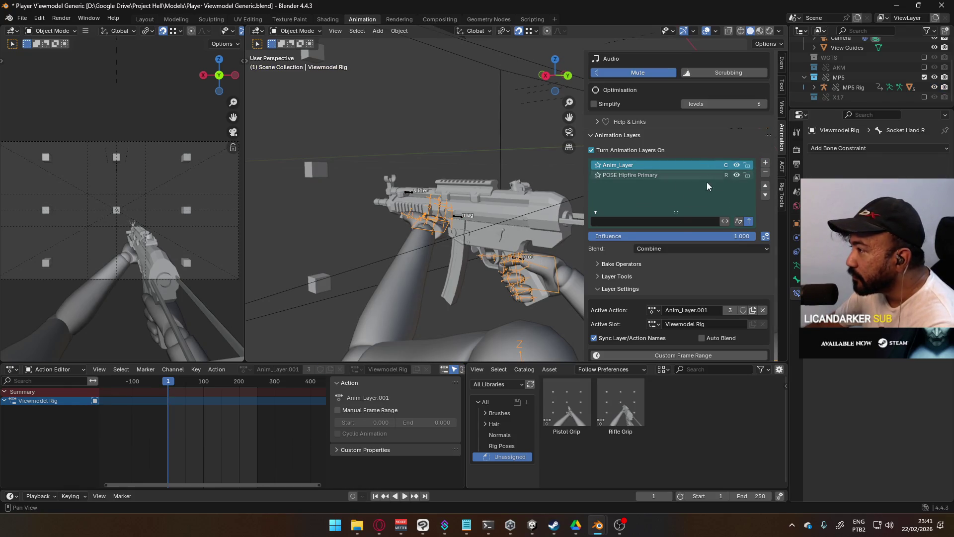
pyautogui.click(654, 310)
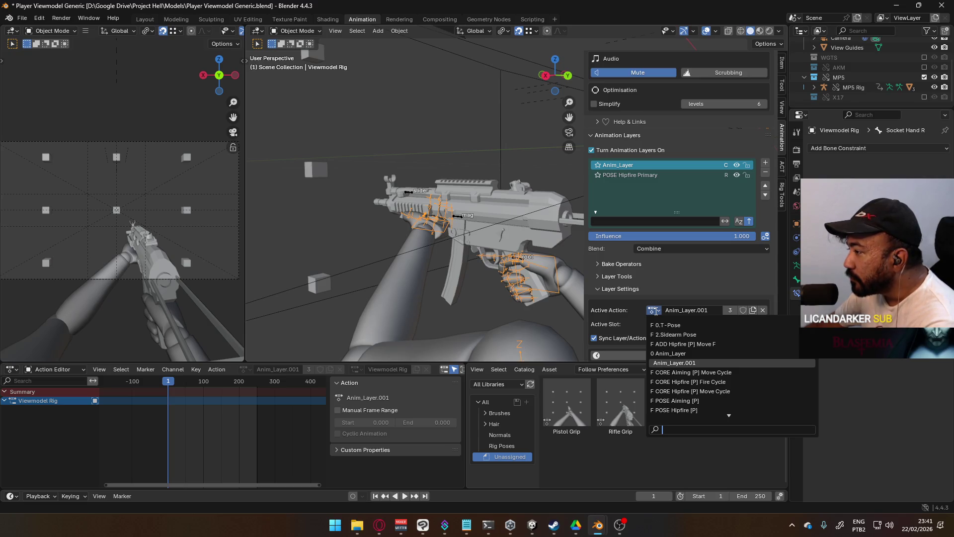
pyautogui.scroll(-1, 715, 402)
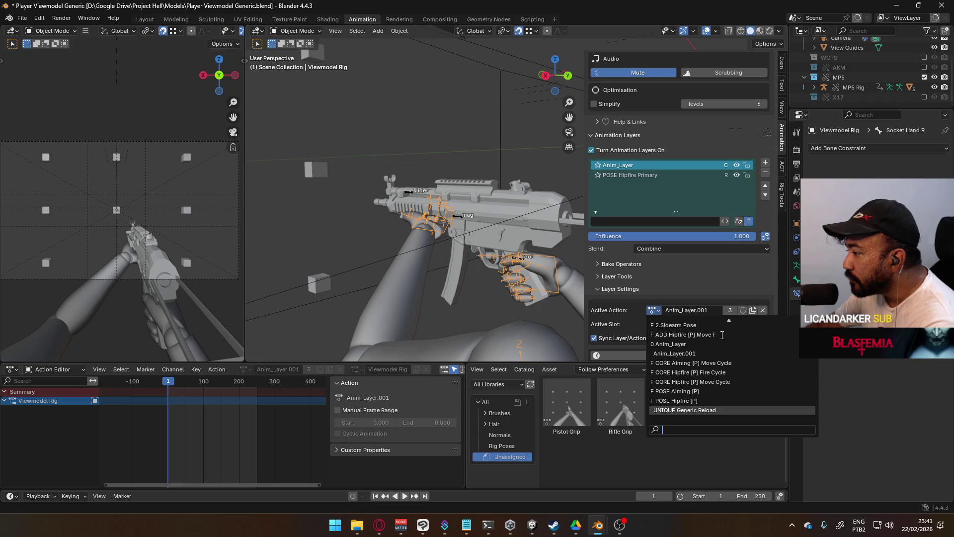
pyautogui.click(715, 410)
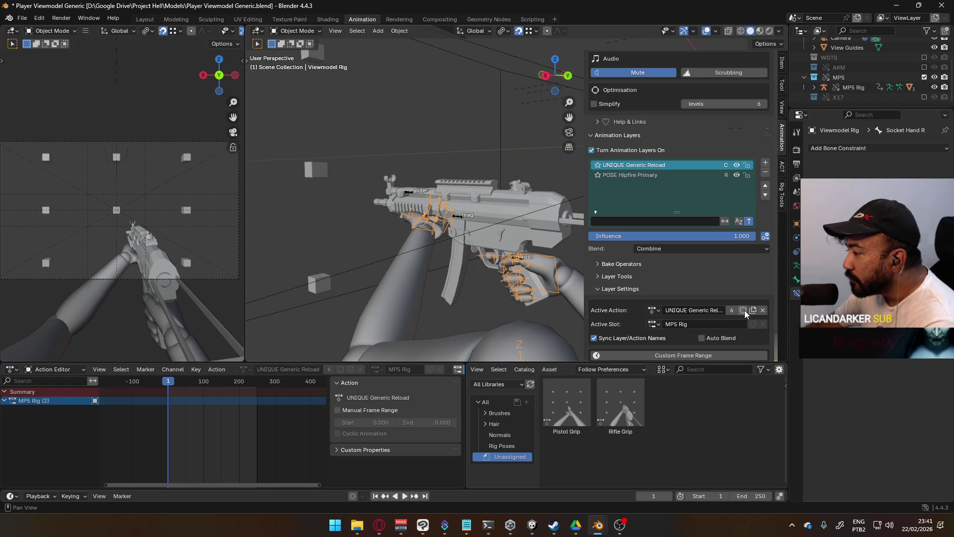
pyautogui.click(654, 310)
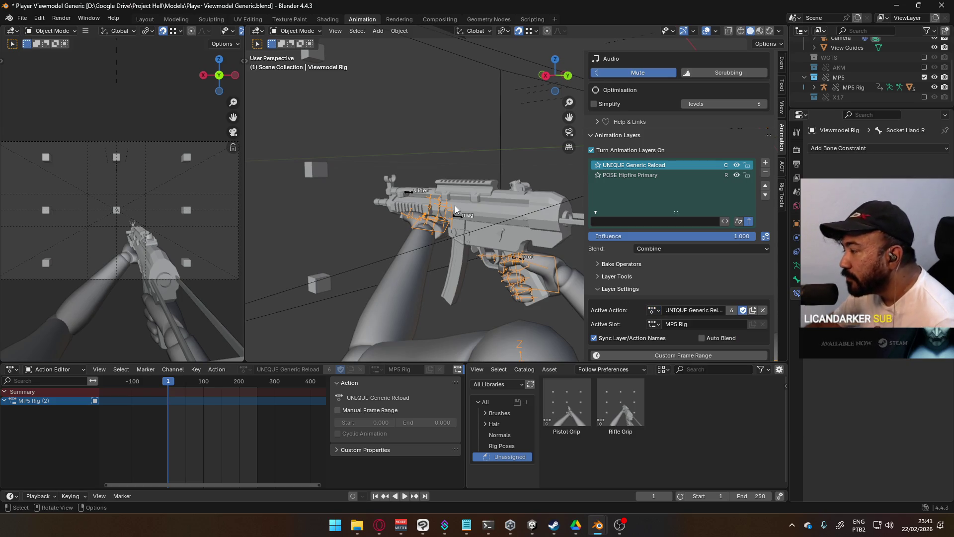
pyautogui.hotkey('ctrl', 's')
pyautogui.click(22, 16)
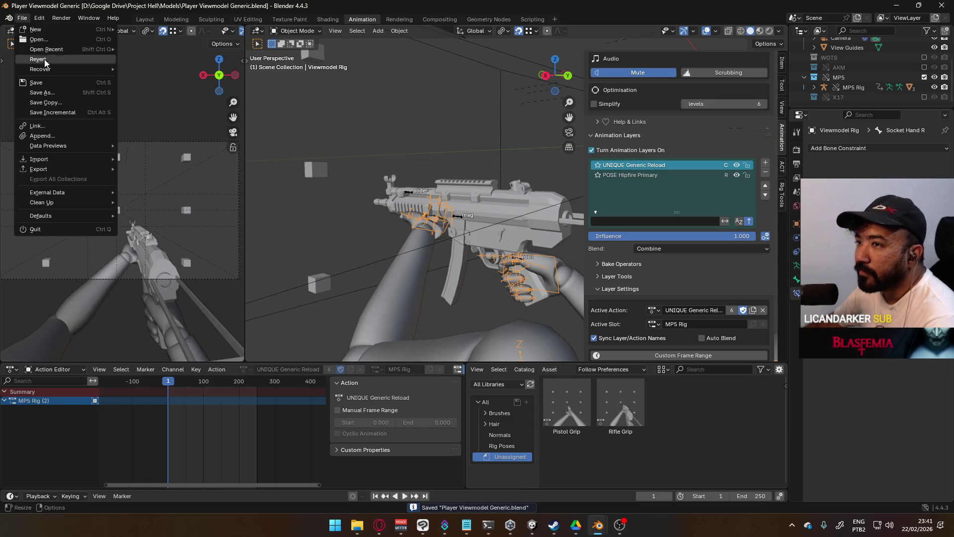
# - Revert to the saved file and switch the top layer's action to 2.Sidearm Pose
pyautogui.click(45, 64)
pyautogui.click(467, 277)
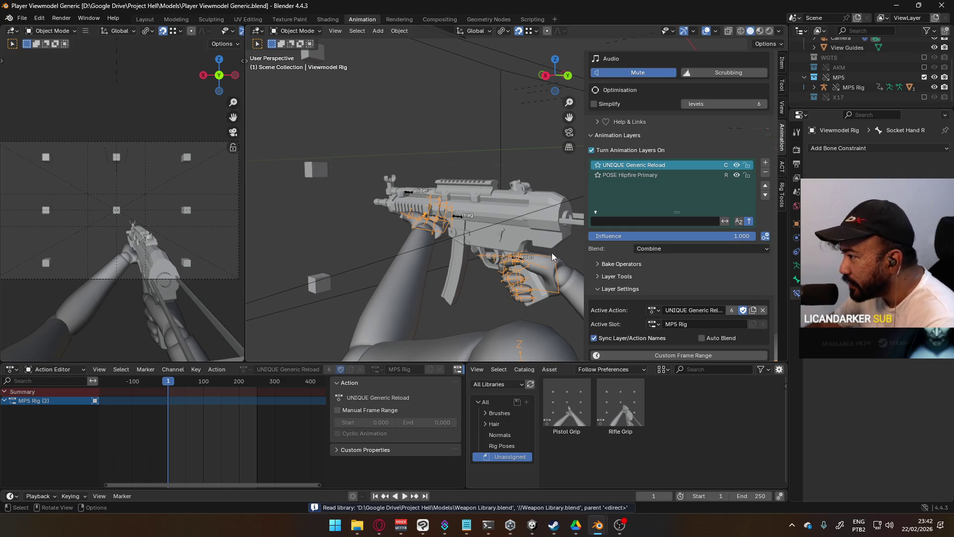
pyautogui.click(654, 310)
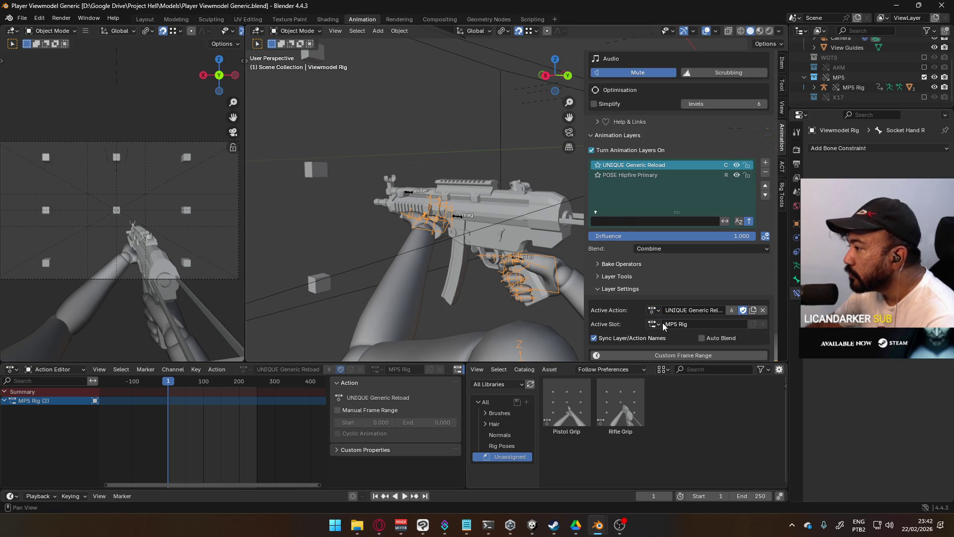
pyautogui.click(653, 309)
pyautogui.click(685, 332)
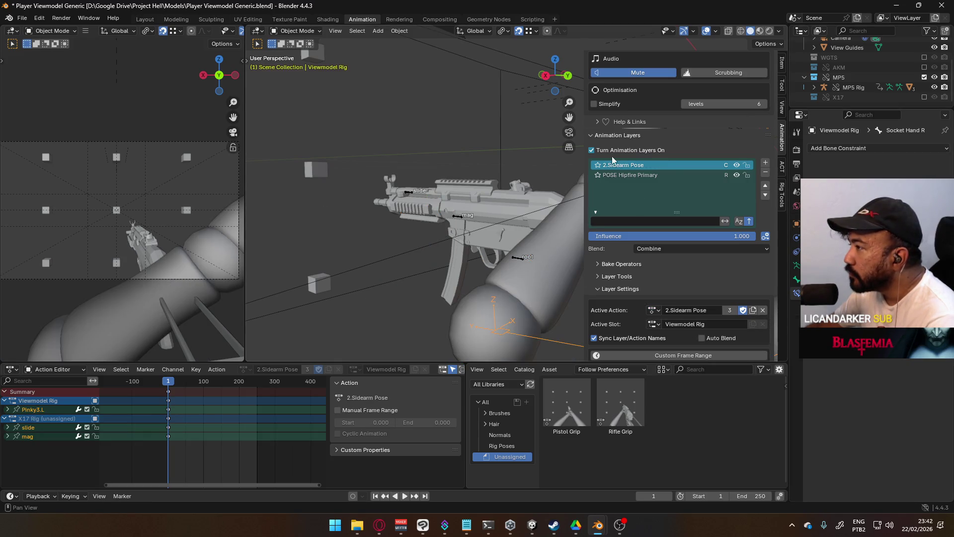
# - Hide the MP5 collection, show X17, and make the X17 Rig the active object
pyautogui.click(925, 77)
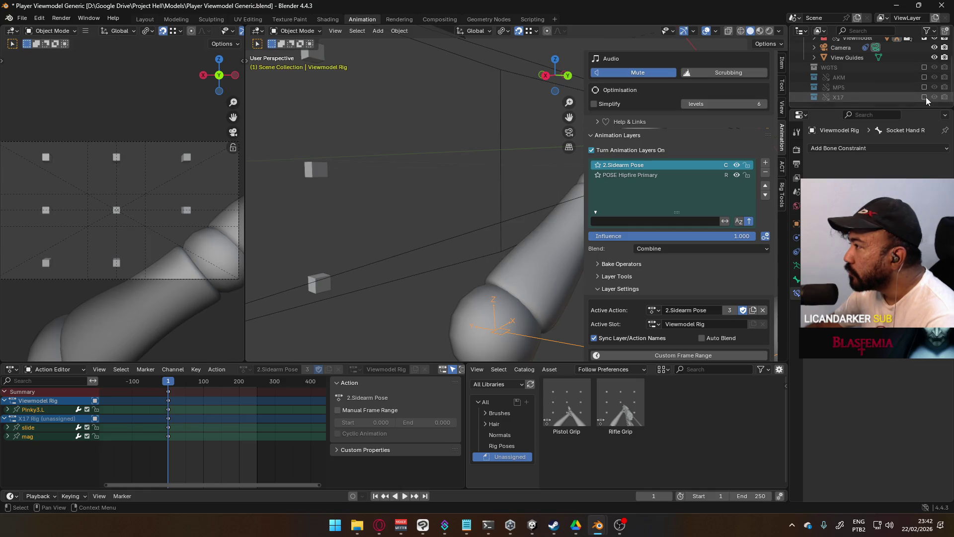
pyautogui.click(926, 97)
pyautogui.scroll(-2, 509, 207)
pyautogui.scroll(-3, 516, 216)
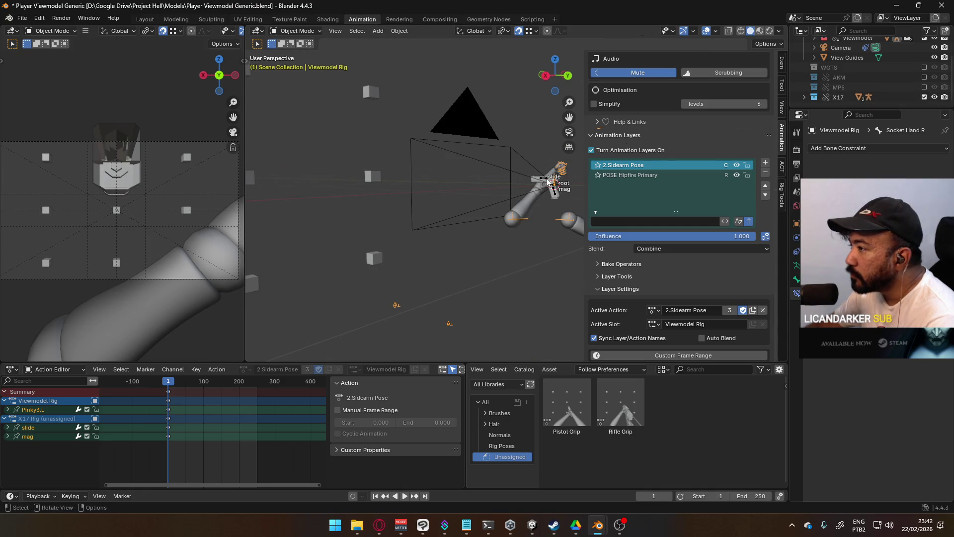
pyautogui.click(546, 181)
pyautogui.scroll(2, 649, 203)
pyautogui.scroll(2, 661, 210)
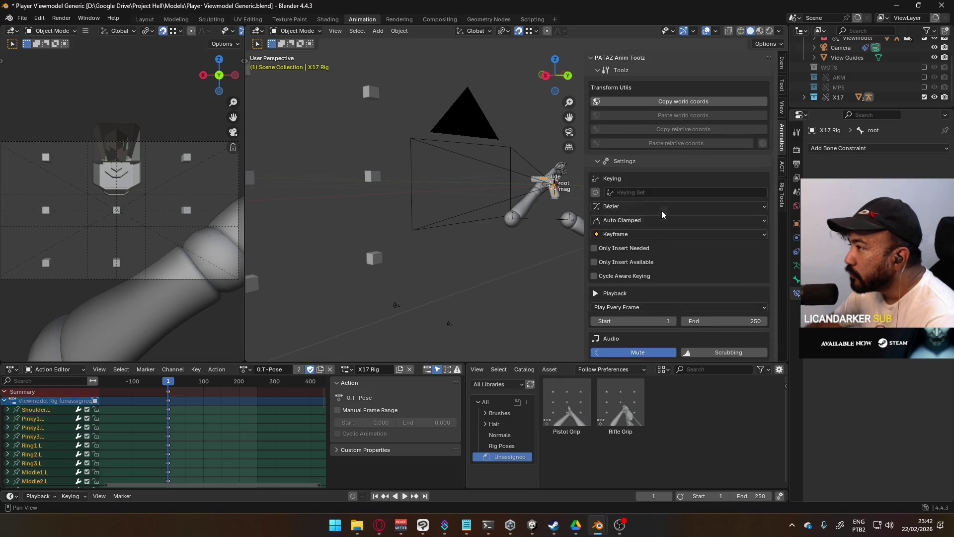
pyautogui.scroll(1, 664, 214)
pyautogui.scroll(-4, 664, 213)
pyautogui.scroll(-1, 659, 226)
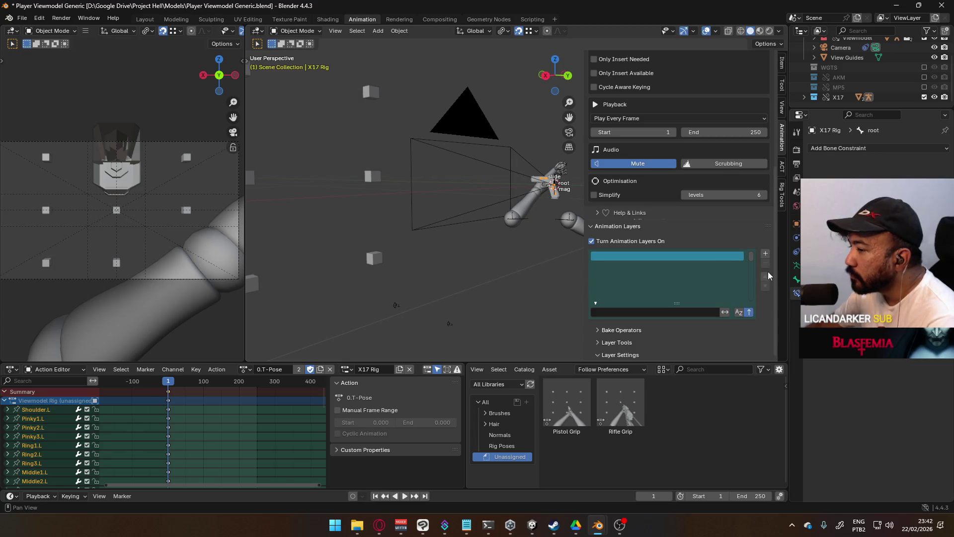
# - Turn animation layers on for the X17 Rig, dismissing the override-library warning and retrying
pyautogui.click(765, 254)
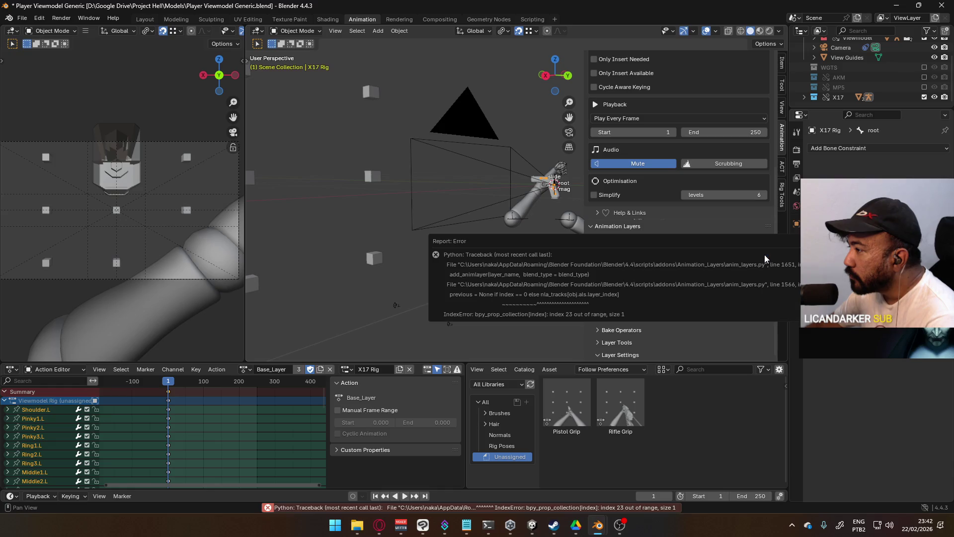
pyautogui.scroll(3, 703, 102)
pyautogui.scroll(3, 702, 118)
pyautogui.scroll(-1, 652, 246)
pyautogui.scroll(-2, 652, 247)
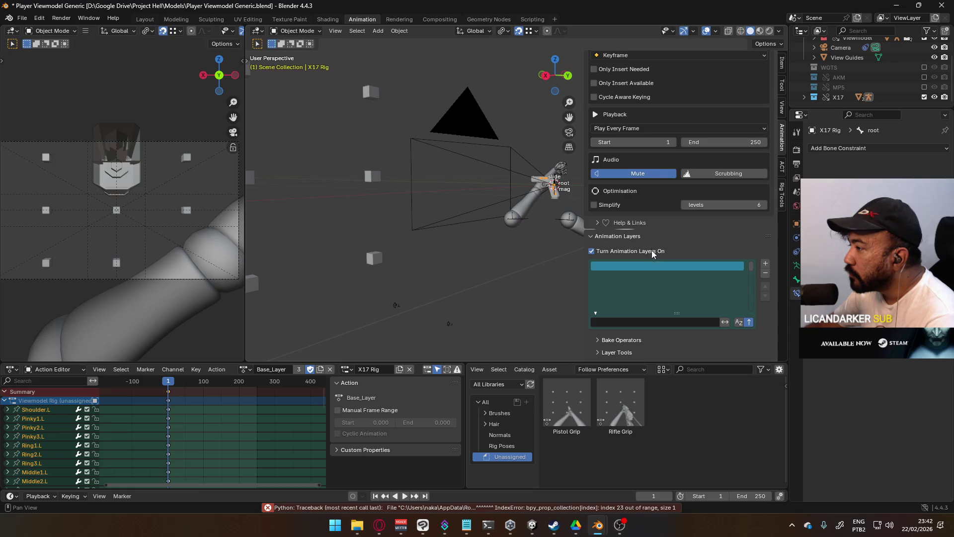
pyautogui.scroll(-1, 647, 251)
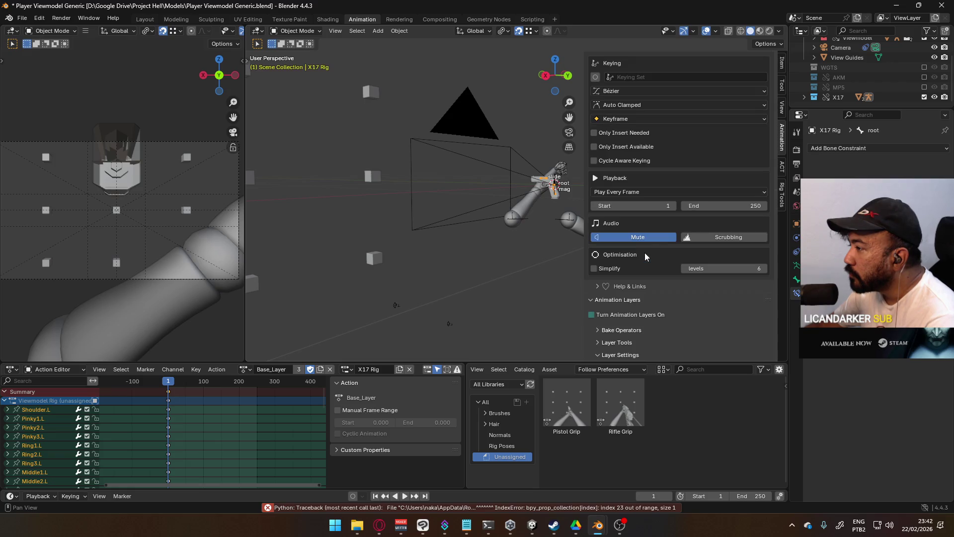
pyautogui.click(632, 315)
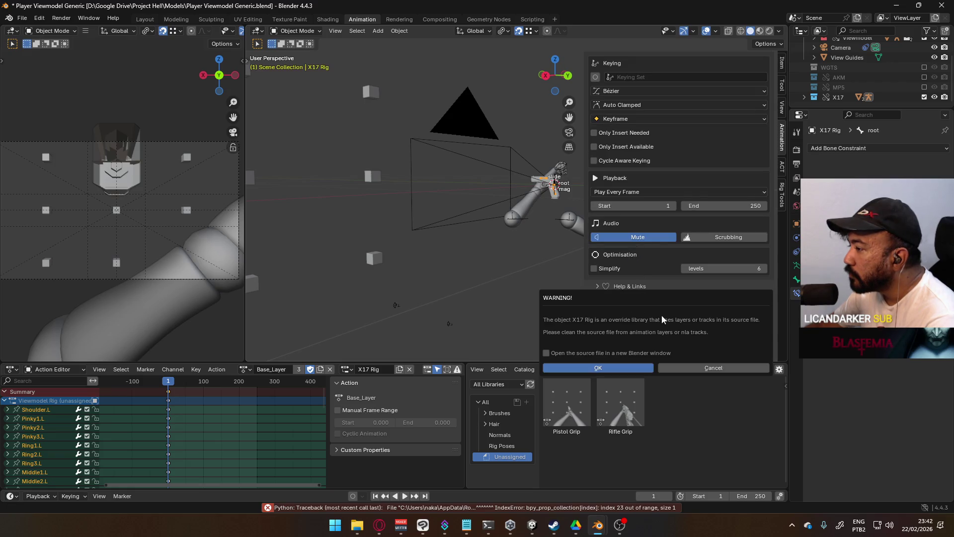
pyautogui.click(627, 366)
pyautogui.scroll(-3, 715, 328)
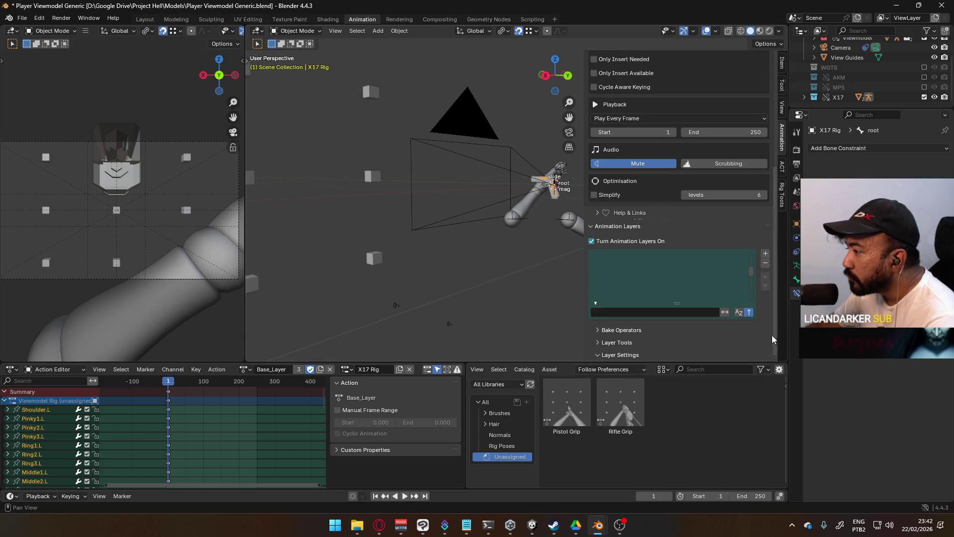
pyautogui.click(639, 355)
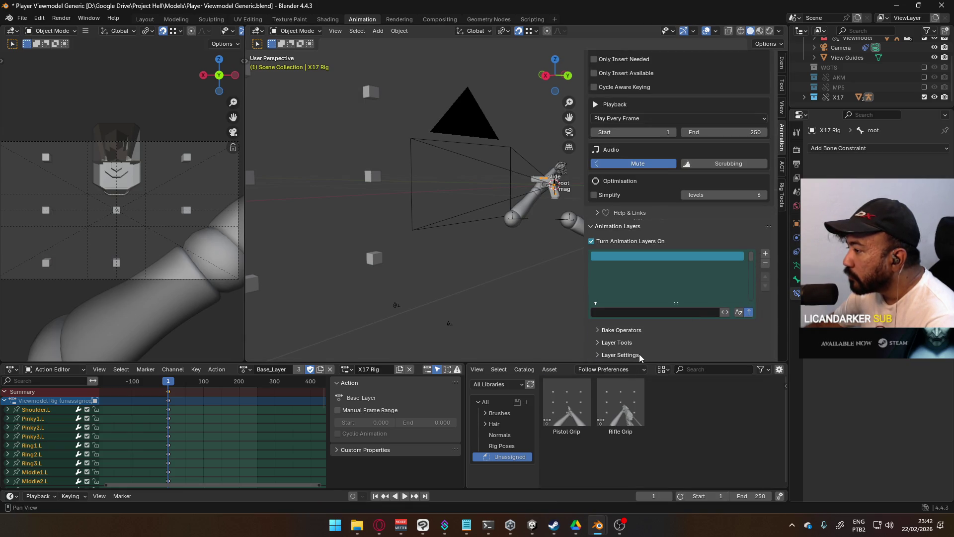
pyautogui.click(763, 252)
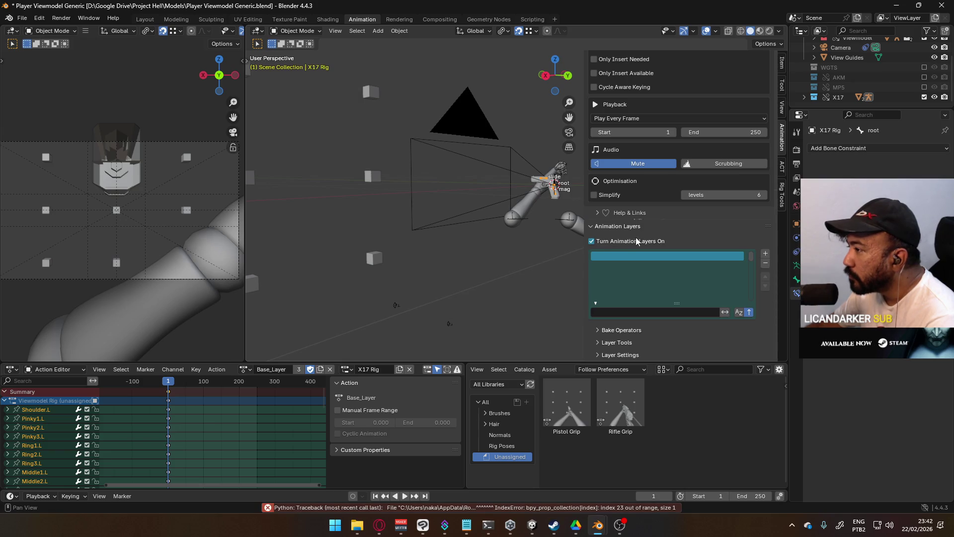
pyautogui.scroll(3, 597, 240)
pyautogui.click(592, 315)
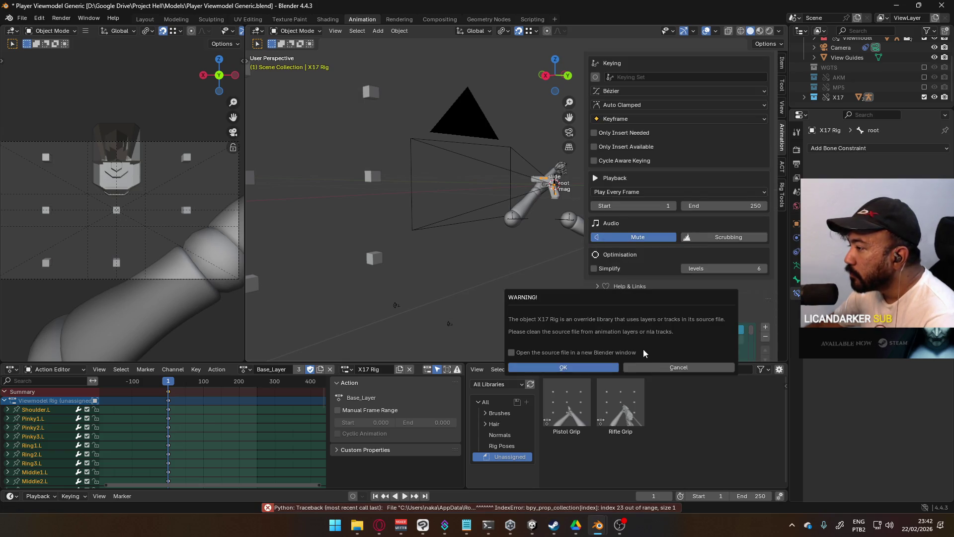
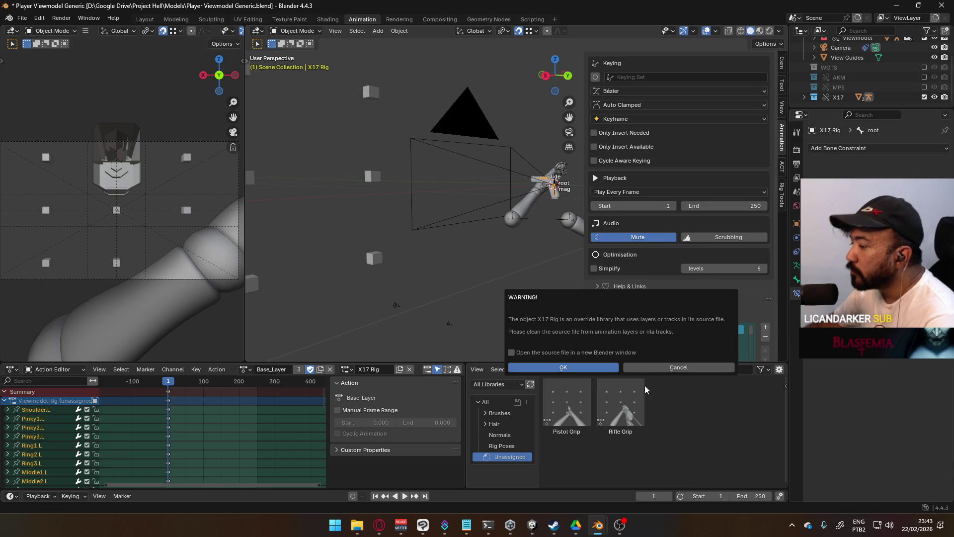
# - Dismiss the override warning and make X17 Rig active in the weapon library file
pyautogui.click(677, 367)
pyautogui.click(633, 483)
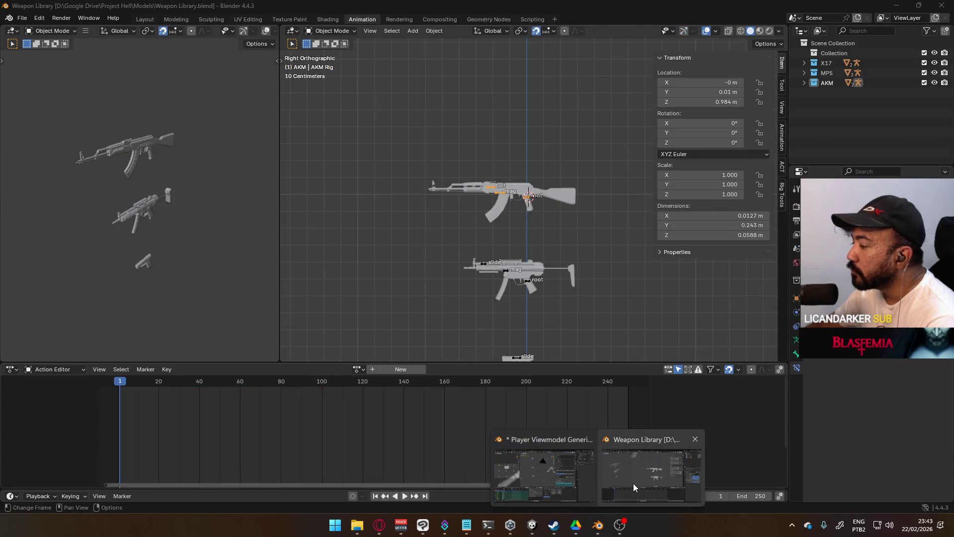
pyautogui.click(525, 357)
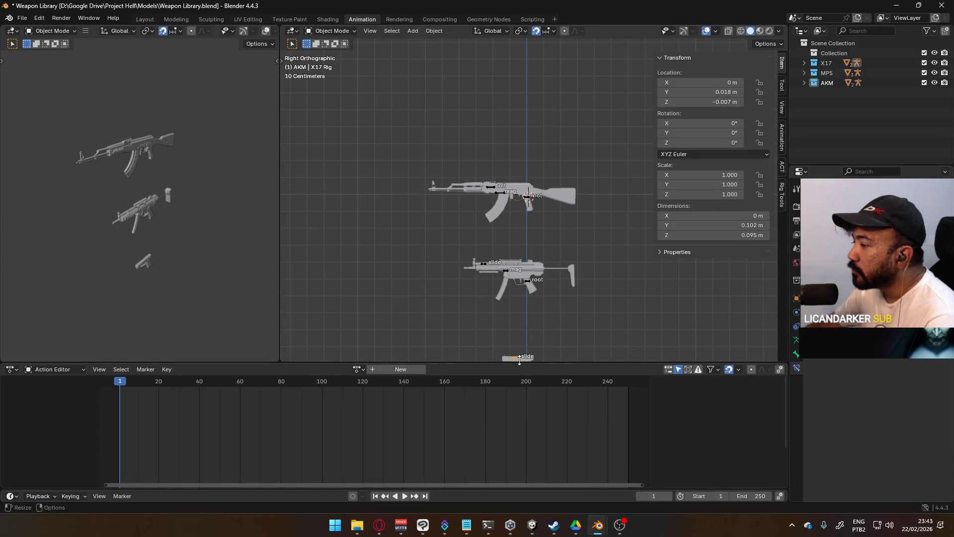
# - Expand the X17 collection to show the rig's bones, then return to the viewmodel file
pyautogui.click(805, 63)
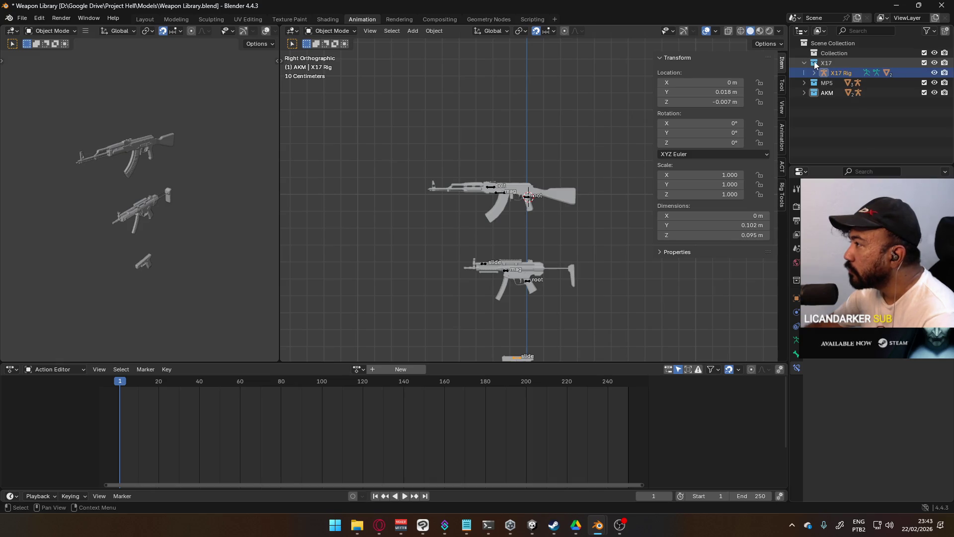
pyautogui.click(816, 73)
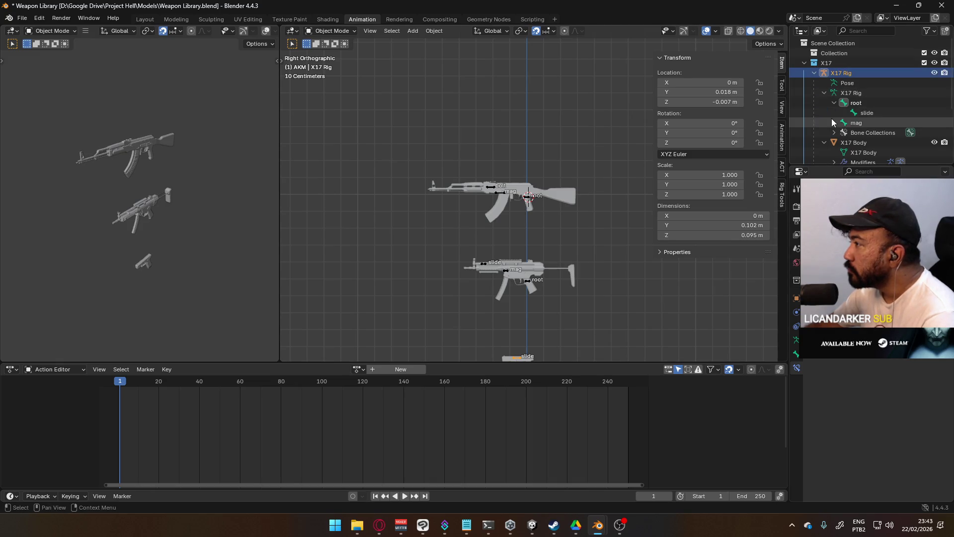
pyautogui.scroll(-2, 828, 110)
pyautogui.scroll(-2, 827, 109)
pyautogui.scroll(-1, 828, 109)
pyautogui.scroll(-2, 821, 117)
pyautogui.scroll(1, 809, 135)
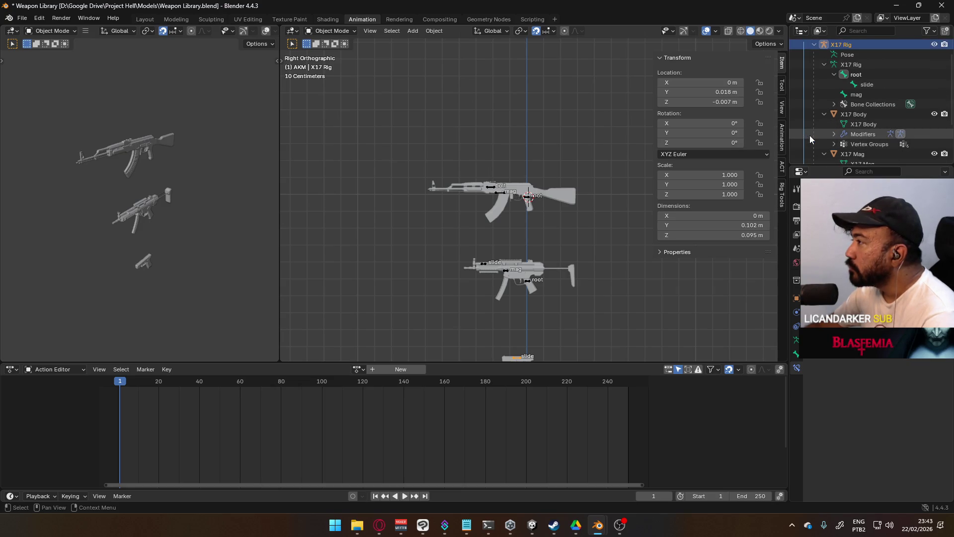
pyautogui.scroll(2, 810, 135)
pyautogui.scroll(2, 831, 76)
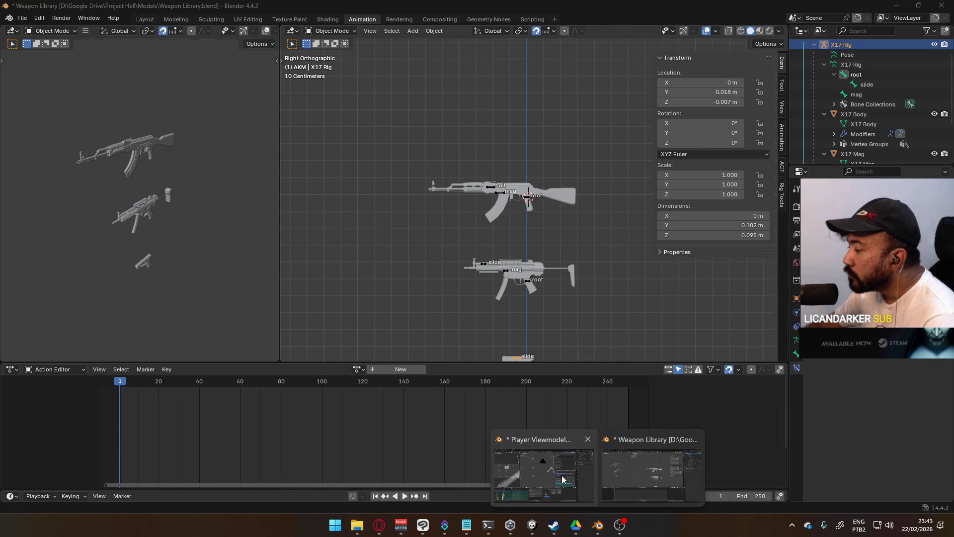
pyautogui.moveTo(598, 525)
pyautogui.click(563, 507)
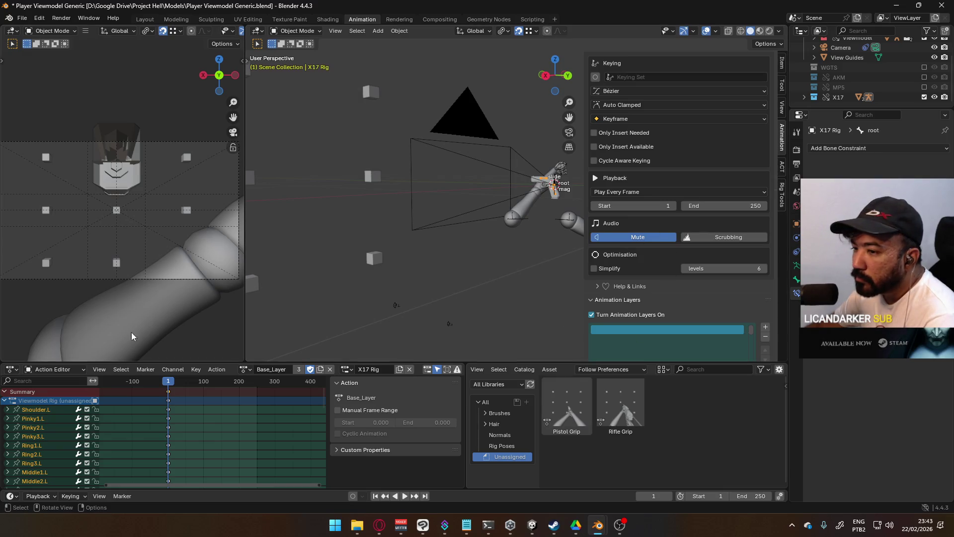
pyautogui.scroll(5, 693, 155)
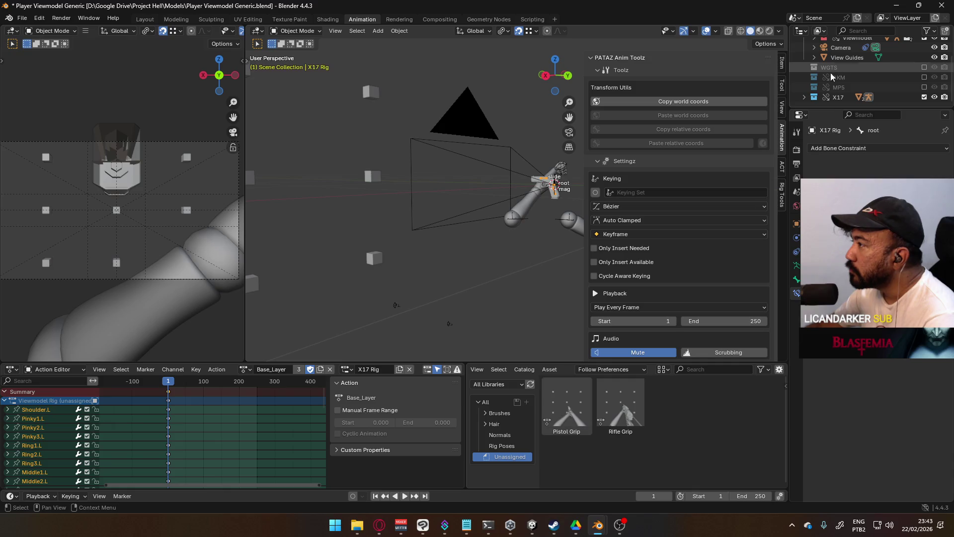
# - Clear the X17 Rig's animation data from the Outliner
pyautogui.click(804, 97)
pyautogui.scroll(-1, 850, 79)
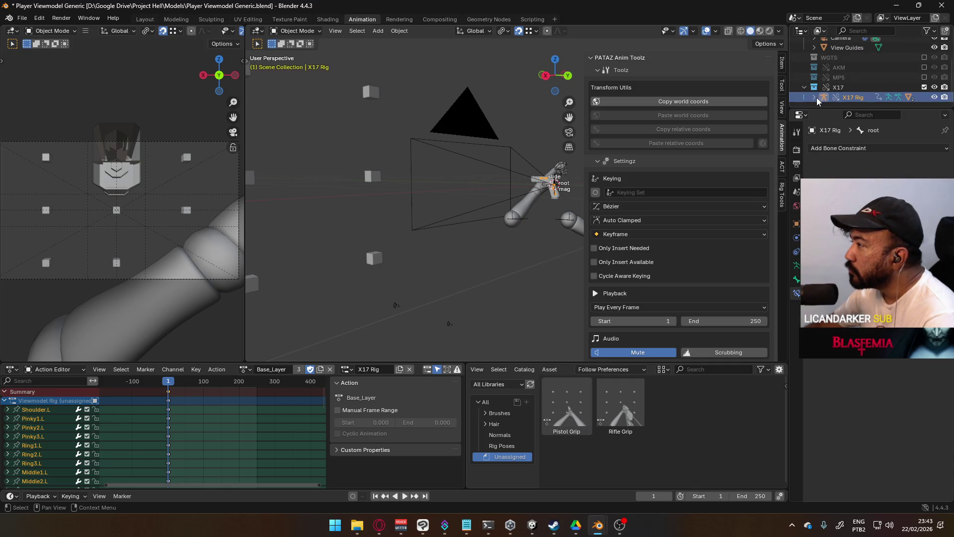
pyautogui.click(816, 98)
pyautogui.scroll(-3, 866, 88)
pyautogui.rightClick(854, 70)
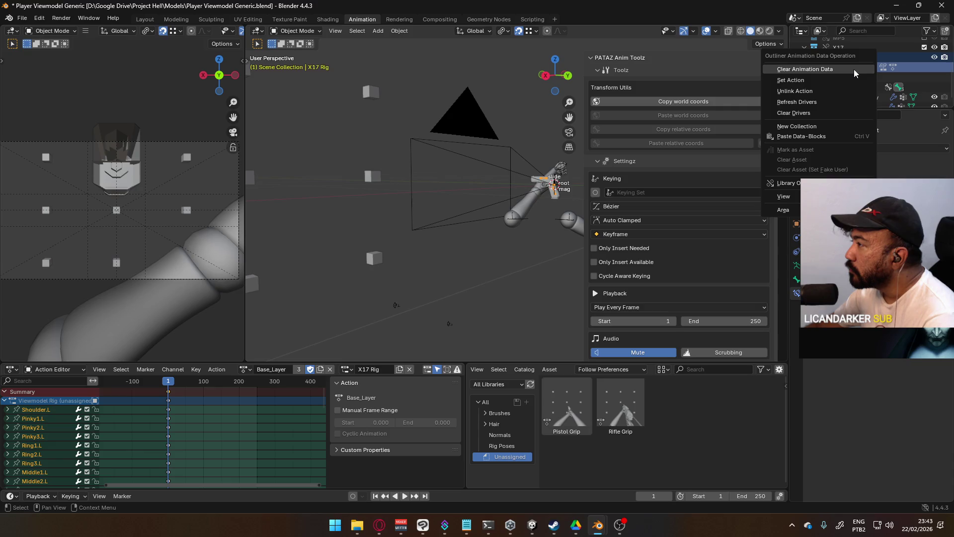
pyautogui.click(853, 69)
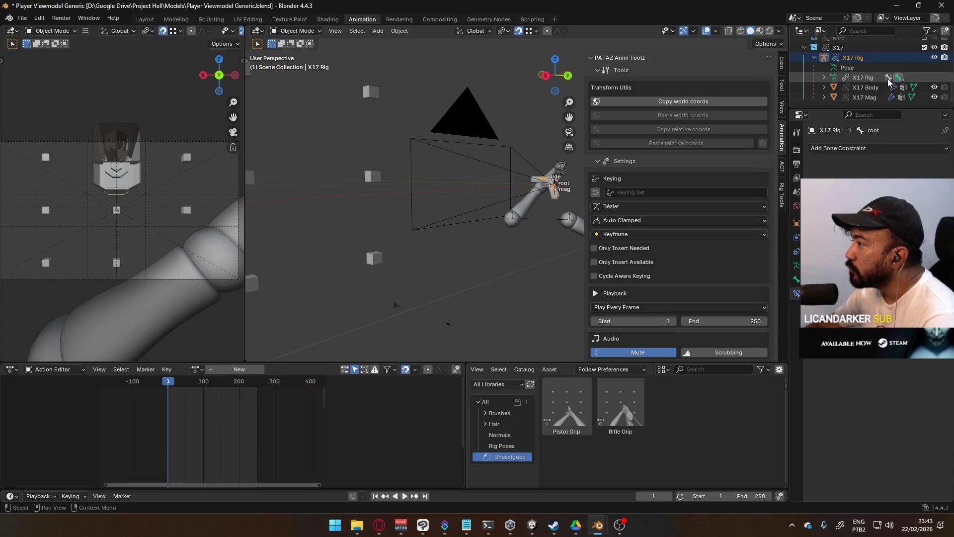
pyautogui.scroll(-5, 727, 237)
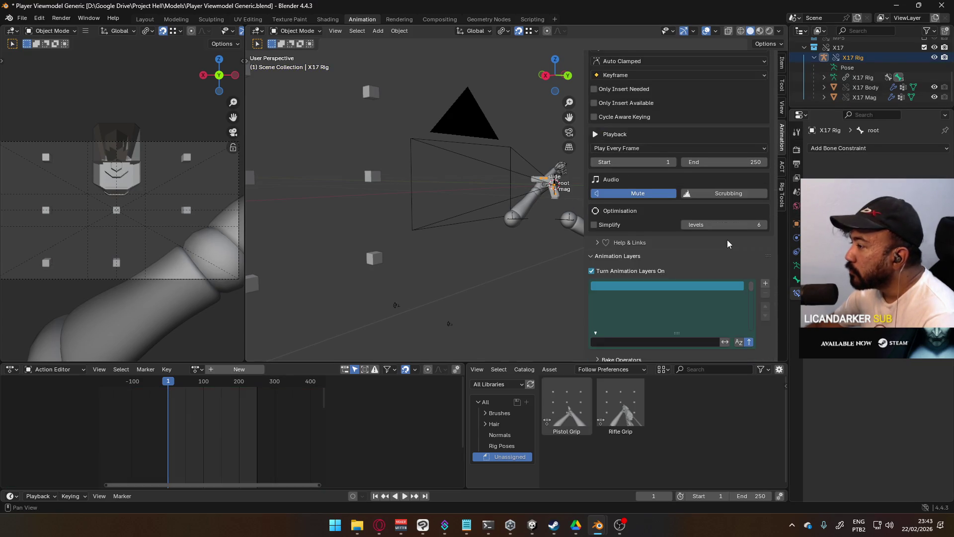
pyautogui.scroll(-1, 727, 242)
# - Enable animation layers on X17 Rig and add new layers
pyautogui.click(765, 268)
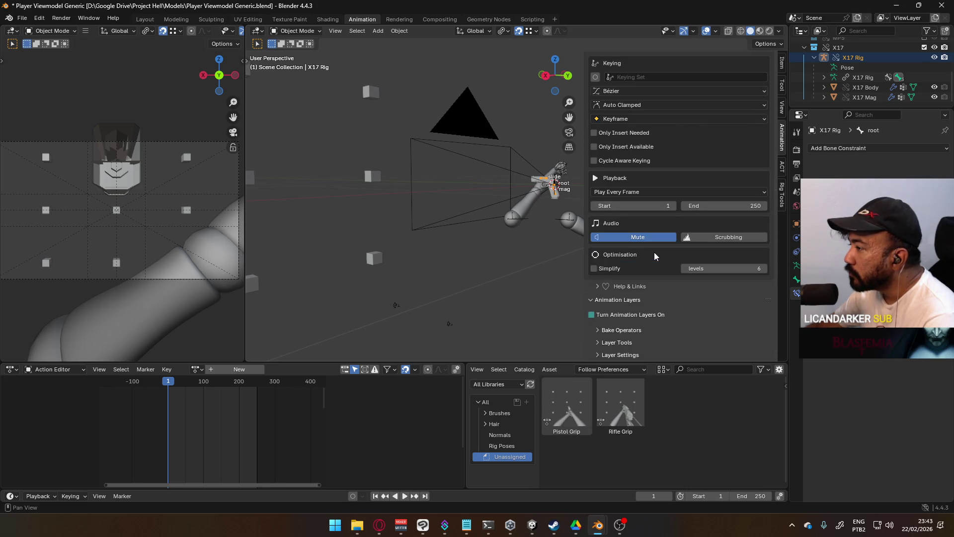
pyautogui.click(640, 310)
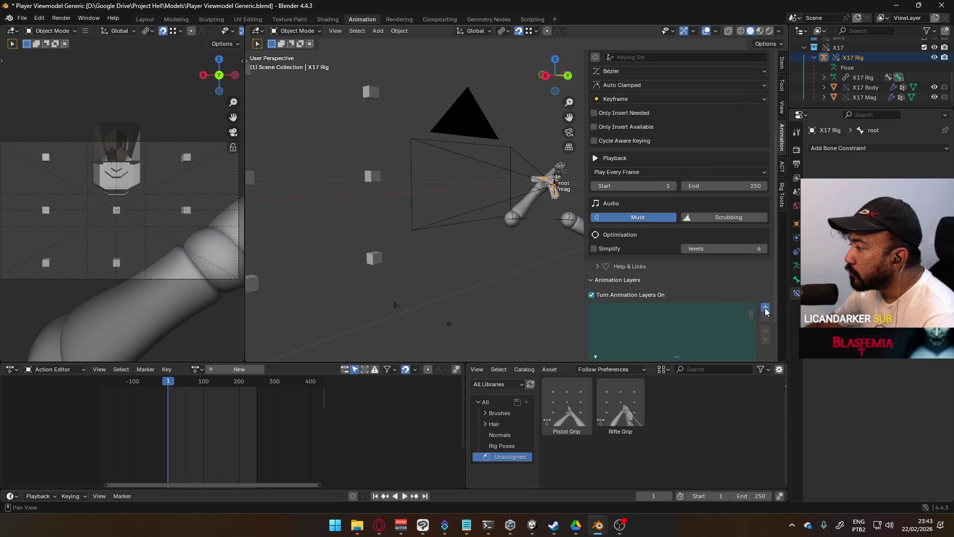
pyautogui.click(763, 312)
pyautogui.click(765, 308)
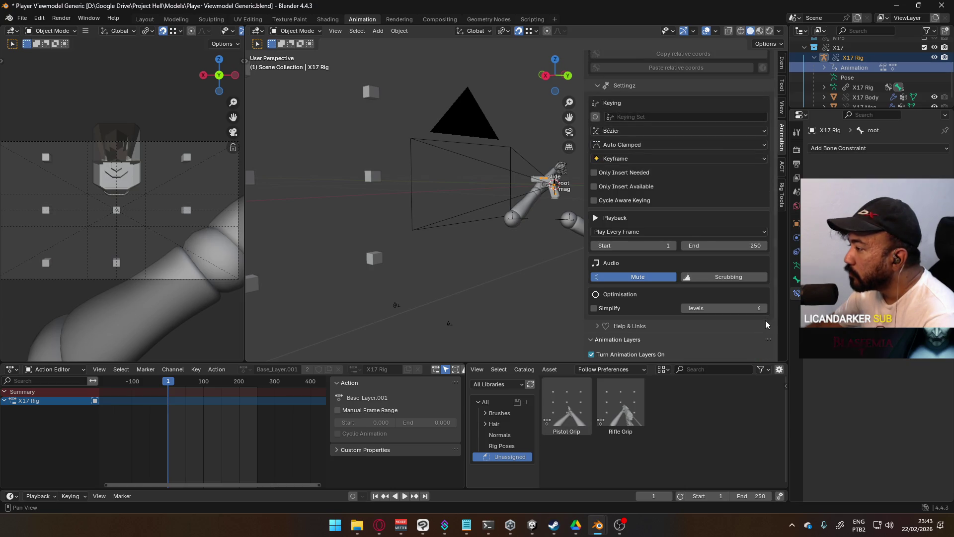
pyautogui.click(765, 316)
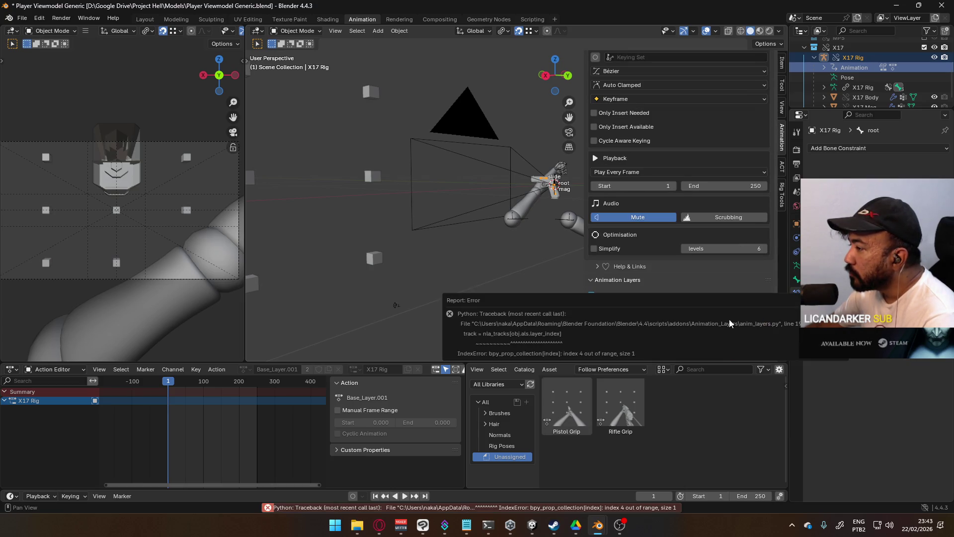
# - Select Base_Layer, expand its settings and bring up the active action list
pyautogui.click(678, 348)
pyautogui.scroll(-2, 714, 313)
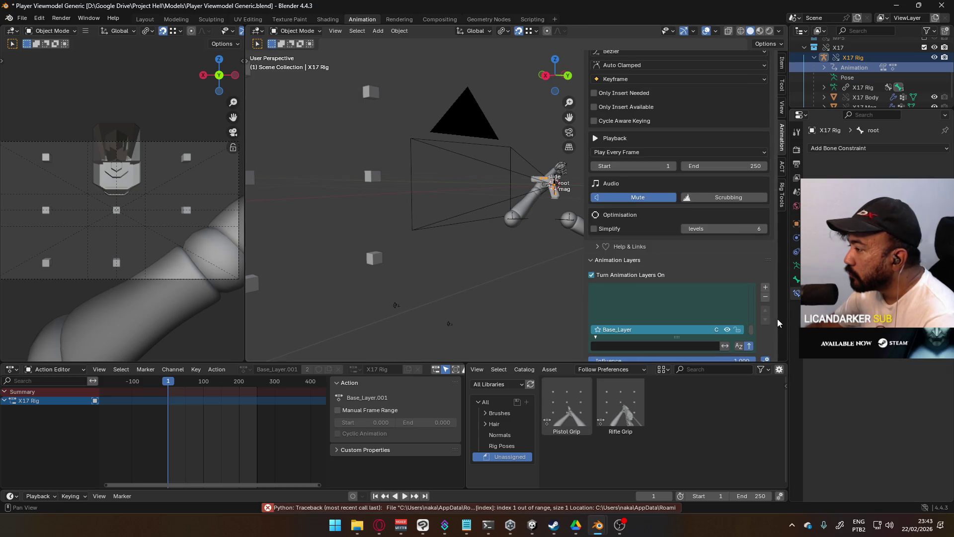
pyautogui.scroll(-2, 756, 317)
pyautogui.click(656, 355)
pyautogui.scroll(-3, 710, 307)
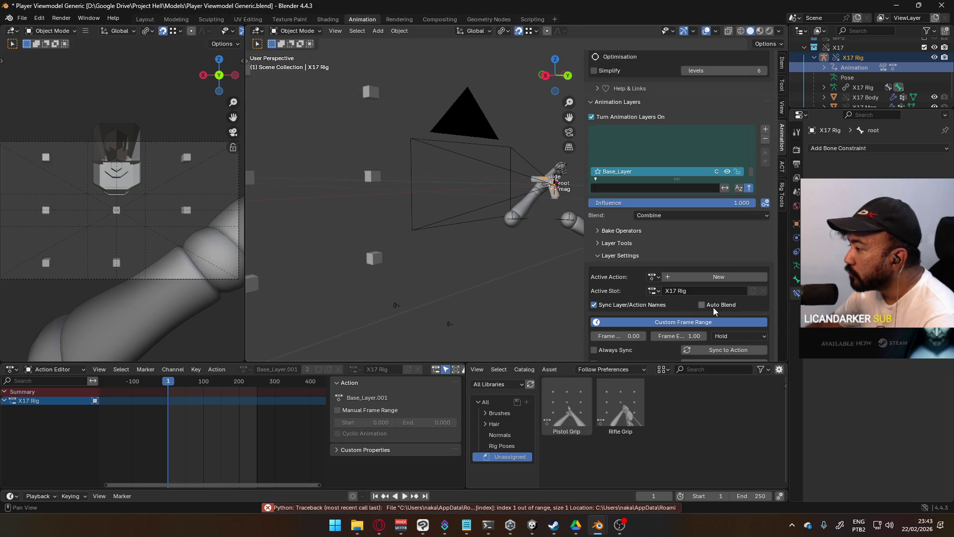
pyautogui.scroll(-1, 730, 307)
pyautogui.click(653, 248)
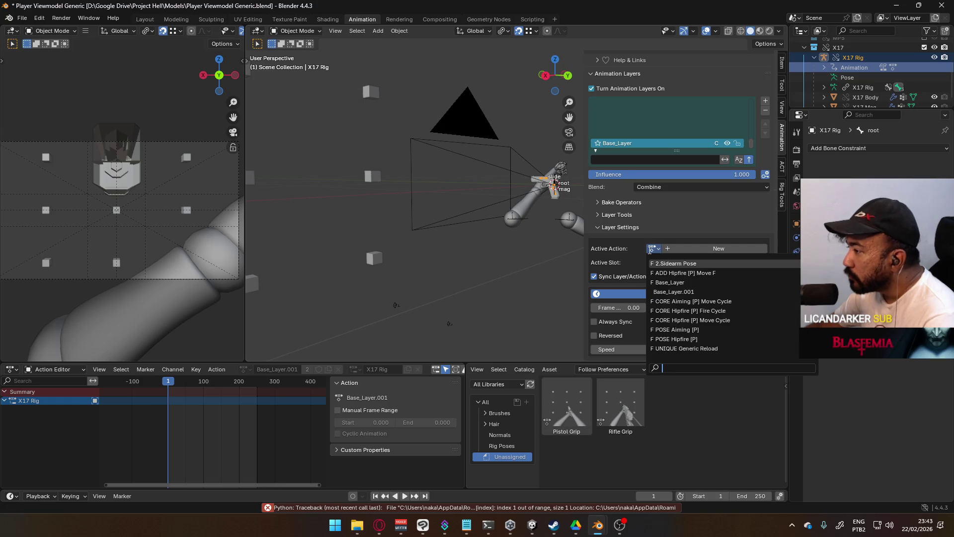
pyautogui.click(730, 262)
pyautogui.moveTo(467, 209); pyautogui.dragTo(640, 211, button='middle')
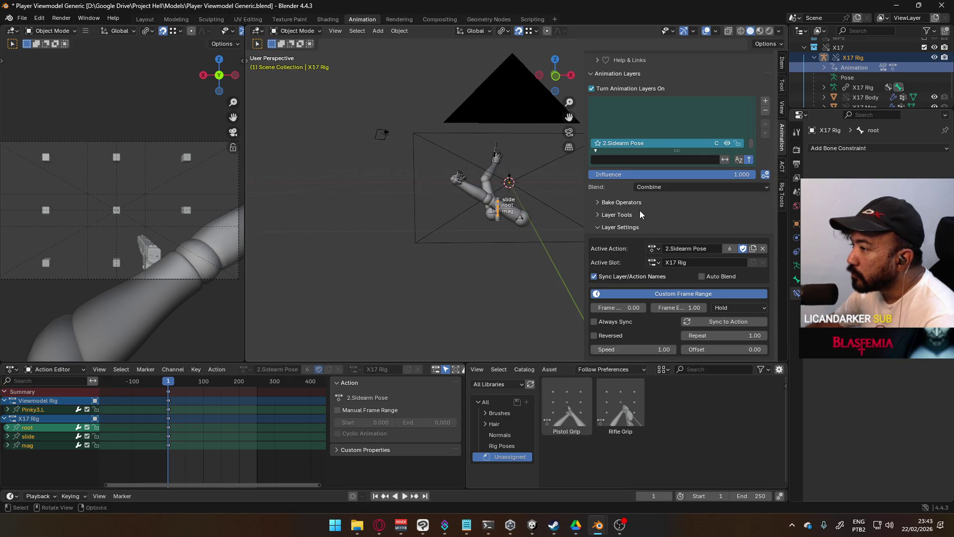
pyautogui.click(496, 165)
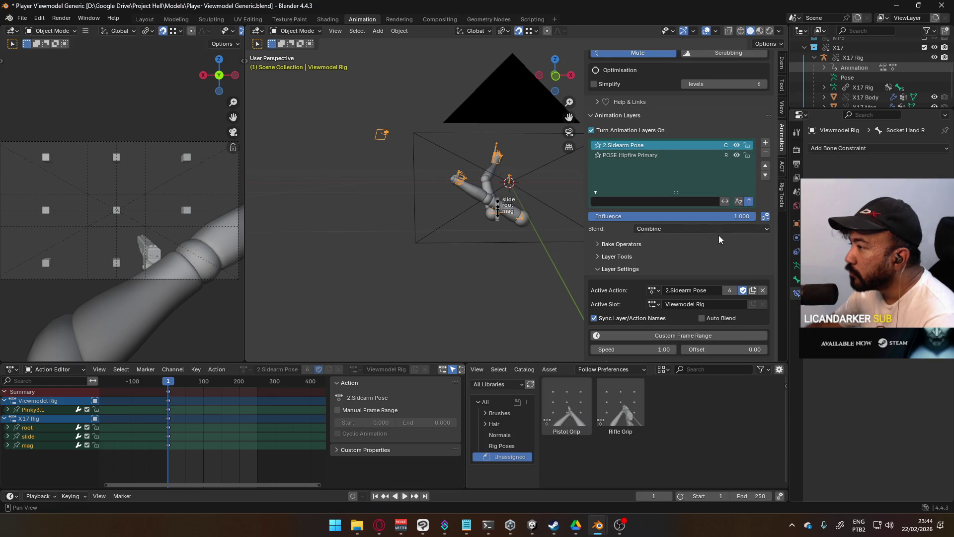
pyautogui.click(684, 234)
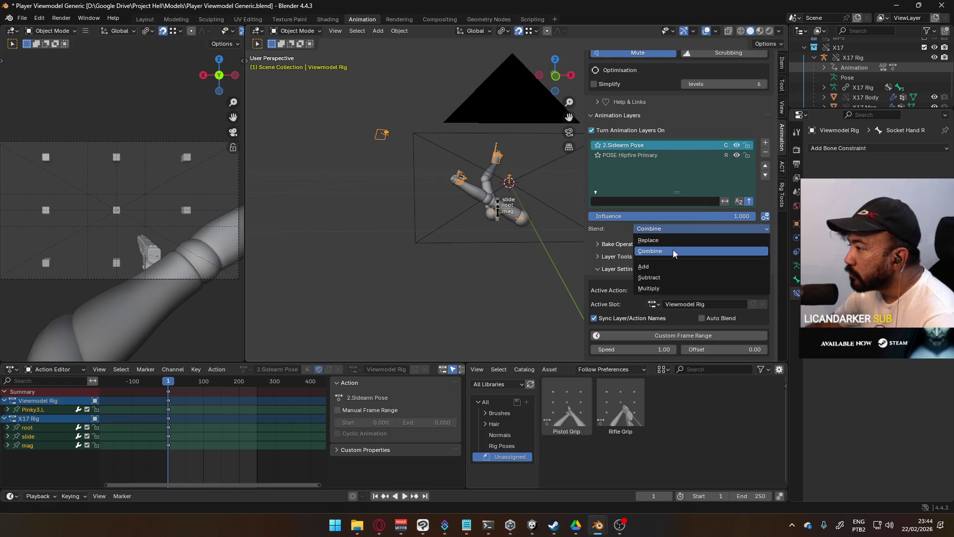
pyautogui.click(674, 241)
pyautogui.moveTo(536, 223); pyautogui.dragTo(327, 214, button='middle')
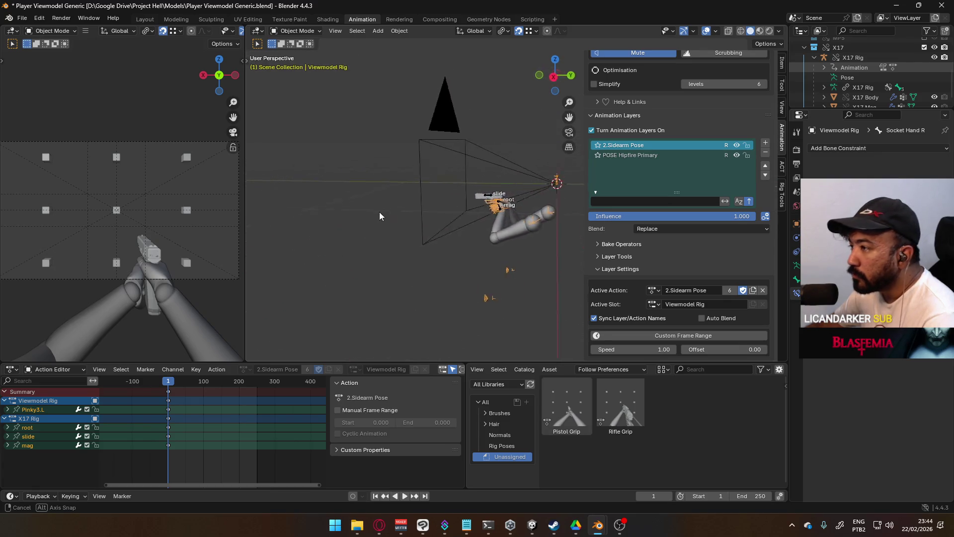
pyautogui.moveTo(328, 210); pyautogui.dragTo(463, 201, button='middle')
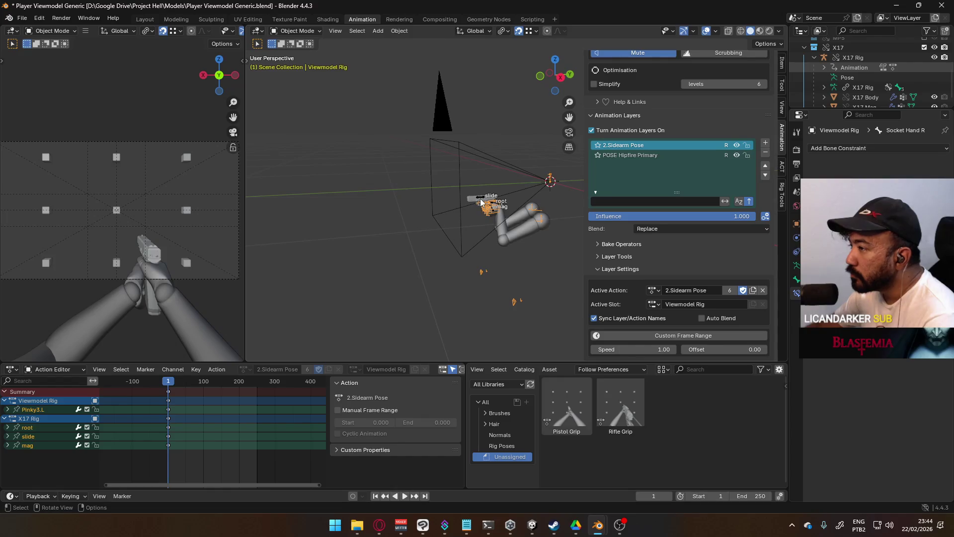
pyautogui.click(469, 199)
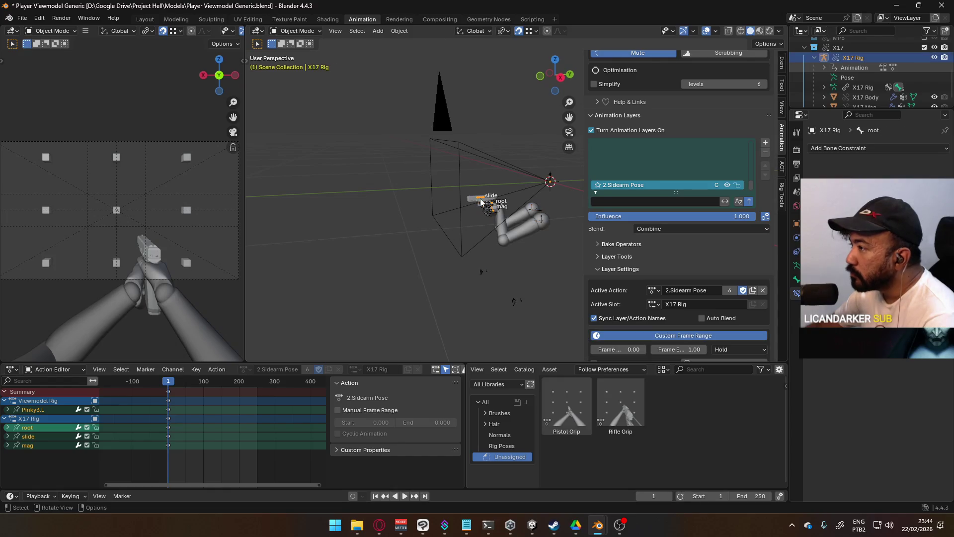
pyautogui.click(688, 228)
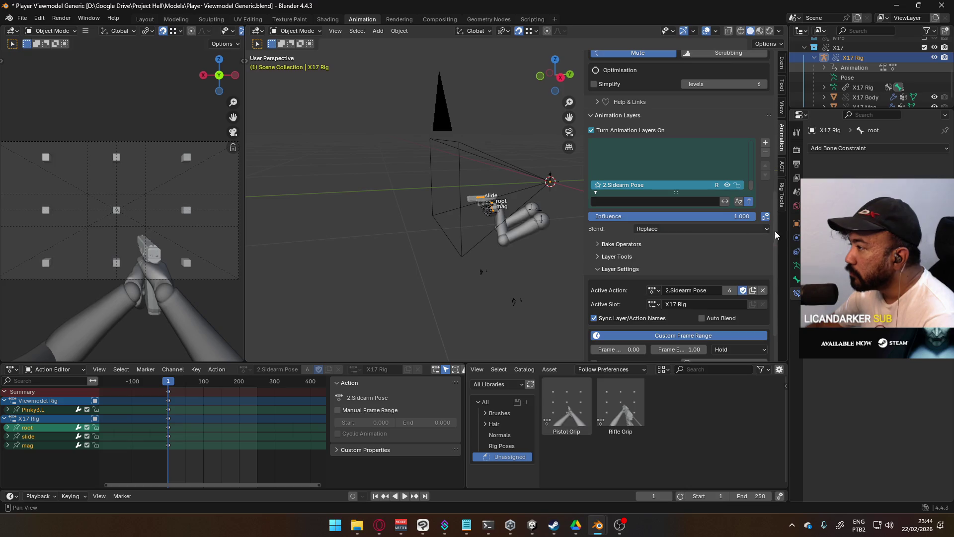
pyautogui.scroll(5, 629, 133)
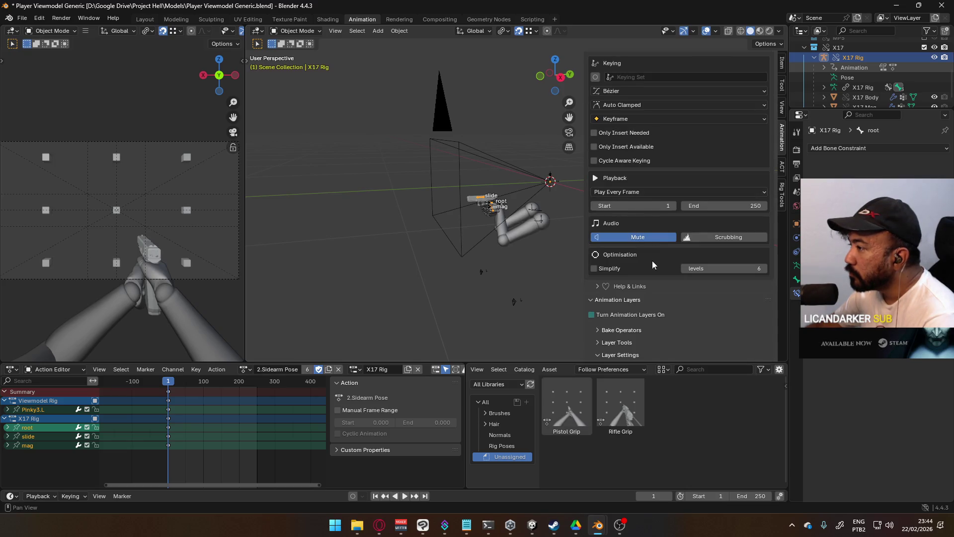
# - Dismiss the override warning and turn on audio scrubbing
pyautogui.click(640, 314)
pyautogui.click(606, 366)
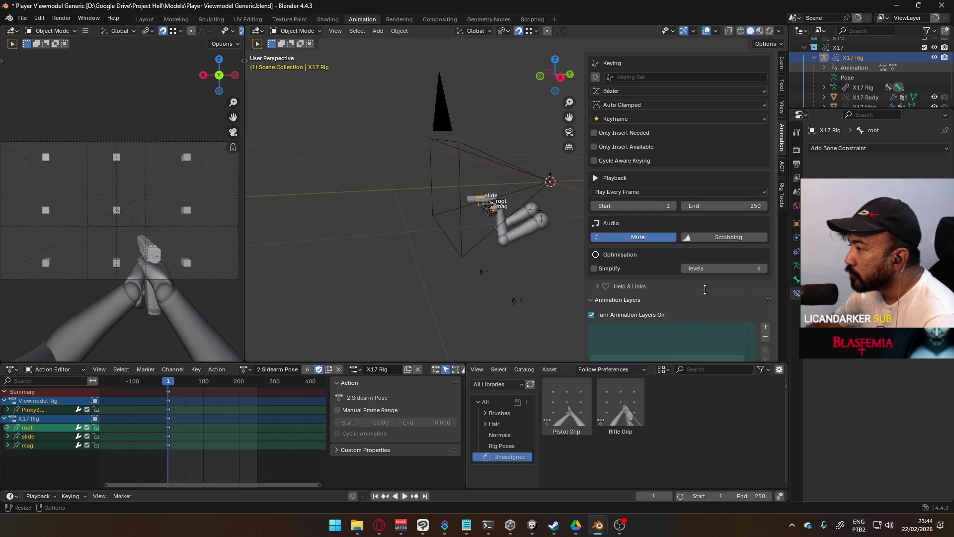
pyautogui.click(708, 237)
pyautogui.scroll(-2, 710, 310)
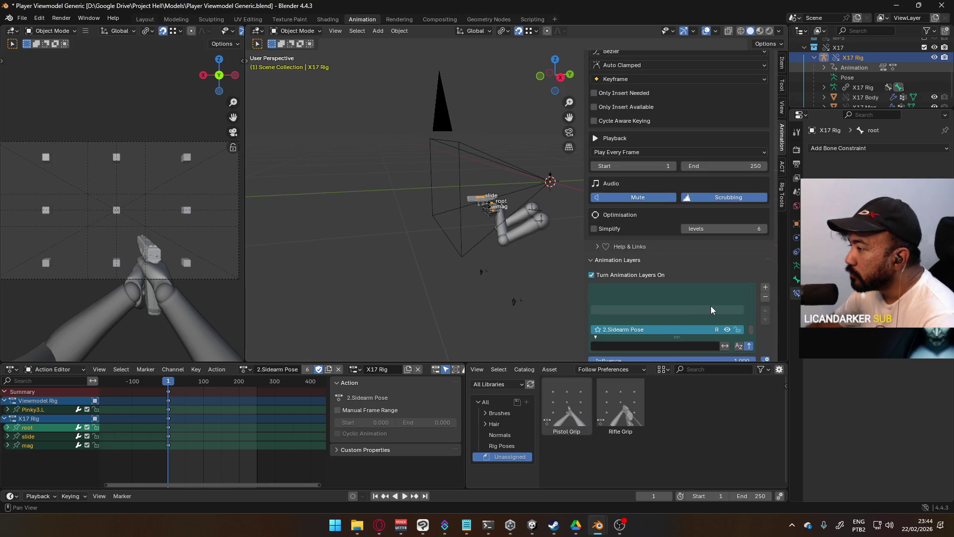
pyautogui.moveTo(751, 329)
pyautogui.mouseDown()
pyautogui.moveTo(751, 298)
pyautogui.moveTo(751, 326)
pyautogui.mouseUp()
pyautogui.click(749, 345)
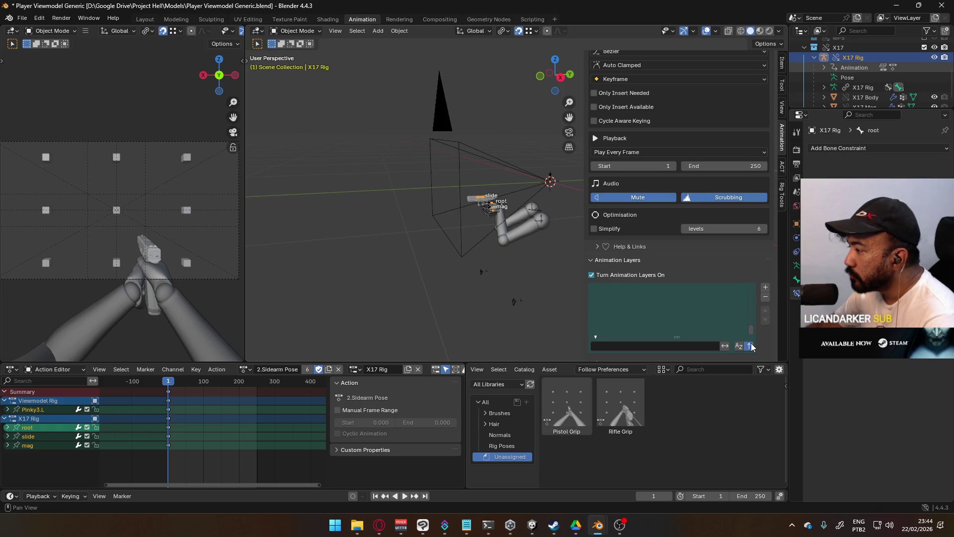
# - Save the viewmodel file with Ctrl+S, then revert it to the saved version
pyautogui.hotkey('ctrl', 's')
pyautogui.click(22, 18)
pyautogui.click(45, 63)
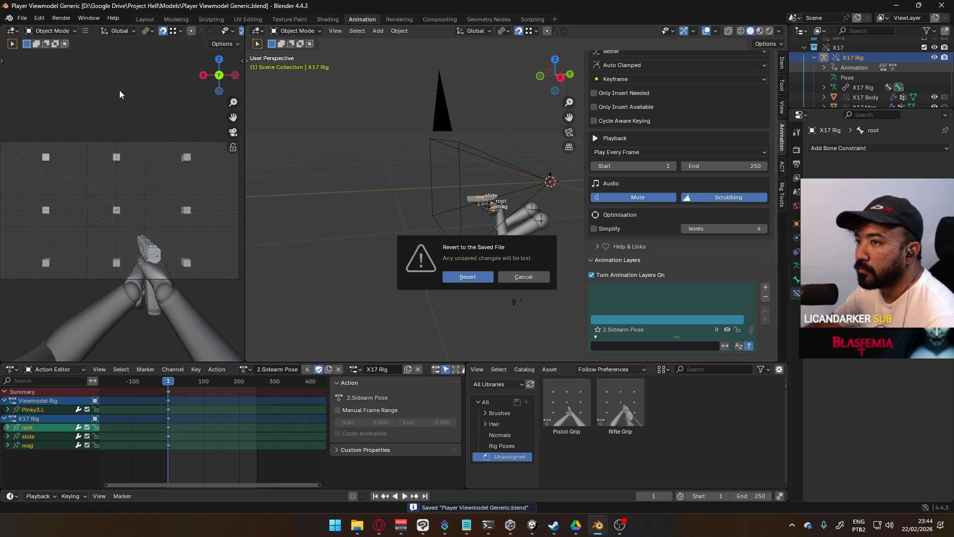
pyautogui.click(467, 277)
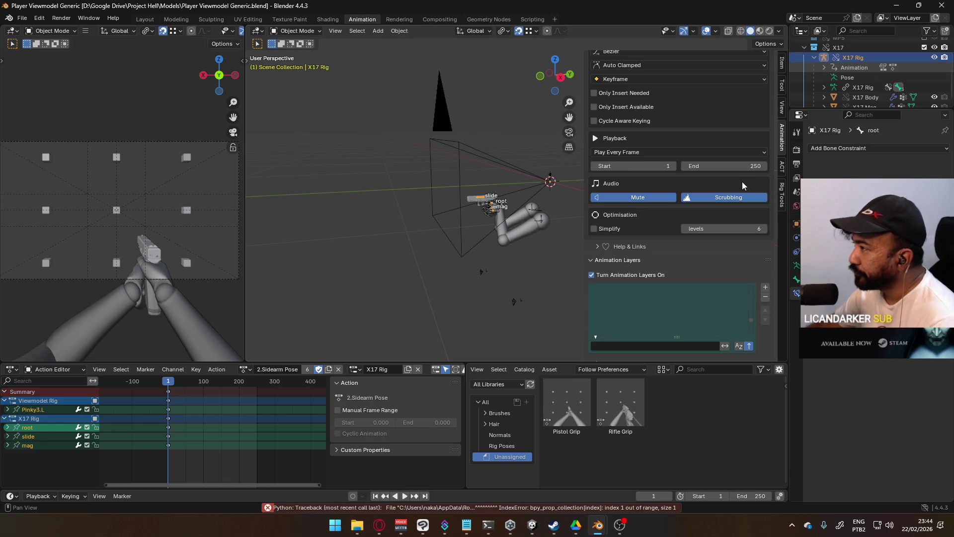
pyautogui.scroll(5, 855, 63)
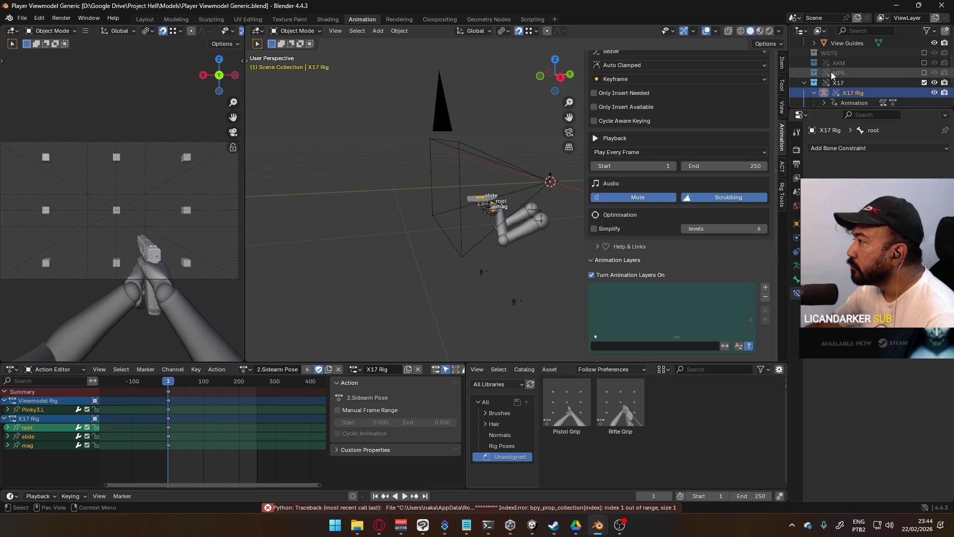
# - List the file's data in the Outliner and expand its Actions
pyautogui.click(821, 31)
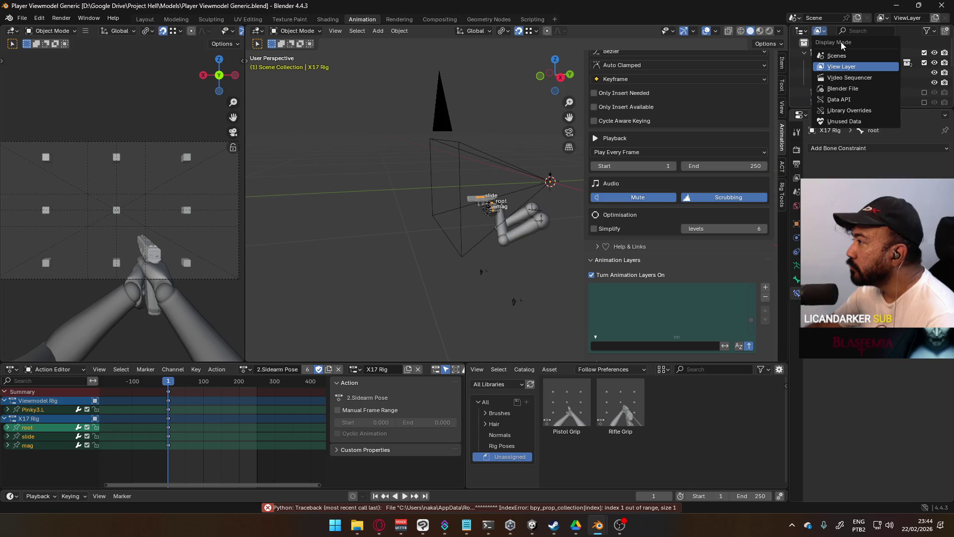
pyautogui.click(842, 88)
pyautogui.click(804, 54)
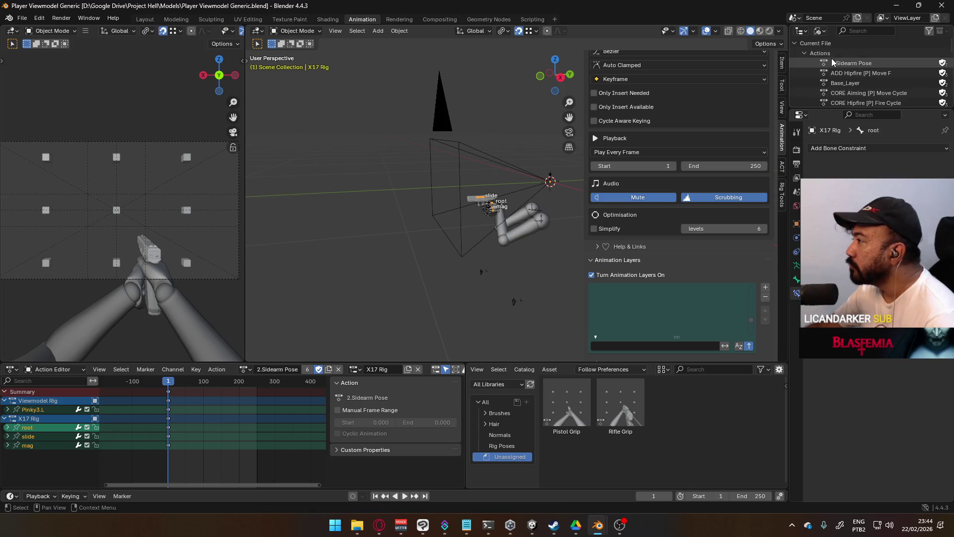
pyautogui.scroll(-4, 857, 75)
pyautogui.scroll(4, 866, 79)
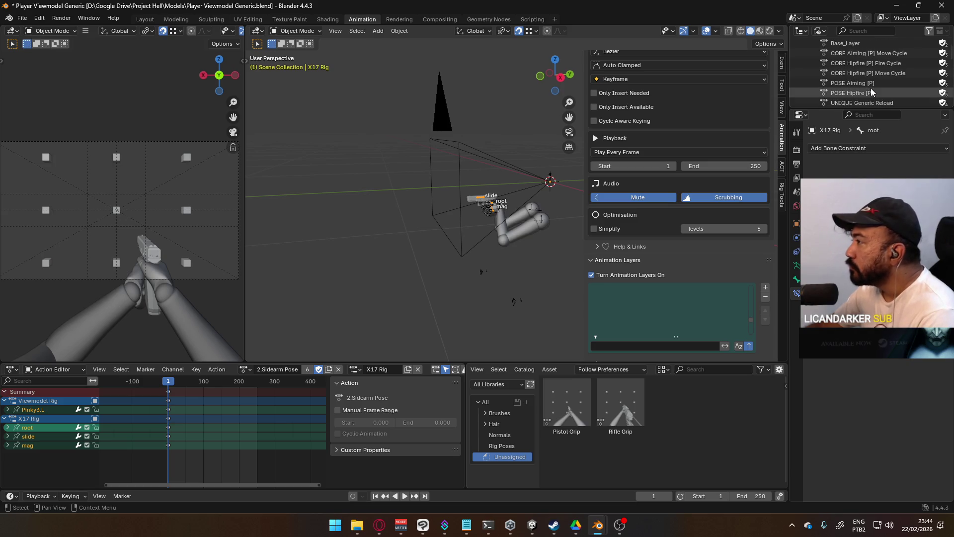
# - Delete all selected actions and confirm the action list is empty
pyautogui.rightClick(868, 102)
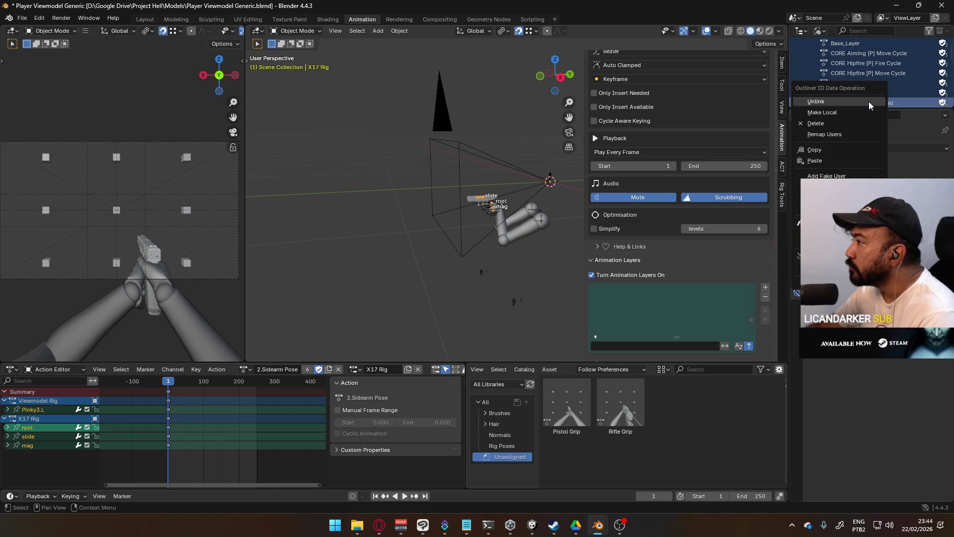
pyautogui.click(846, 120)
pyautogui.scroll(3, 847, 90)
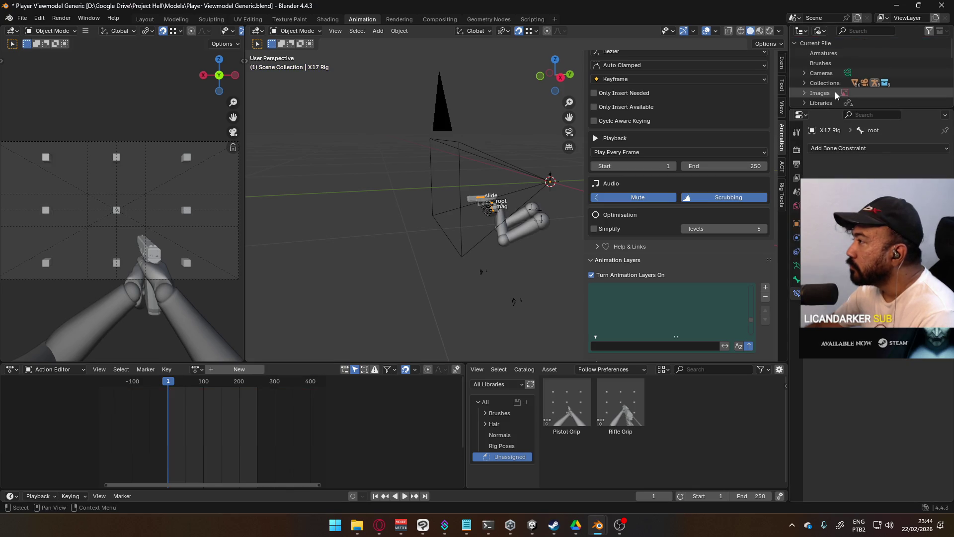
pyautogui.click(196, 370)
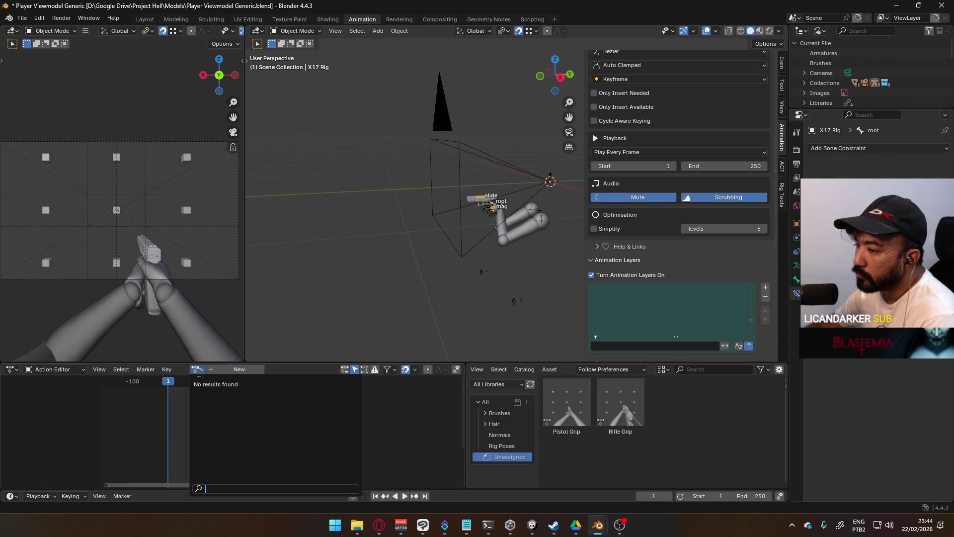
# - Orbit around the hand gripping the X17 and switch the rig into Pose Mode
pyautogui.moveTo(486, 205); pyautogui.dragTo(412, 191, button='middle')
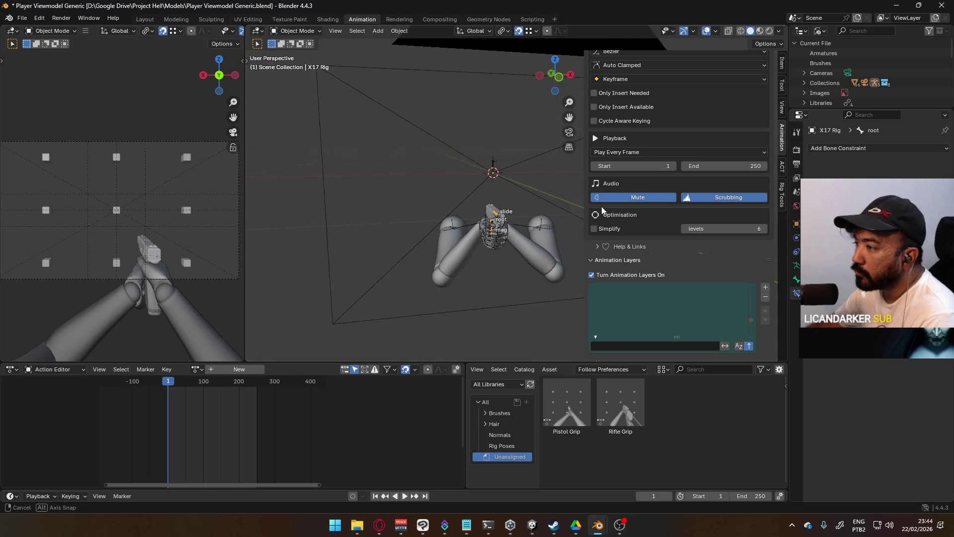
pyautogui.moveTo(412, 192); pyautogui.dragTo(502, 228, button='middle')
pyautogui.scroll(3, 501, 224)
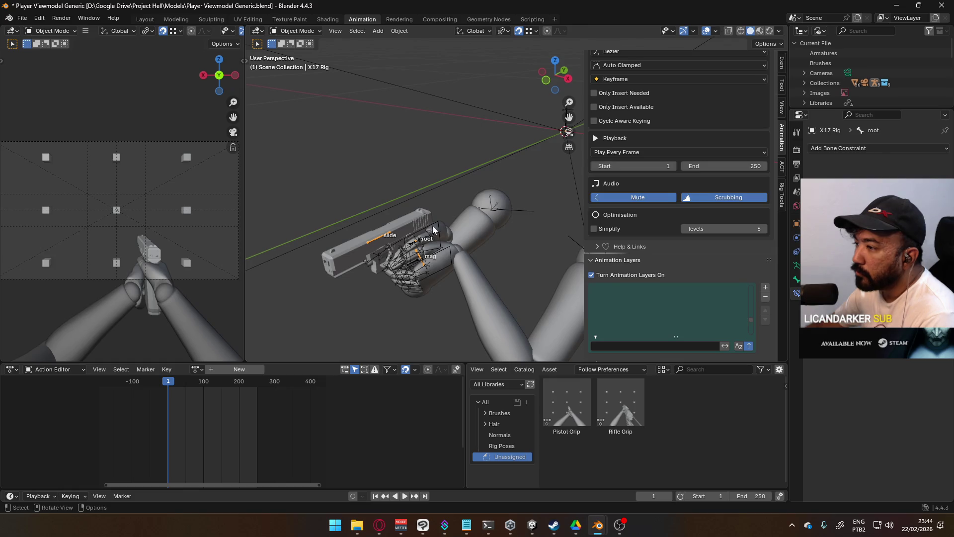
pyautogui.scroll(4, 432, 230)
pyautogui.moveTo(411, 235)
pyautogui.mouseDown(button='middle')
pyautogui.moveTo(421, 210)
pyautogui.moveTo(437, 211)
pyautogui.mouseUp(button='middle')
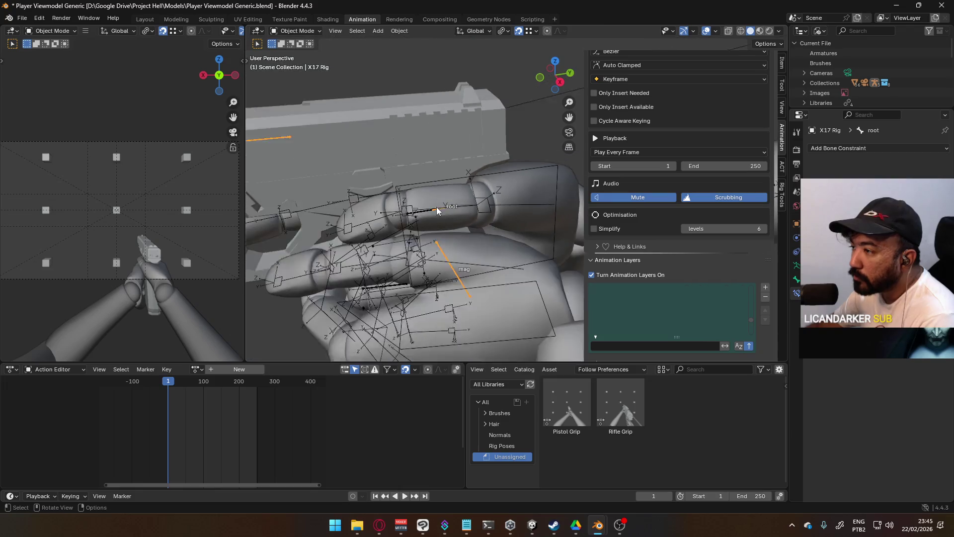
pyautogui.scroll(-3, 439, 215)
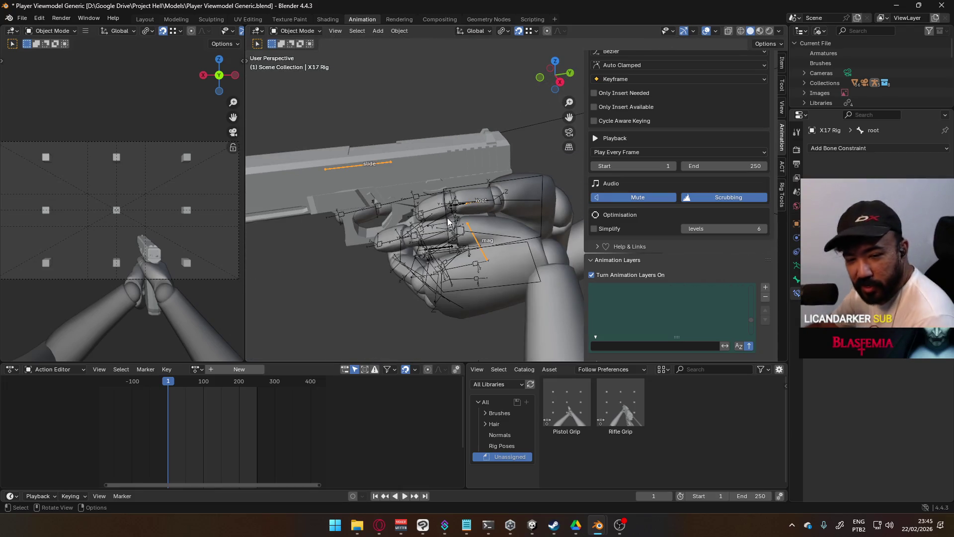
pyautogui.click(297, 31)
pyautogui.click(294, 64)
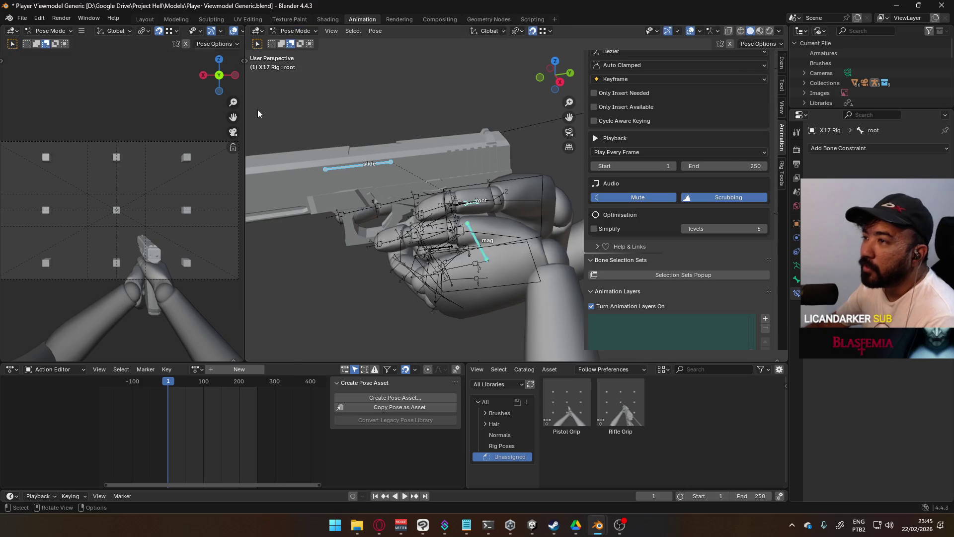
# - Widen the perspective viewport, inspect the grip from above, then head back to Object Mode
pyautogui.moveTo(246, 122); pyautogui.dragTo(346, 128)
pyautogui.scroll(2, 521, 214)
pyautogui.scroll(2, 520, 213)
pyautogui.moveTo(521, 213)
pyautogui.mouseDown(button='middle')
pyautogui.moveTo(492, 204)
pyautogui.moveTo(498, 174)
pyautogui.mouseUp(button='middle')
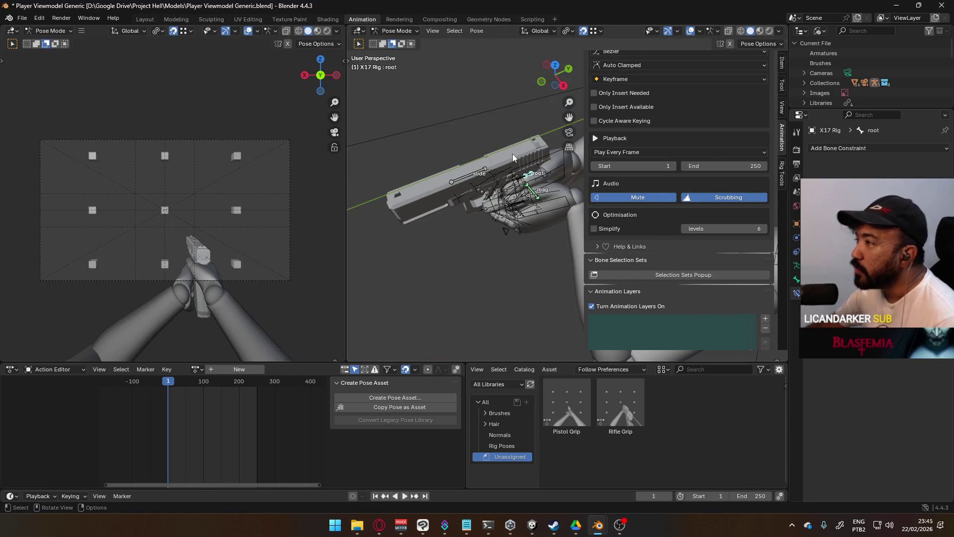
pyautogui.scroll(2, 458, 205)
pyautogui.scroll(1, 491, 220)
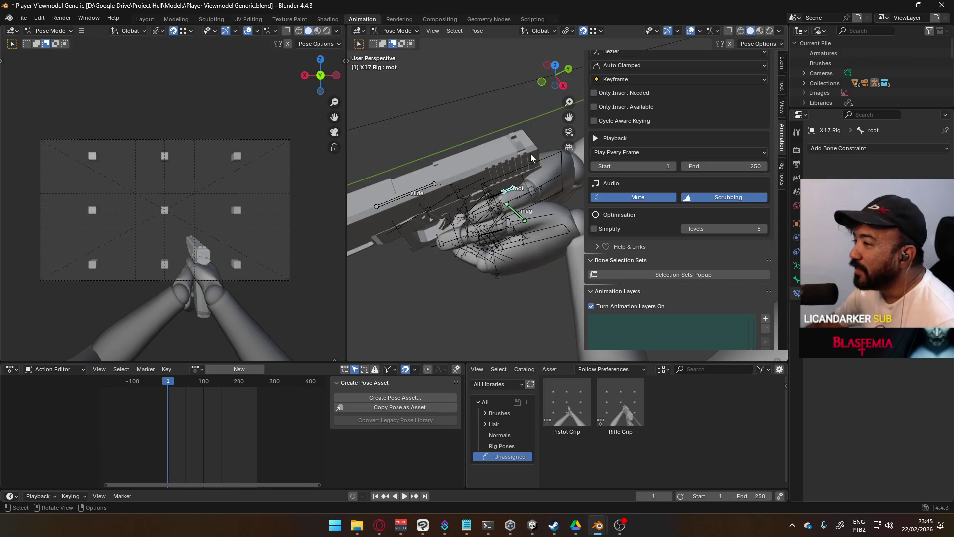
pyautogui.click(407, 30)
pyautogui.scroll(2, 619, 273)
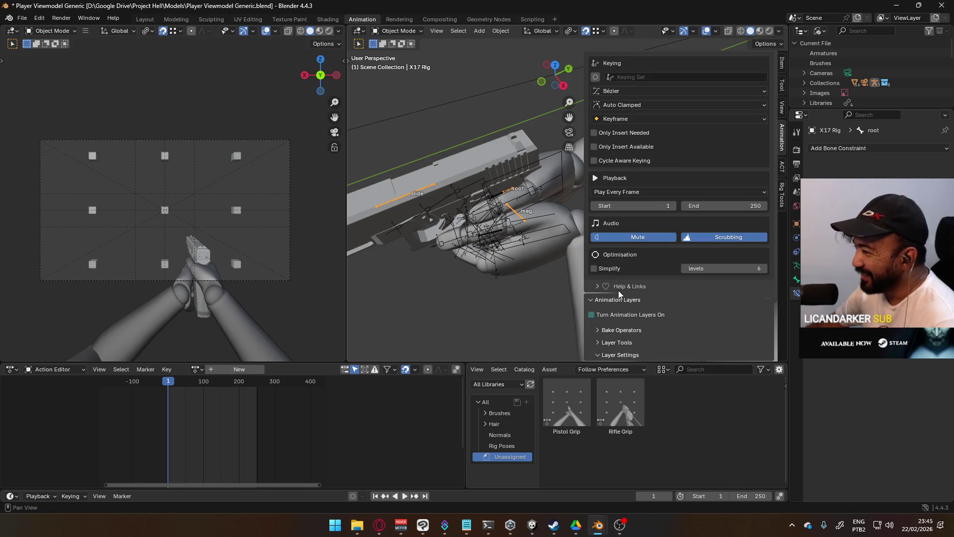
# - Back in view-layer display, clear X17 Rig's animation data and view its bone constraints
pyautogui.click(661, 369)
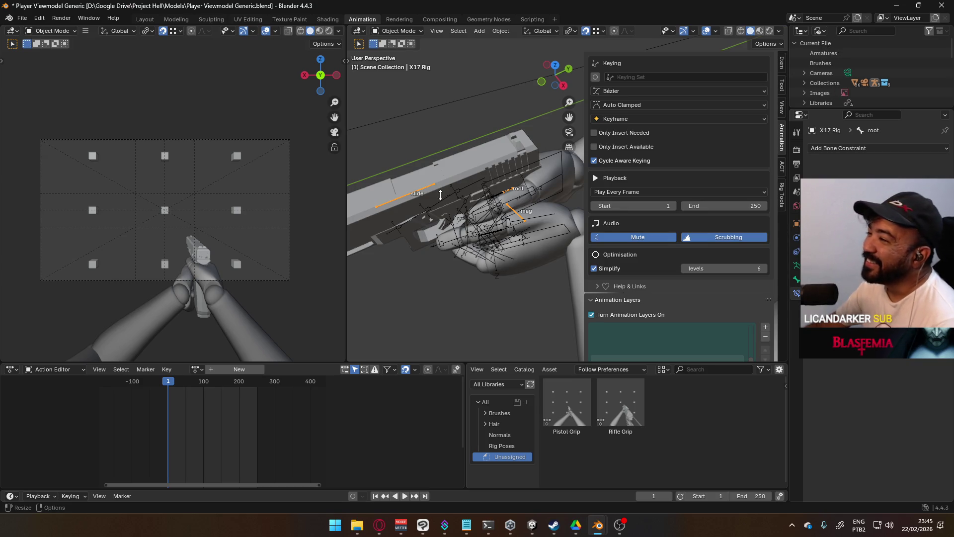
pyautogui.scroll(-2, 843, 90)
pyautogui.scroll(-2, 843, 90)
pyautogui.scroll(-2, 843, 91)
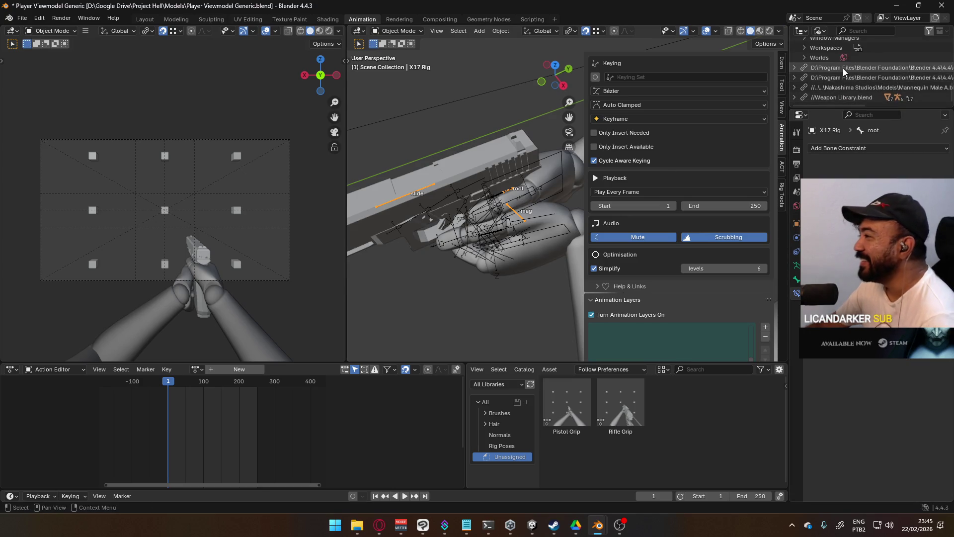
pyautogui.scroll(1, 846, 72)
pyautogui.scroll(2, 853, 77)
pyautogui.scroll(4, 846, 63)
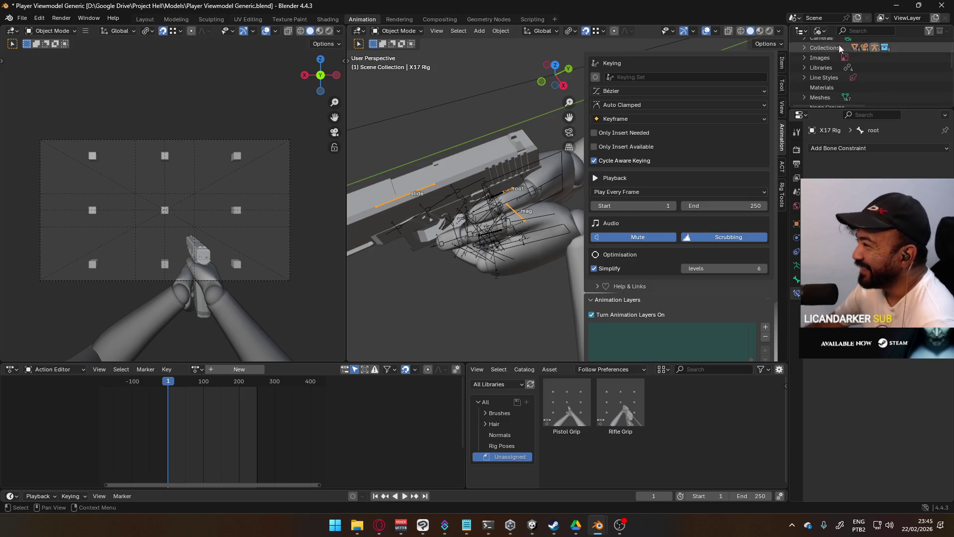
pyautogui.click(820, 30)
pyautogui.click(853, 61)
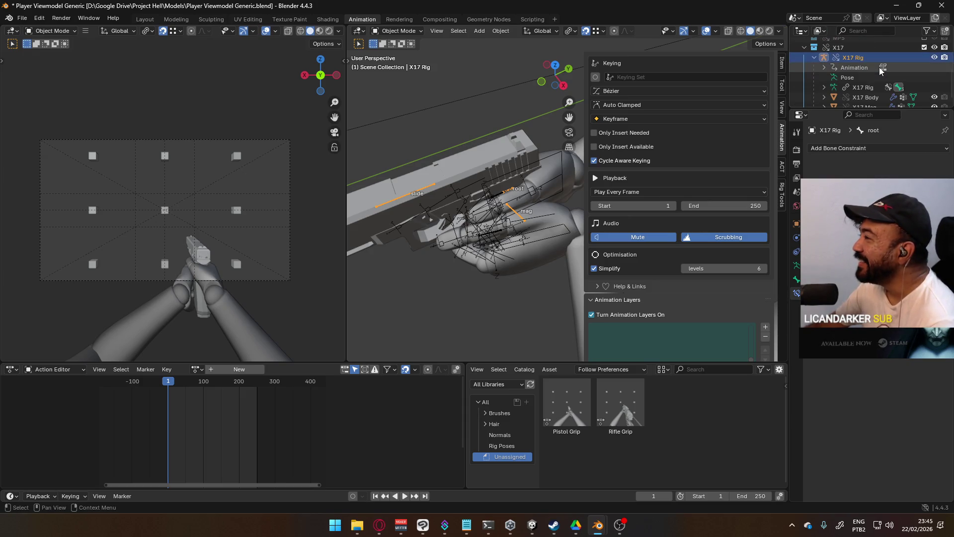
pyautogui.rightClick(860, 68)
pyautogui.click(859, 67)
pyautogui.click(898, 77)
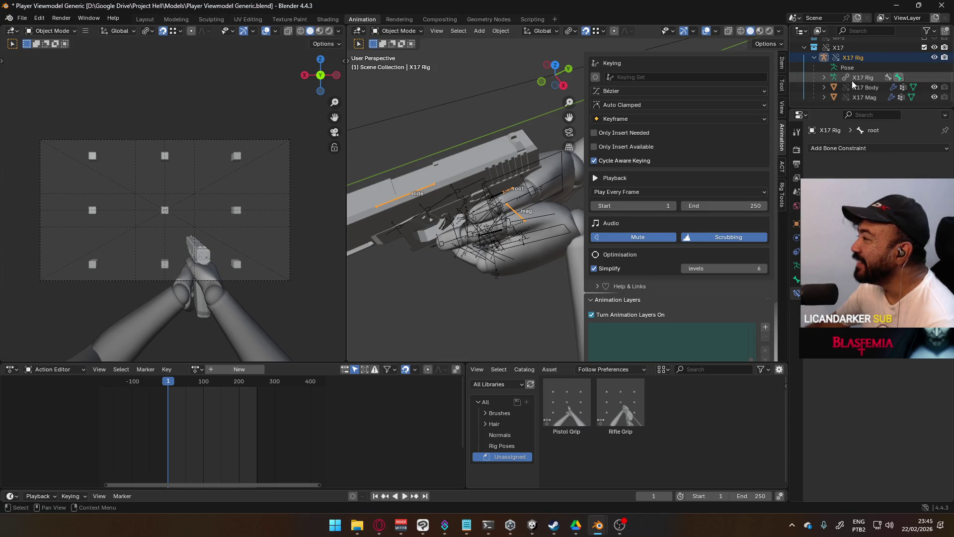
# - Collapse the X17 entries, swap the X17 for the MP5 and expand MP5 Rig
pyautogui.click(824, 88)
pyautogui.click(823, 88)
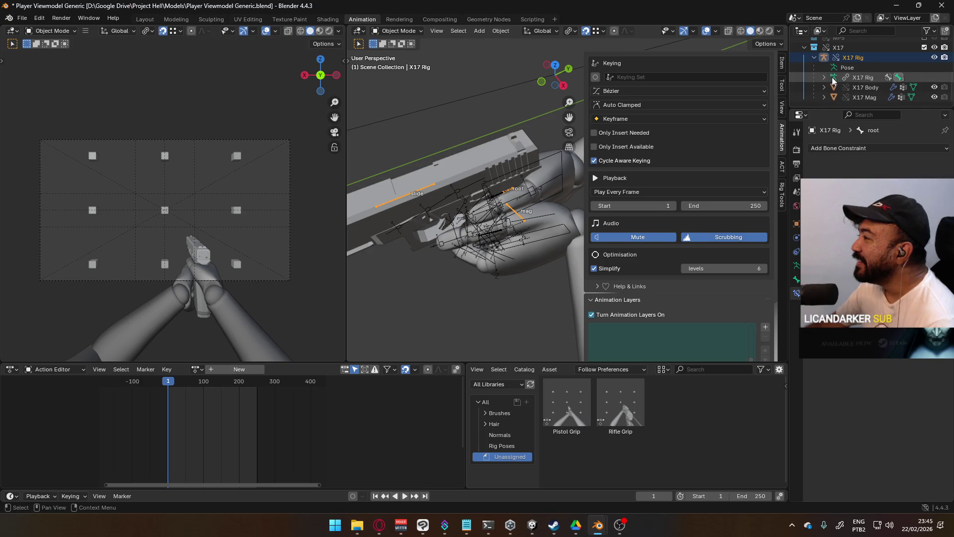
pyautogui.scroll(2, 824, 76)
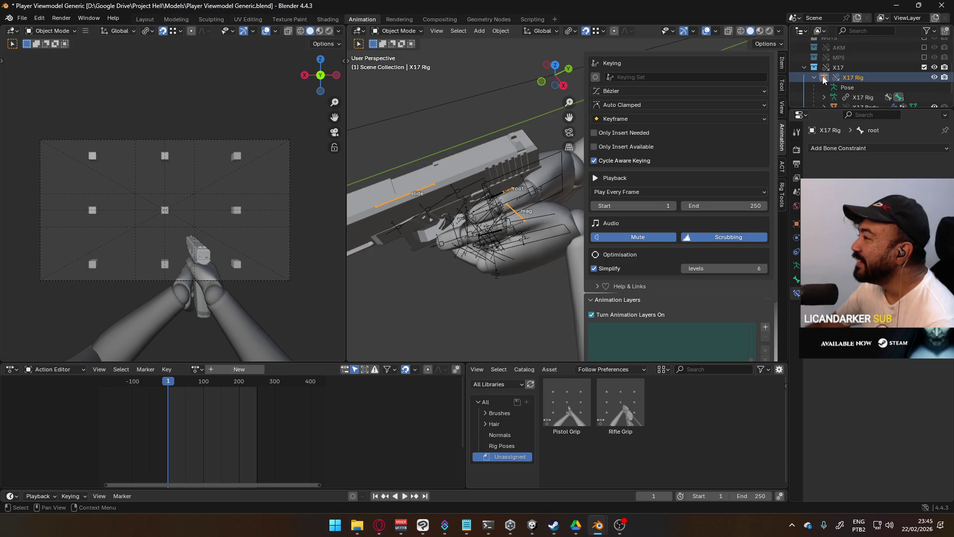
pyautogui.click(812, 77)
pyautogui.click(809, 88)
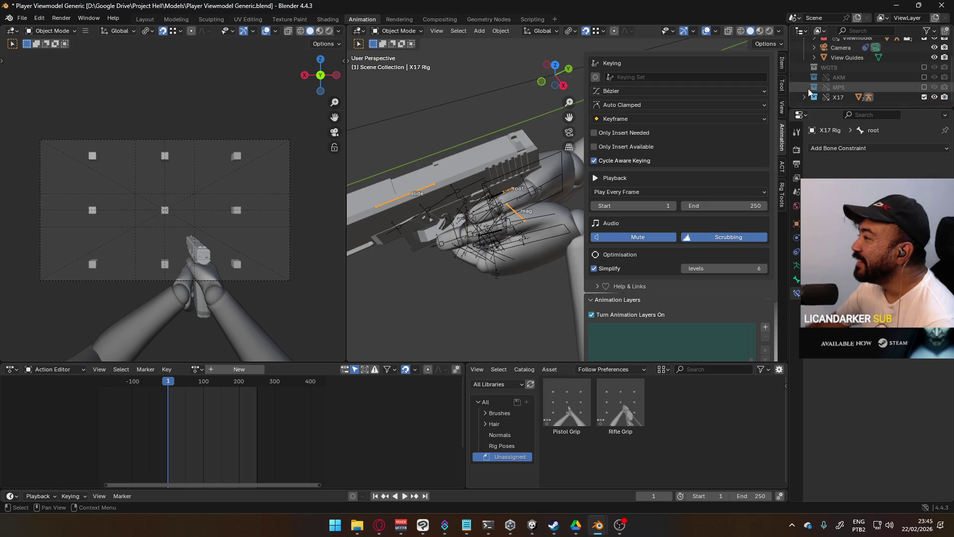
pyautogui.click(924, 98)
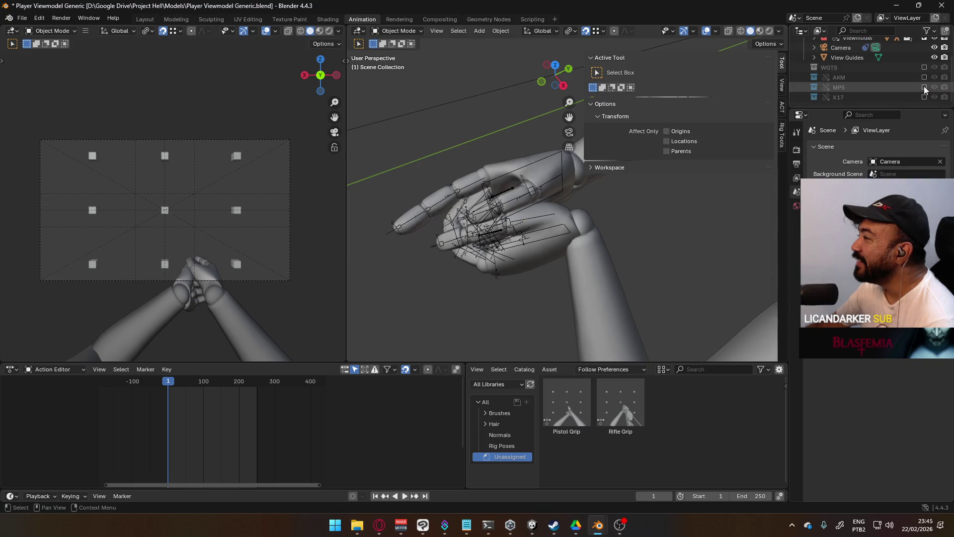
pyautogui.click(824, 95)
pyautogui.click(812, 97)
pyautogui.scroll(-2, 877, 89)
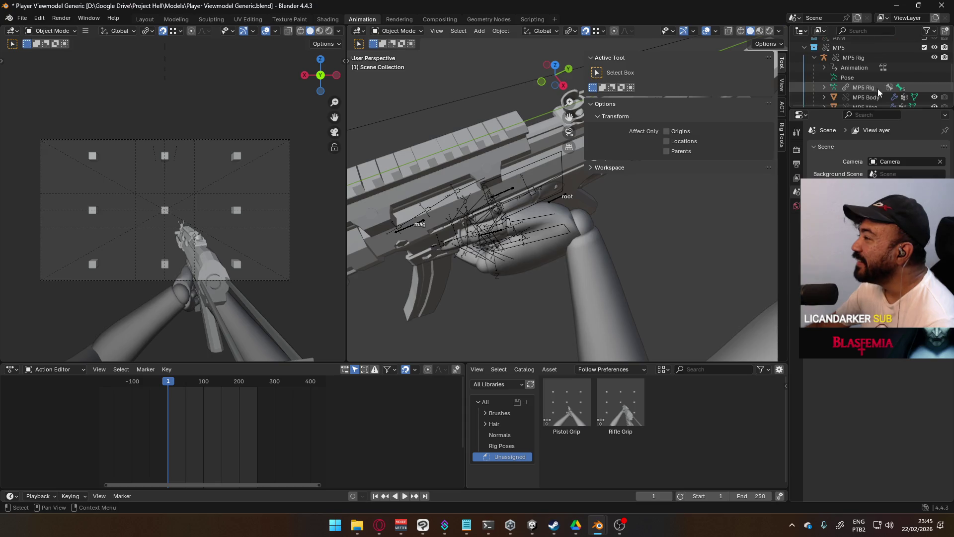
# - Clear the MP5 rig's assigned animation action
pyautogui.rightClick(851, 67)
pyautogui.click(851, 70)
pyautogui.click(803, 48)
# - Briefly enable the AKM collection, exclude it again, restore X17 and make X17 Rig active
pyautogui.click(925, 77)
pyautogui.click(804, 77)
pyautogui.scroll(-2, 842, 89)
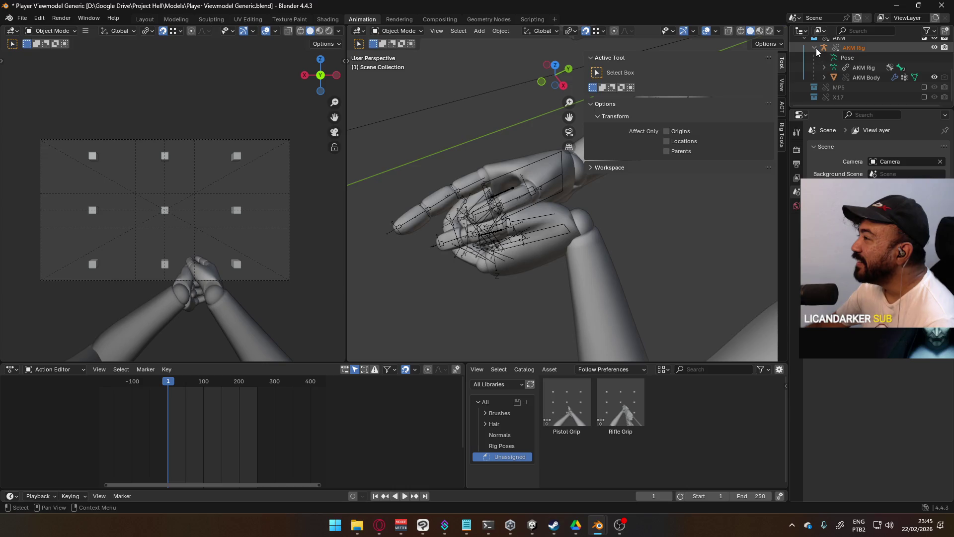
pyautogui.click(804, 38)
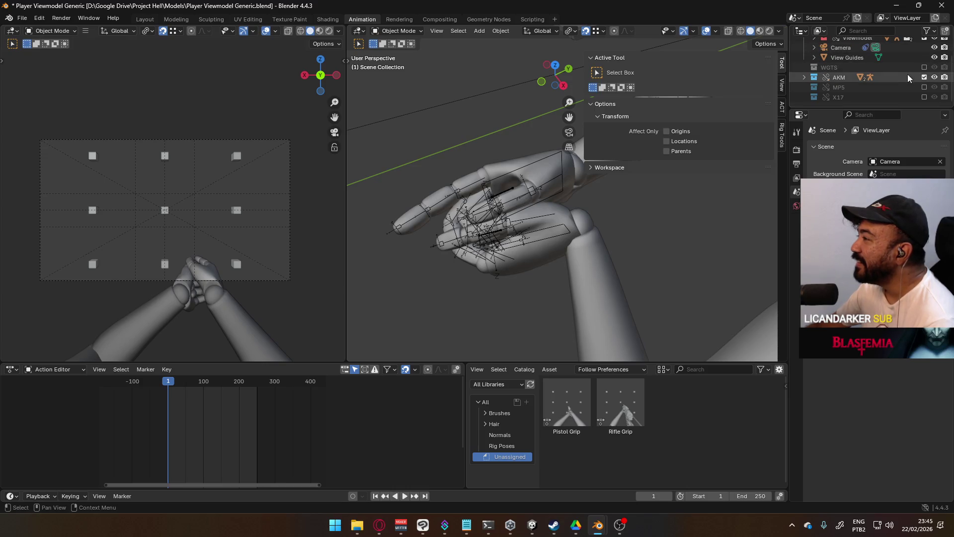
pyautogui.click(925, 77)
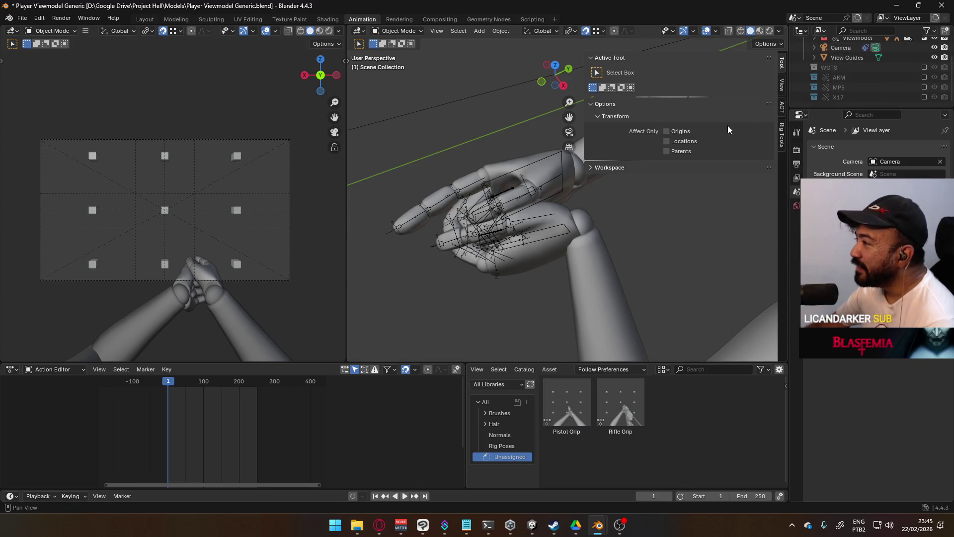
pyautogui.click(924, 98)
pyautogui.moveTo(583, 267); pyautogui.dragTo(553, 177, button='middle')
pyautogui.click(519, 208)
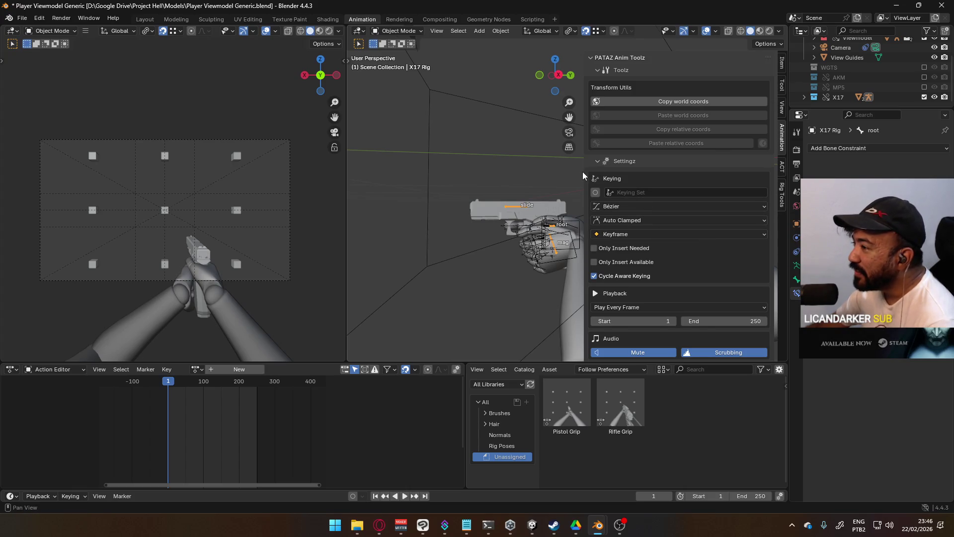
pyautogui.scroll(-6, 662, 227)
pyautogui.scroll(-1, 666, 233)
pyautogui.scroll(2, 658, 234)
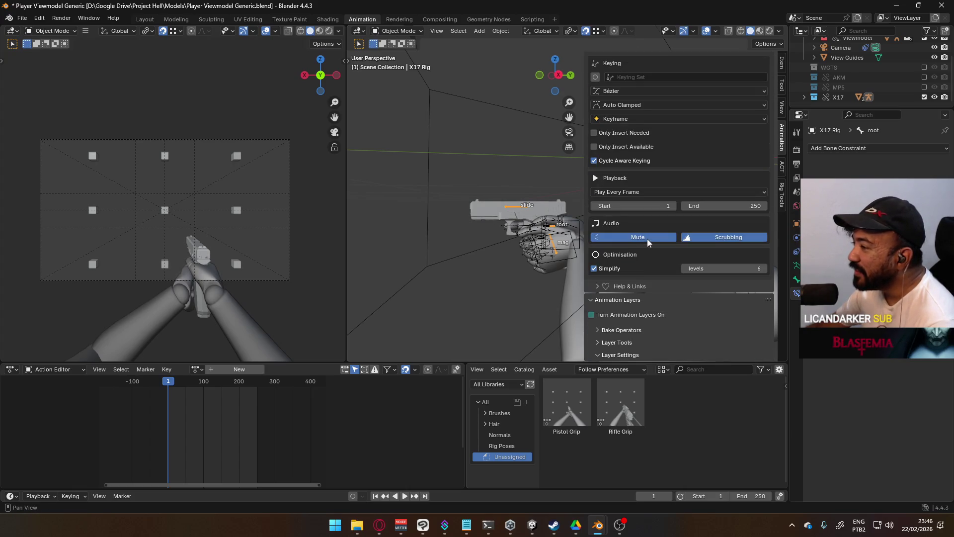
# - Toggle animation layers on, add a layer, then toggle them back off
pyautogui.click(622, 315)
pyautogui.scroll(-2, 643, 302)
pyautogui.click(766, 289)
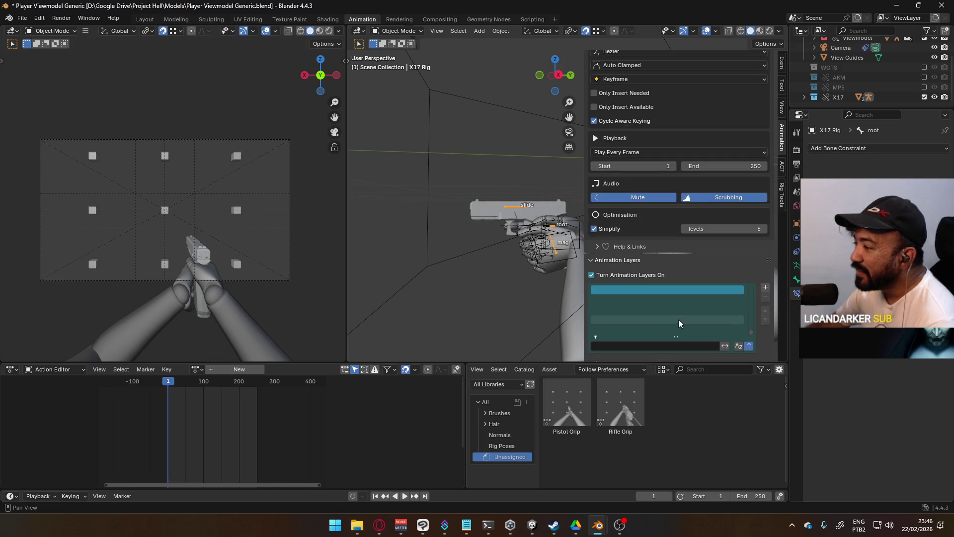
pyautogui.click(617, 274)
# - Switch the bottom editor area to Nonlinear Animation
pyautogui.click(68, 370)
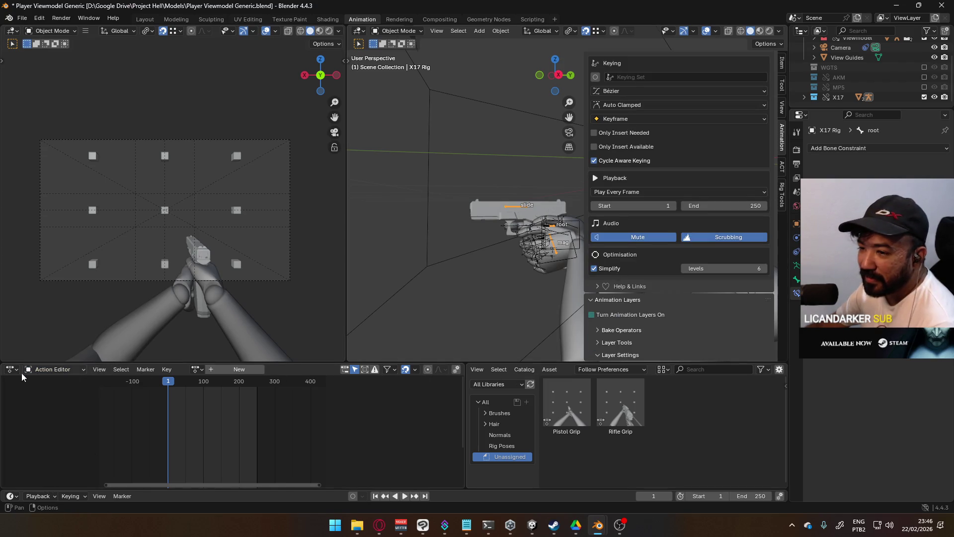
pyautogui.click(55, 369)
pyautogui.click(11, 369)
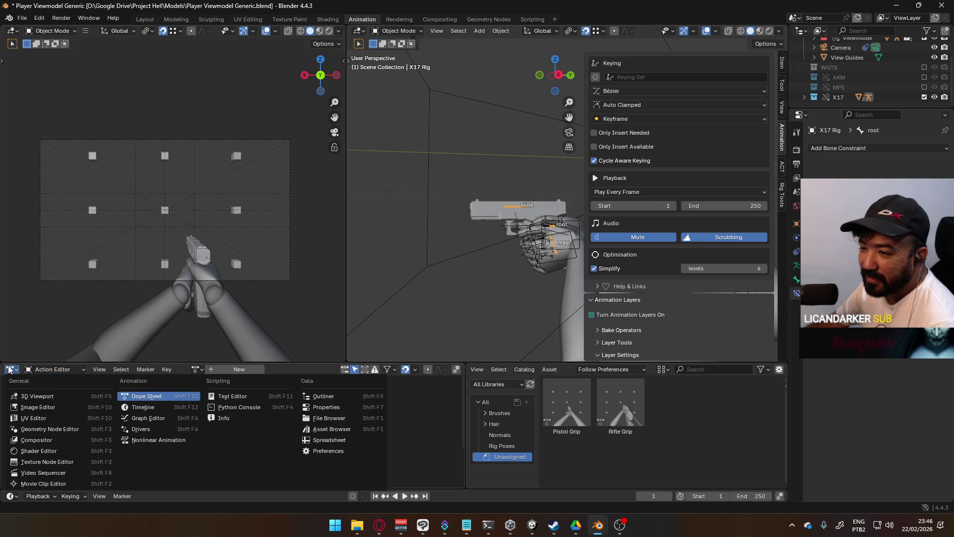
pyautogui.click(146, 396)
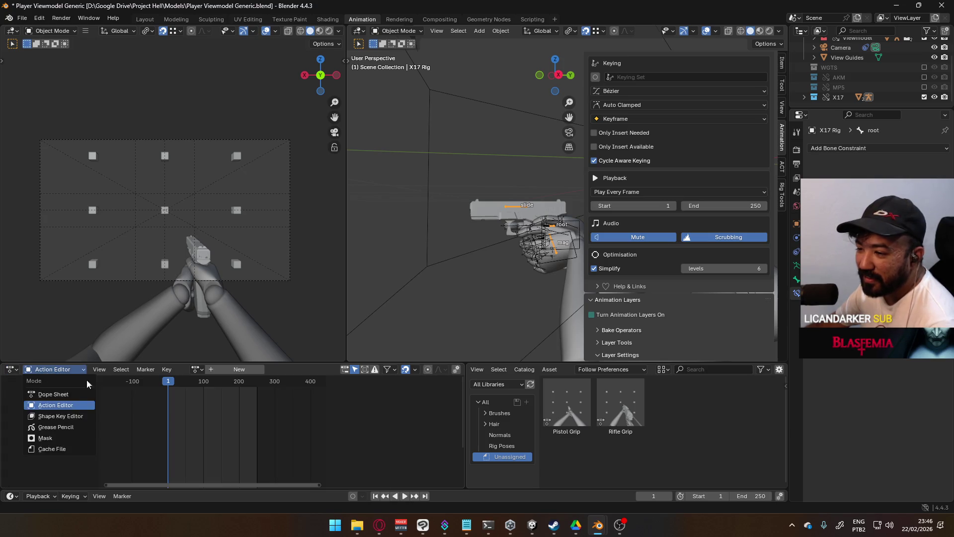
pyautogui.click(11, 369)
pyautogui.click(158, 440)
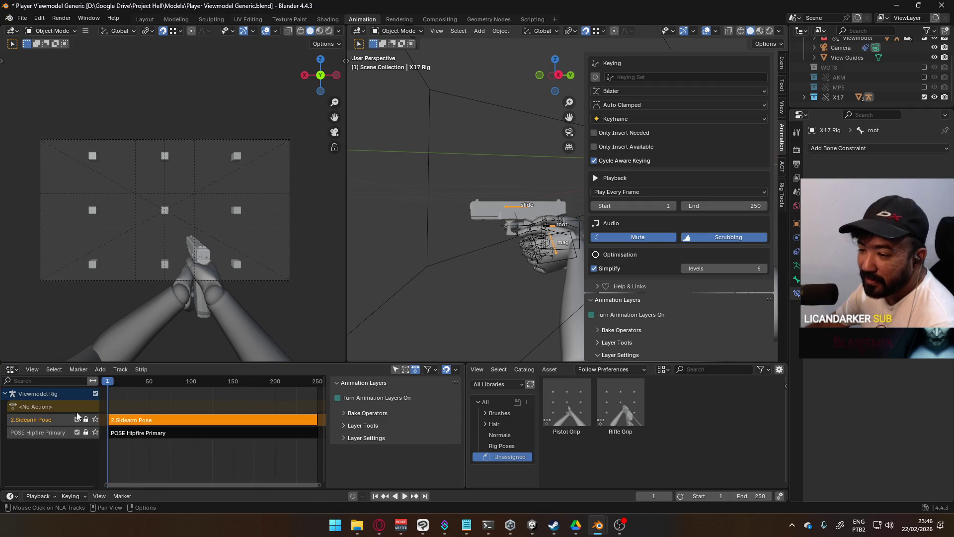
# - Delete the Sidearm Pose and POSE Hipfire Primary NLA tracks from the Viewmodel Rig
pyautogui.rightClick(32, 418)
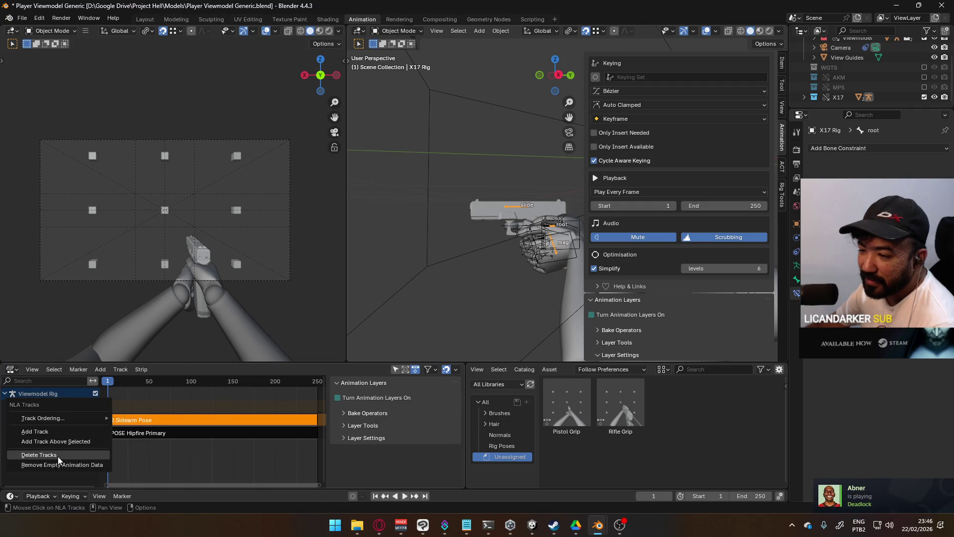
pyautogui.click(58, 464)
pyautogui.rightClick(37, 422)
pyautogui.click(61, 417)
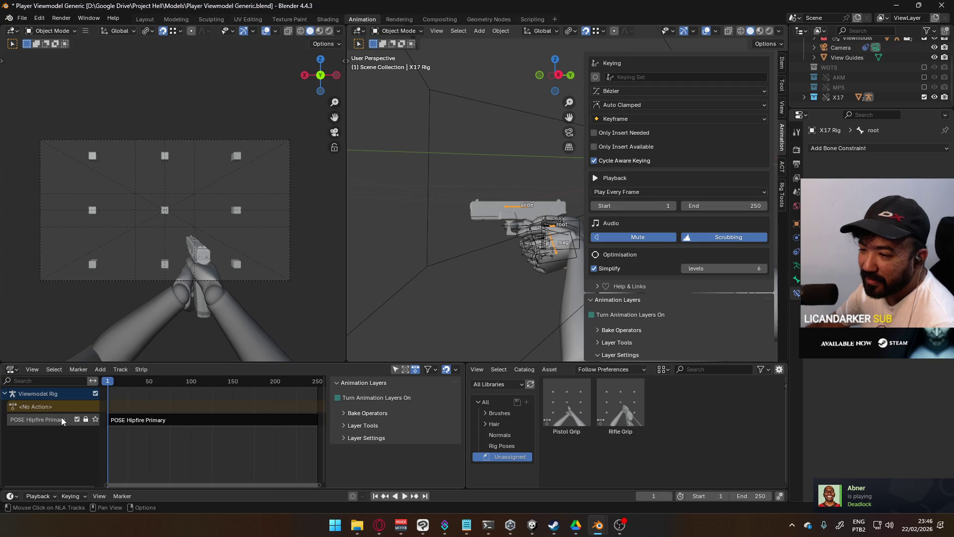
pyautogui.rightClick(61, 417)
pyautogui.click(57, 420)
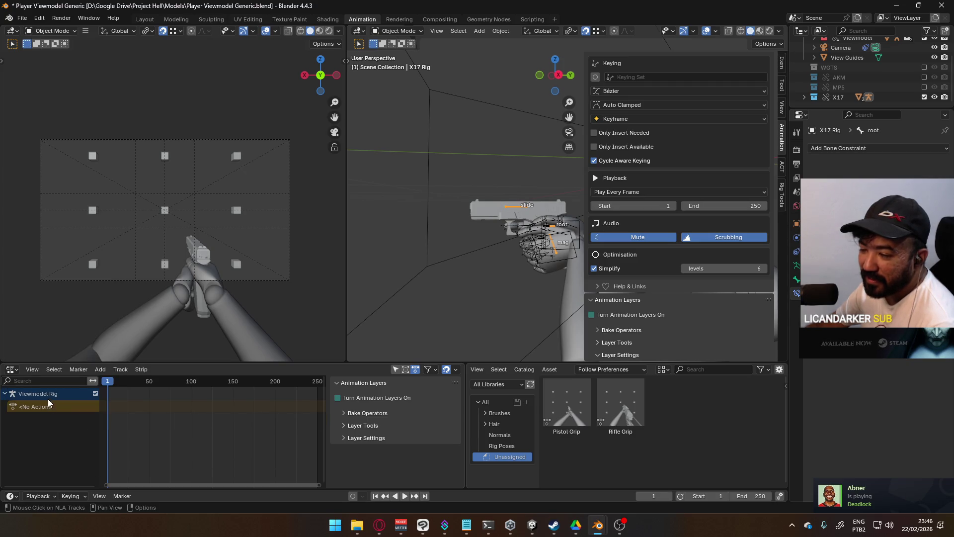
pyautogui.click(531, 215)
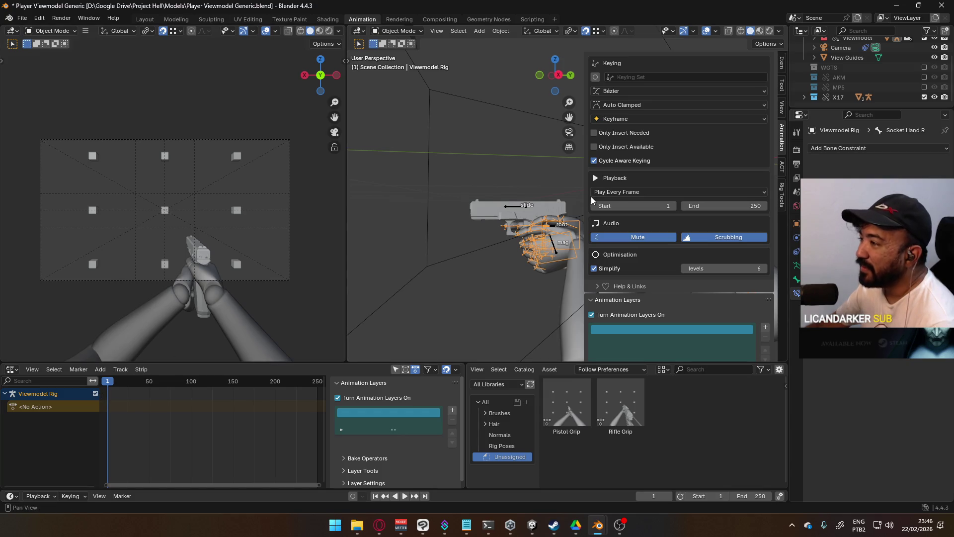
pyautogui.click(521, 206)
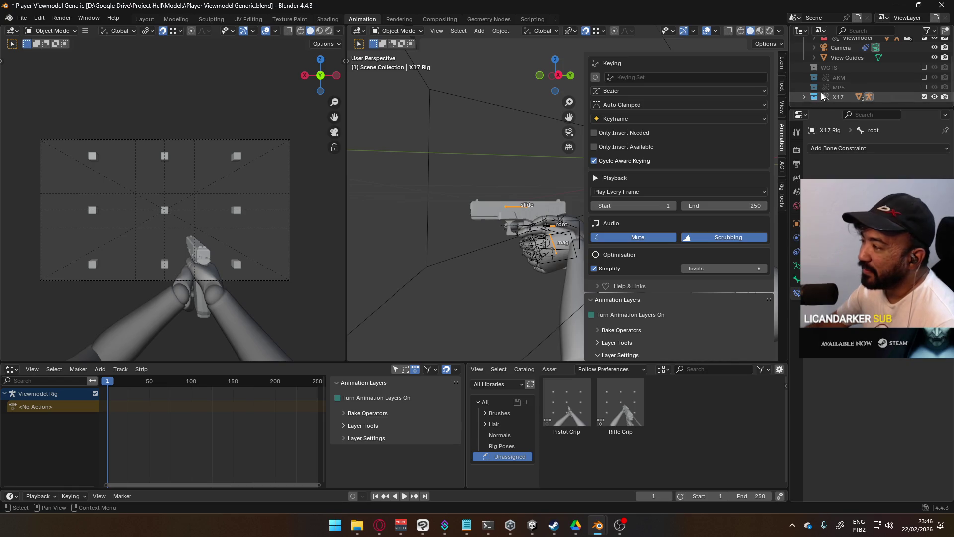
# - Save, swap the X17 for the MP5 and select its mag bone, animation layers off
pyautogui.hotkey('ctrl', 's')
pyautogui.click(924, 97)
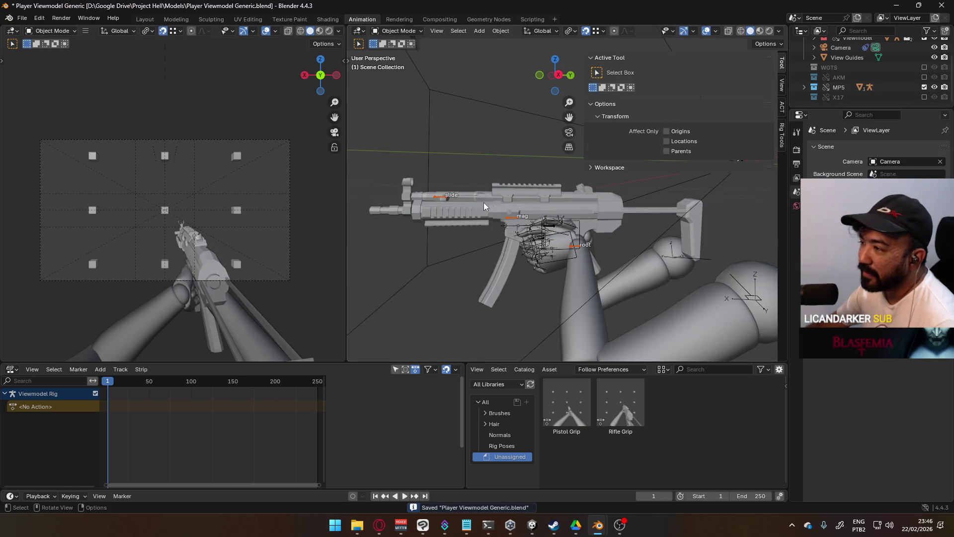
pyautogui.click(517, 221)
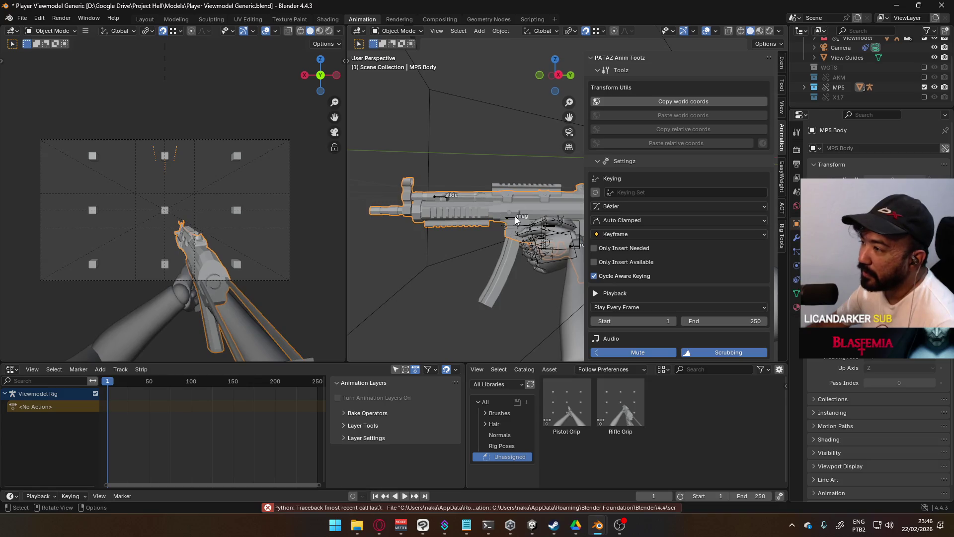
pyautogui.click(519, 222)
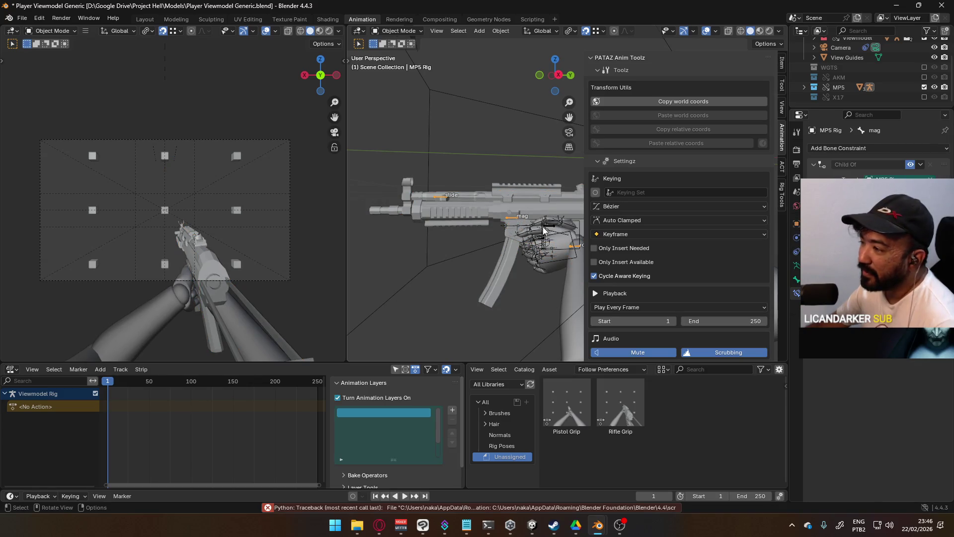
pyautogui.click(365, 397)
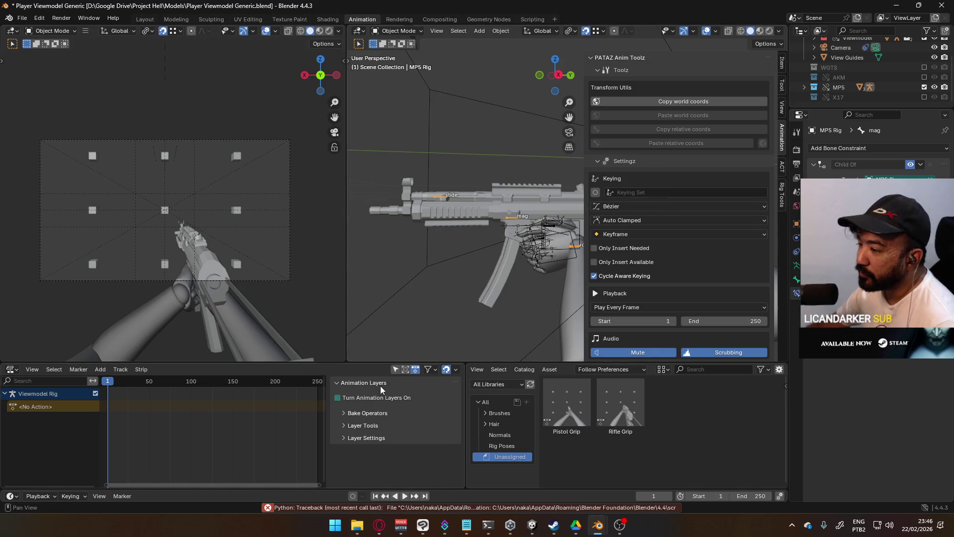
# - Check the action editor's action list and re-toggle the MP5 collection in the scene
pyautogui.click(11, 370)
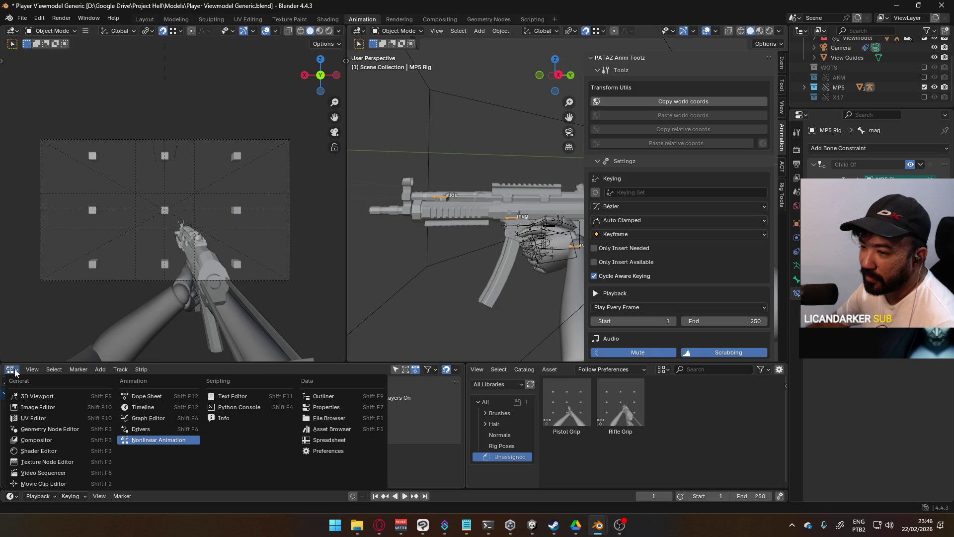
pyautogui.click(11, 369)
pyautogui.click(151, 396)
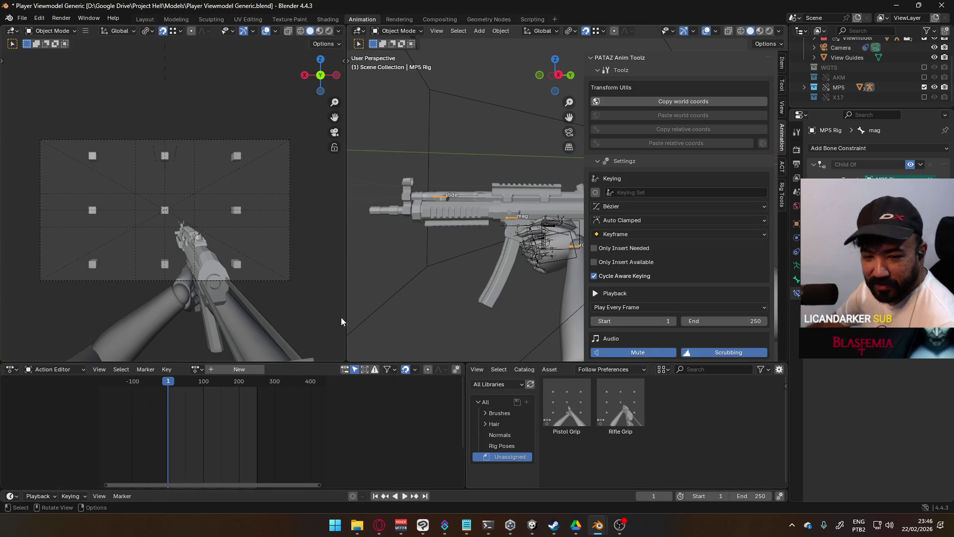
pyautogui.click(198, 370)
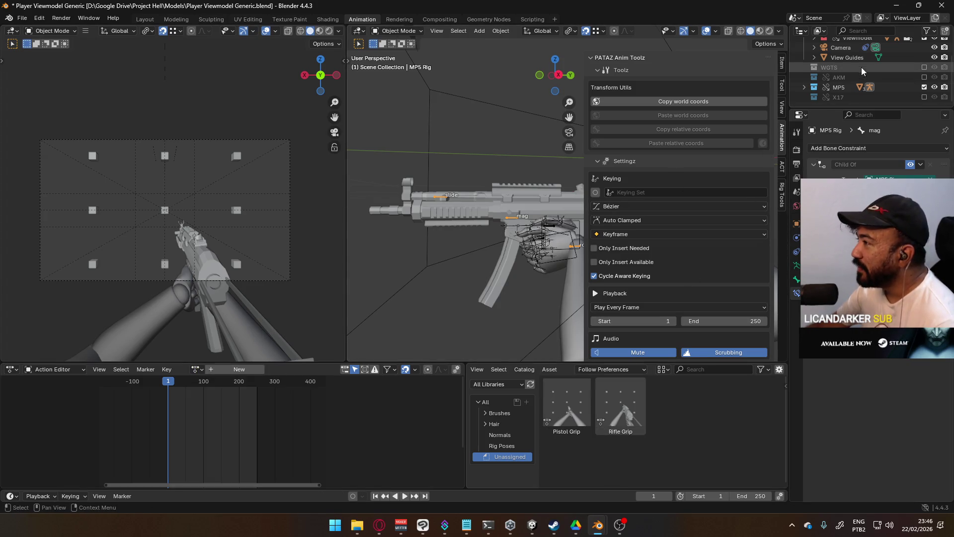
pyautogui.click(925, 87)
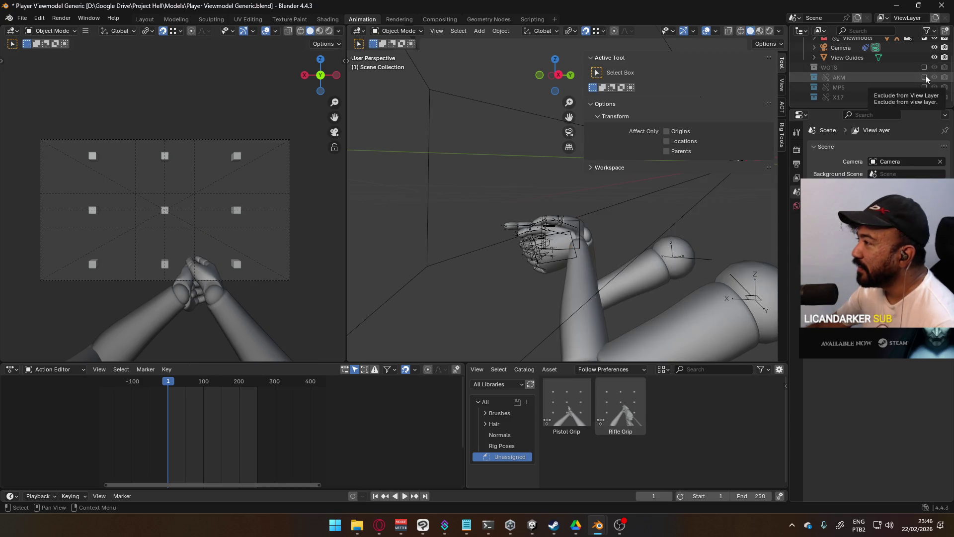
pyautogui.click(924, 87)
# - Turn animation layers off for the viewmodel rig via its hand socket bone and check actions
pyautogui.click(509, 220)
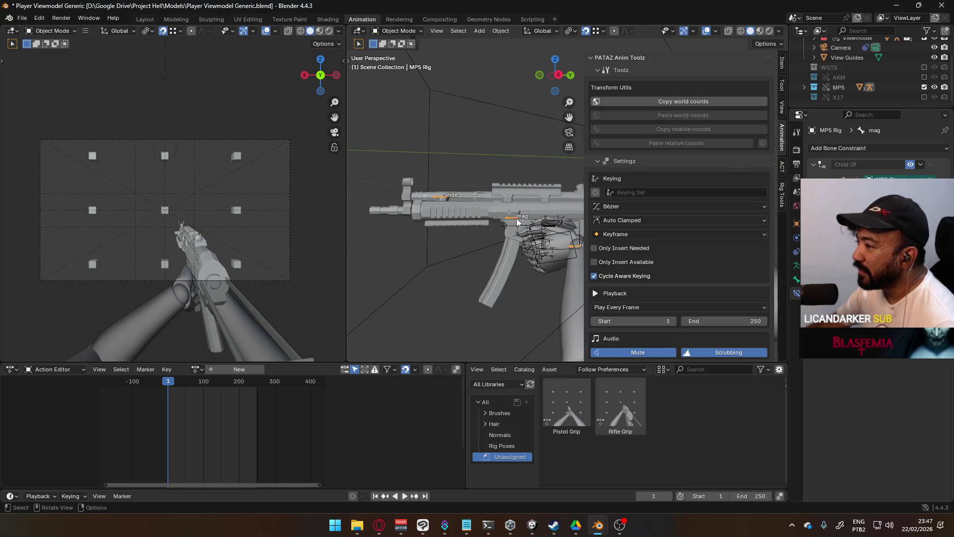
pyautogui.scroll(-3, 668, 205)
pyautogui.scroll(-2, 659, 222)
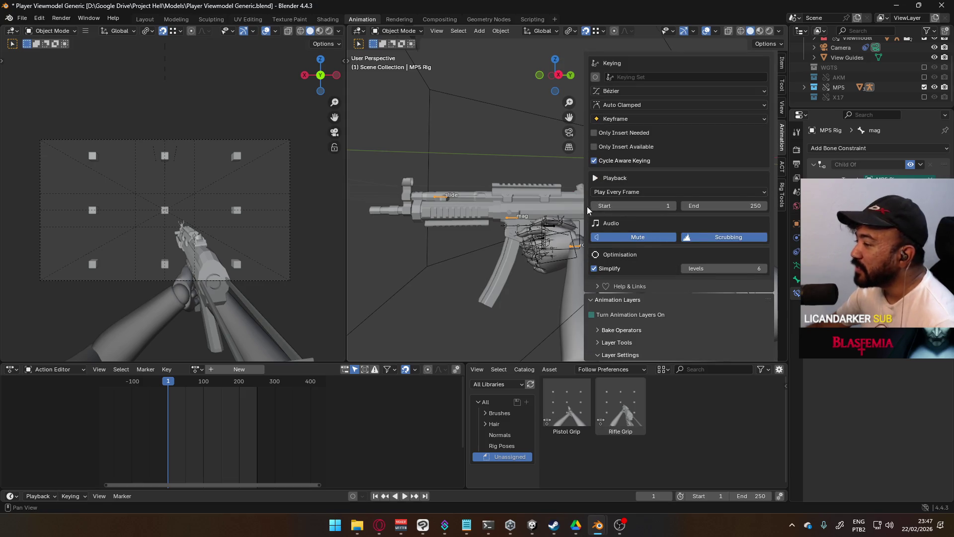
pyautogui.click(578, 219)
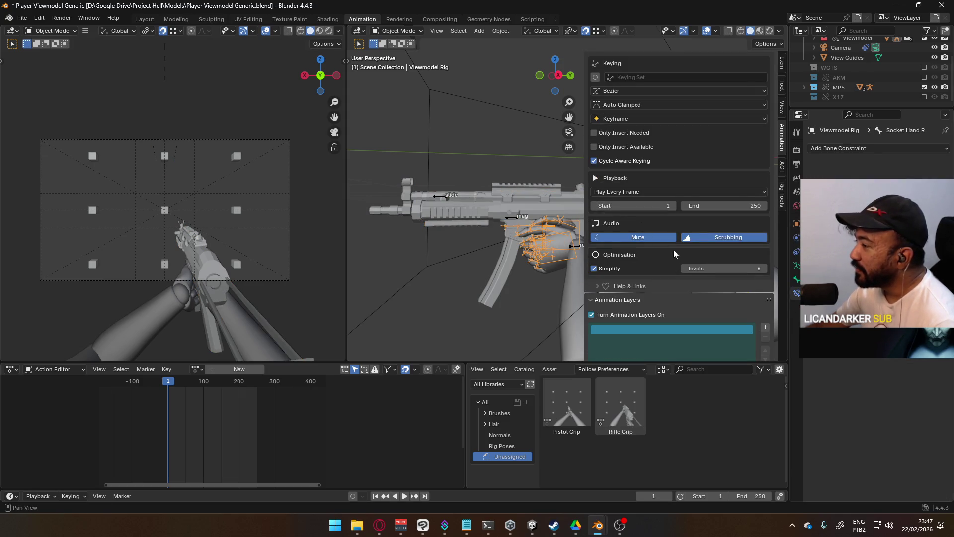
pyautogui.scroll(-2, 669, 246)
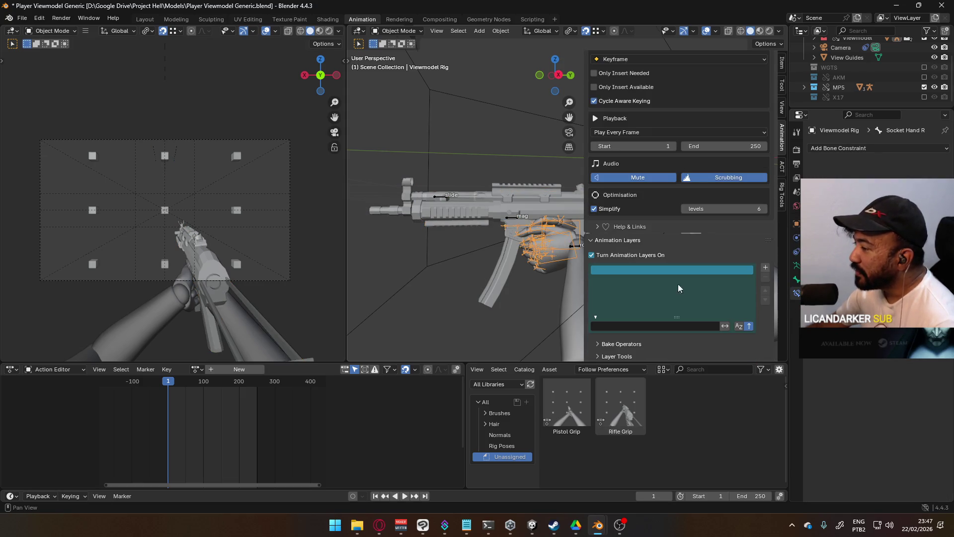
pyautogui.click(648, 255)
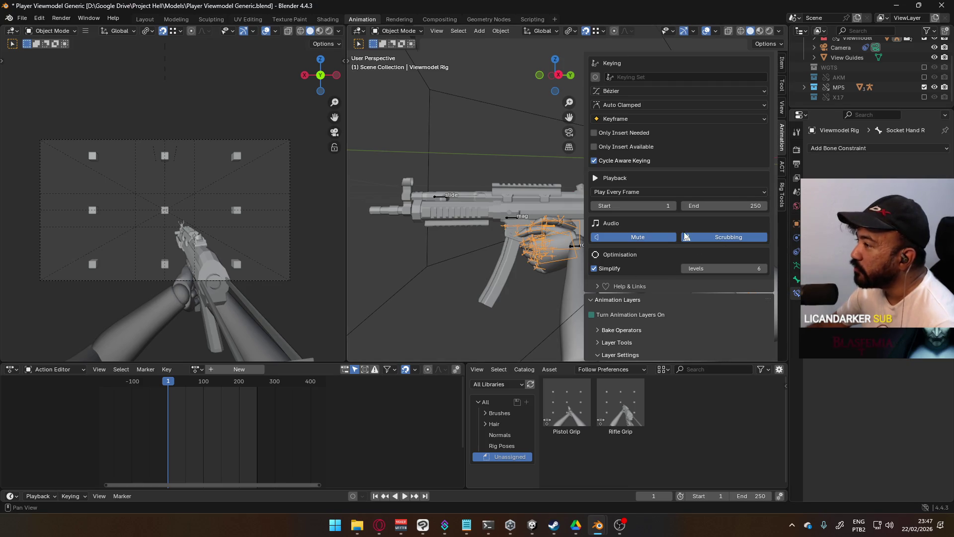
pyautogui.scroll(2, 686, 236)
pyautogui.scroll(2, 691, 247)
pyautogui.scroll(-2, 690, 251)
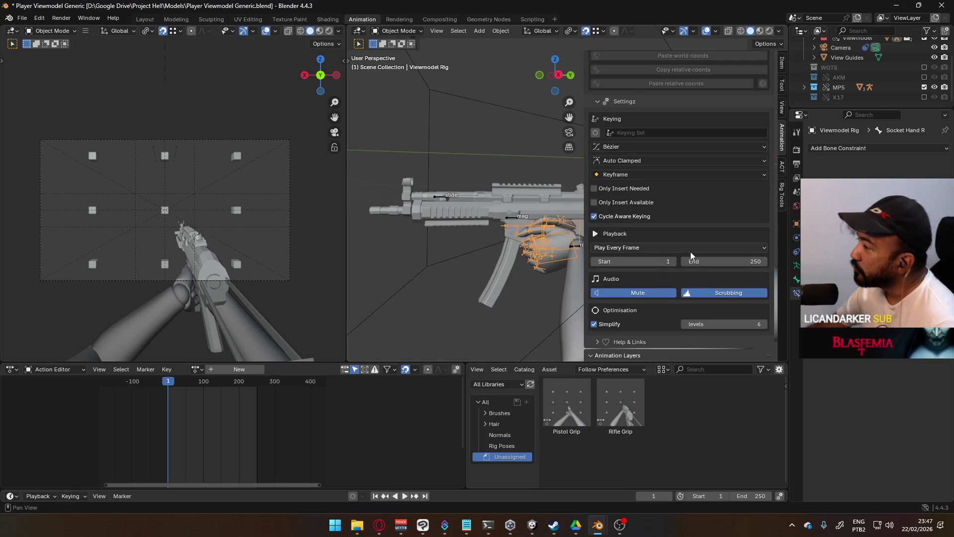
pyautogui.scroll(-2, 690, 252)
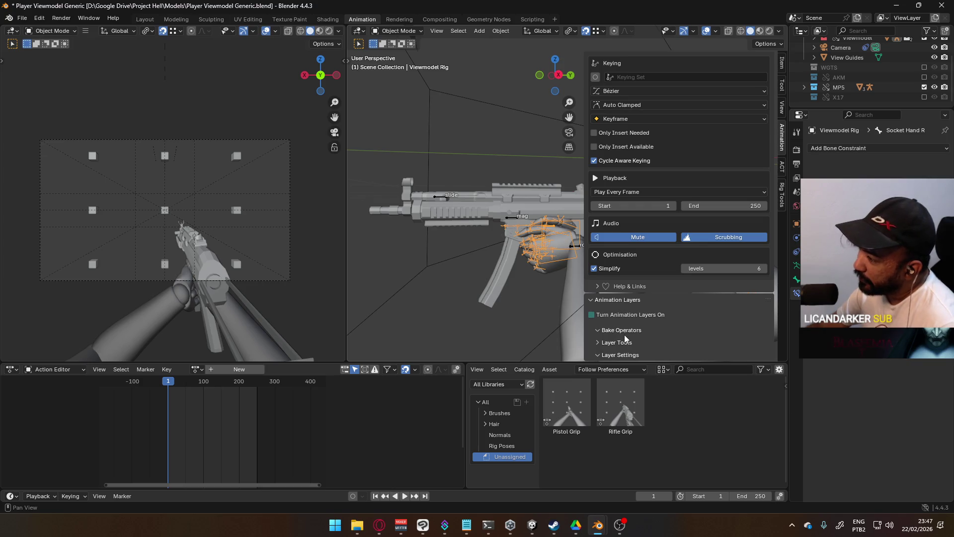
pyautogui.moveTo(426, 260)
pyautogui.mouseDown(button='middle')
pyautogui.moveTo(432, 246)
pyautogui.moveTo(415, 253)
pyautogui.mouseUp(button='middle')
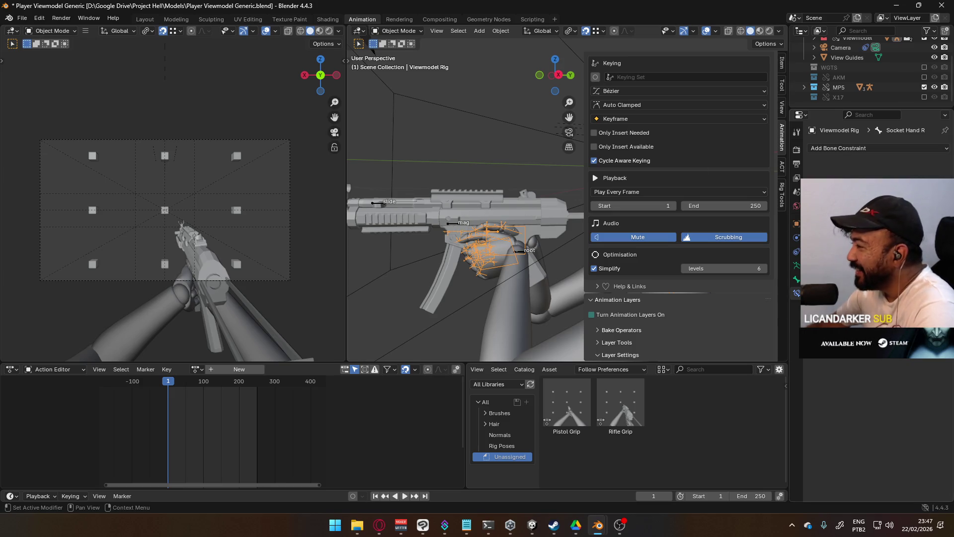
pyautogui.click(797, 264)
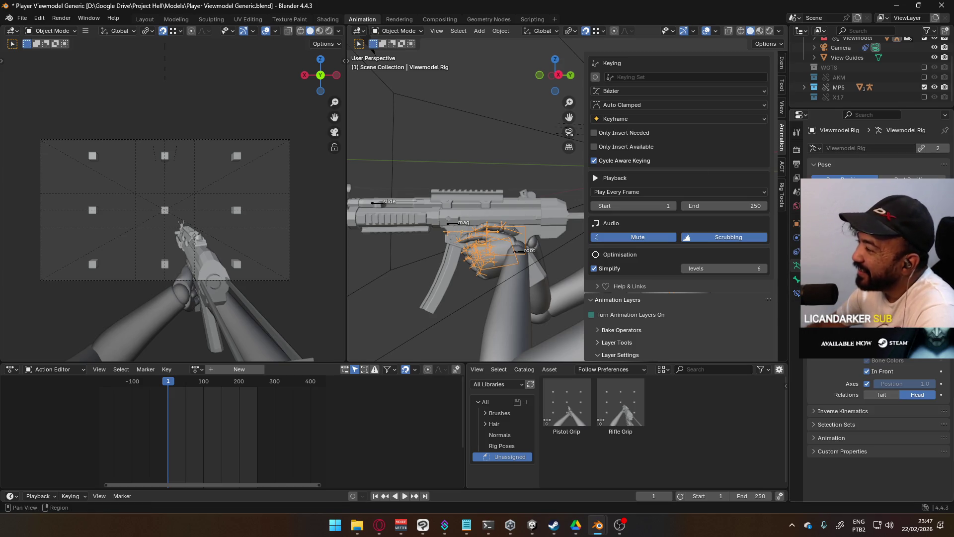
pyautogui.click(797, 294)
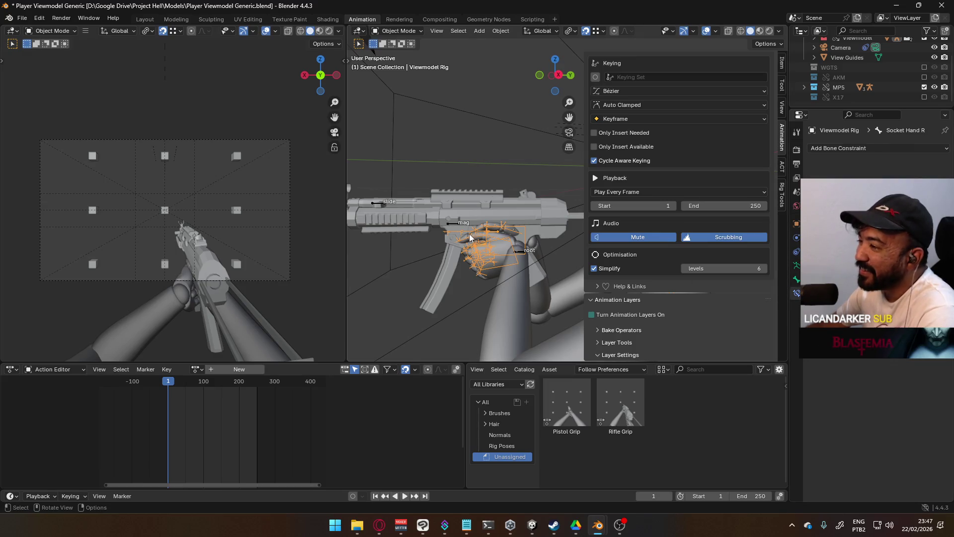
pyautogui.click(196, 369)
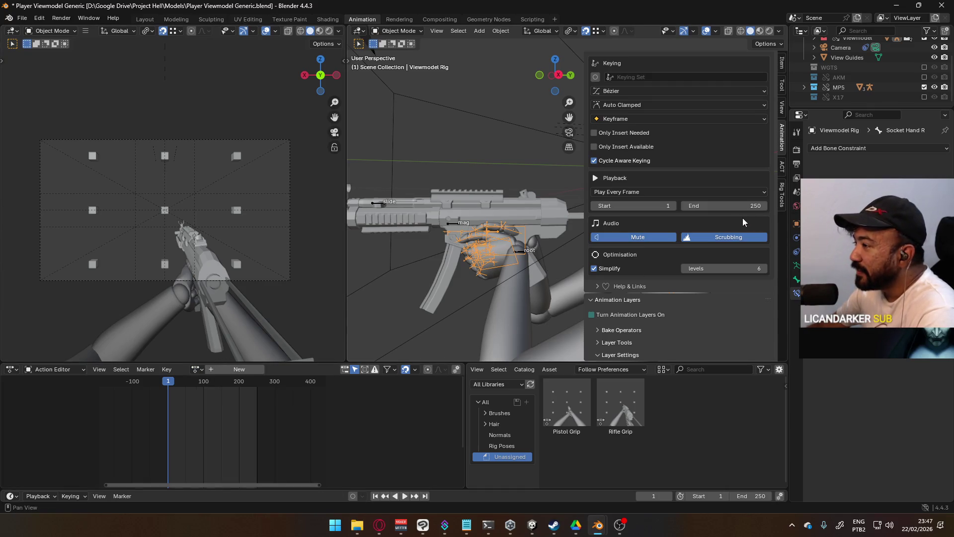
# - Turn animation layers on for both the viewmodel rig and MP5 Rig, then save the file
pyautogui.click(629, 316)
pyautogui.scroll(-2, 679, 293)
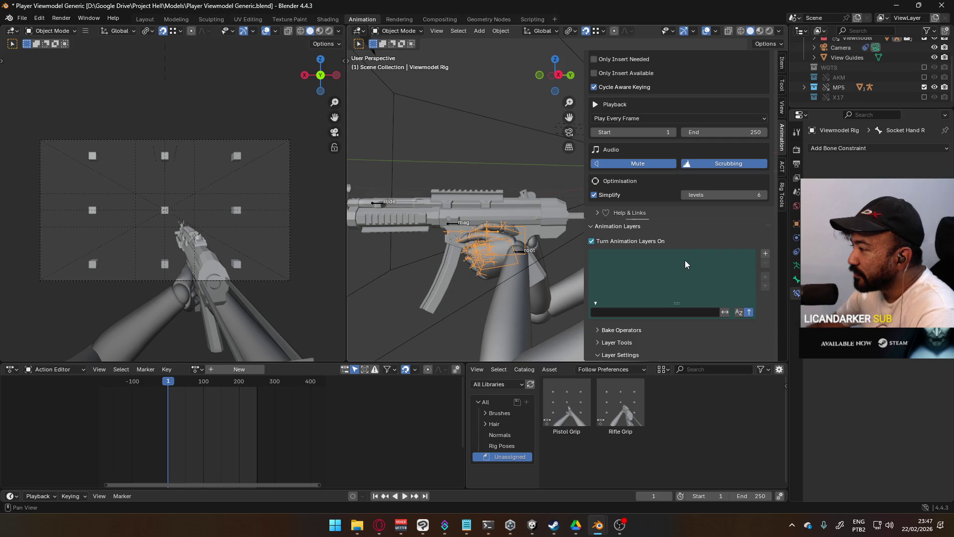
pyautogui.click(452, 222)
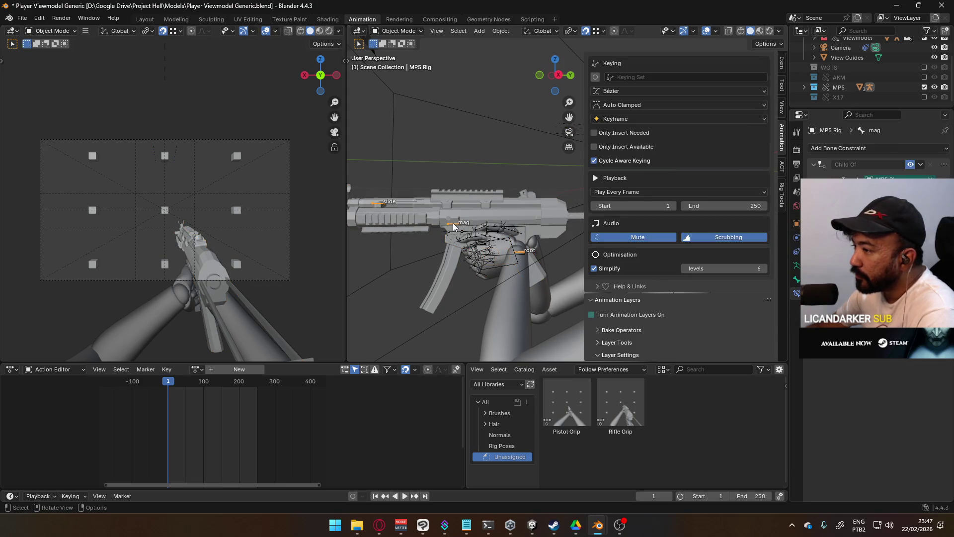
pyautogui.click(633, 316)
pyautogui.scroll(-1, 664, 314)
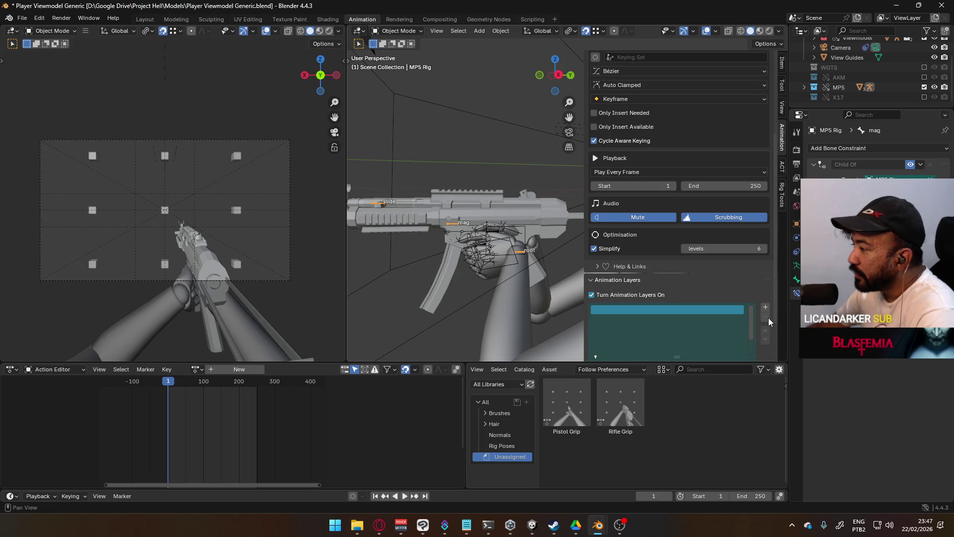
pyautogui.moveTo(642, 311); pyautogui.dragTo(654, 348)
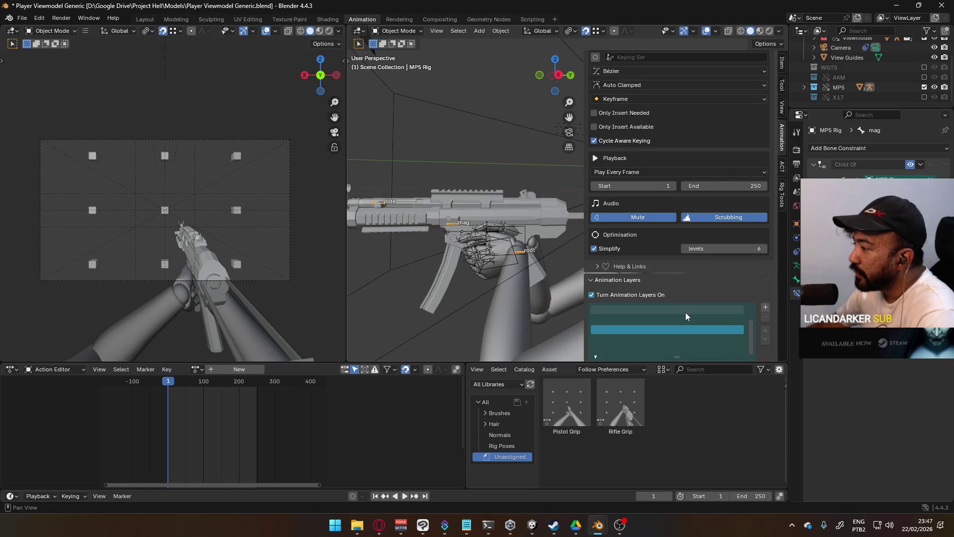
pyautogui.click(518, 261)
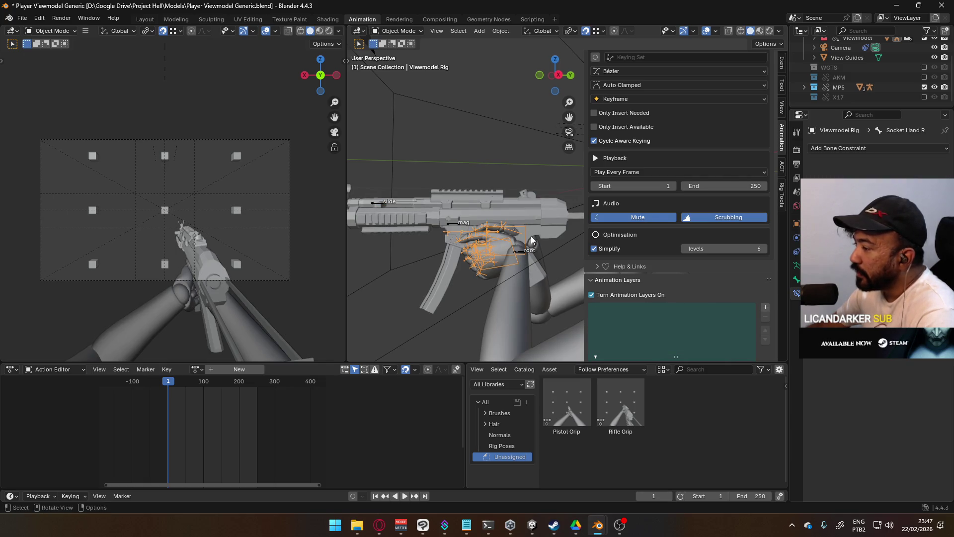
pyautogui.click(450, 221)
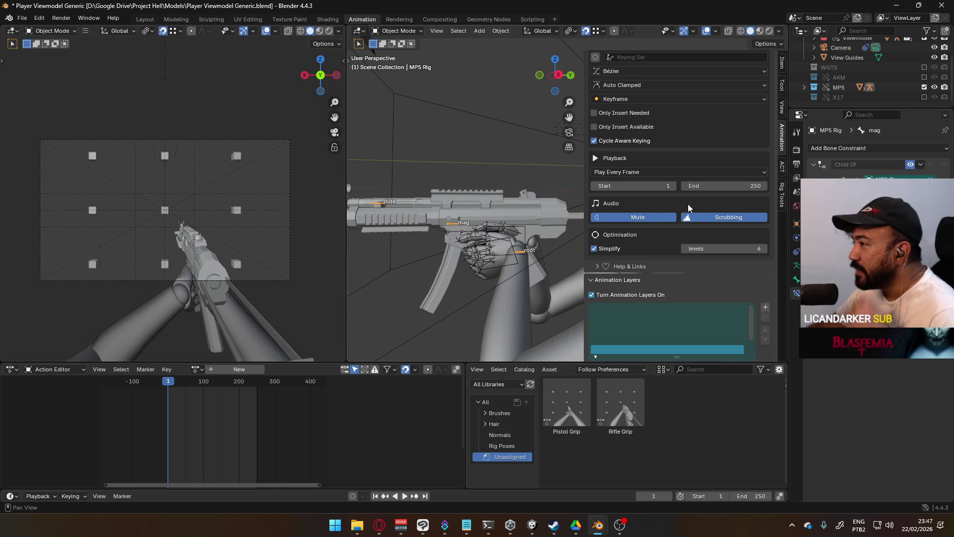
pyautogui.hotkey('ctrl', 's')
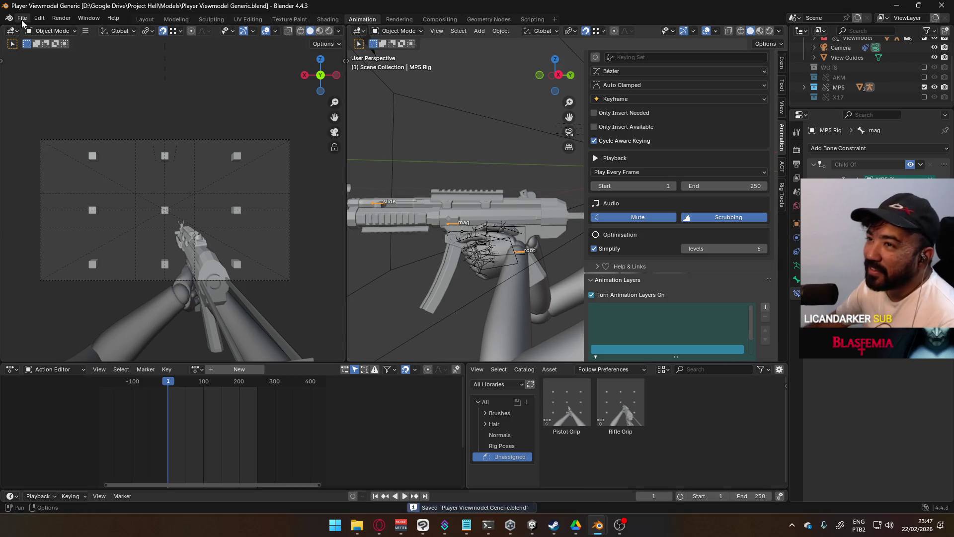
# - Revert the file to its saved state and turn on animation layers for MP5 Rig
pyautogui.click(22, 18)
pyautogui.click(36, 61)
pyautogui.click(466, 278)
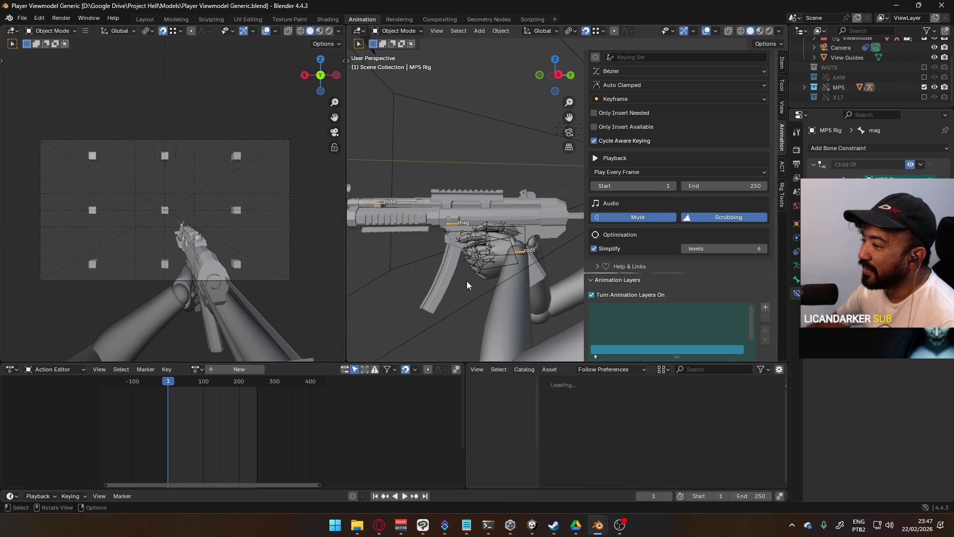
pyautogui.click(641, 313)
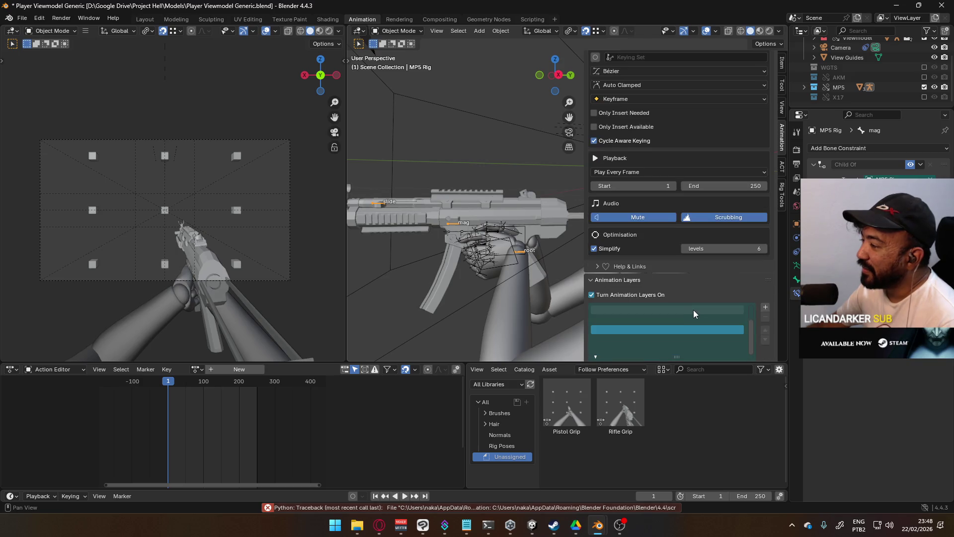
# - Remove the library override on the animation layer index
pyautogui.rightClick(722, 318)
pyautogui.click(615, 318)
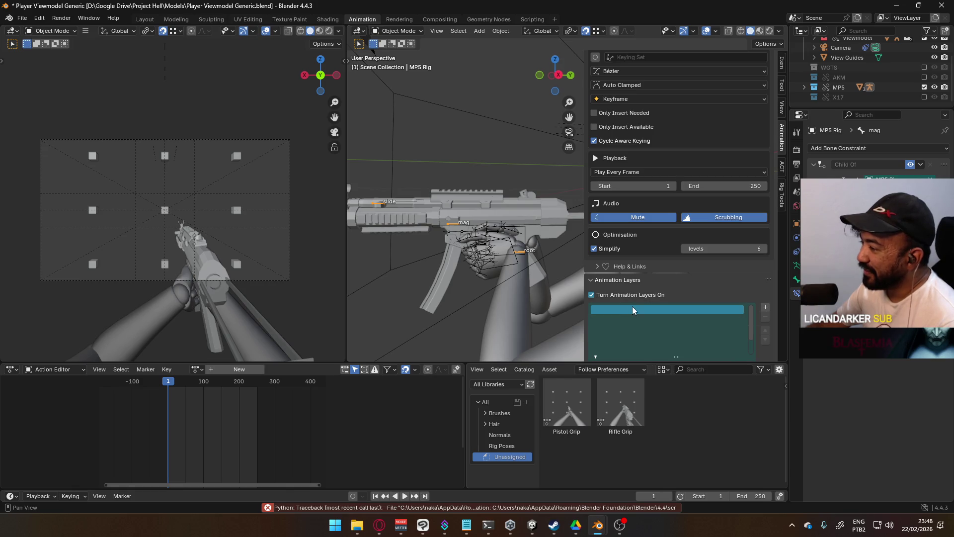
pyautogui.rightClick(631, 307)
pyautogui.click(632, 306)
pyautogui.rightClick(684, 311)
pyautogui.click(681, 313)
pyautogui.rightClick(684, 310)
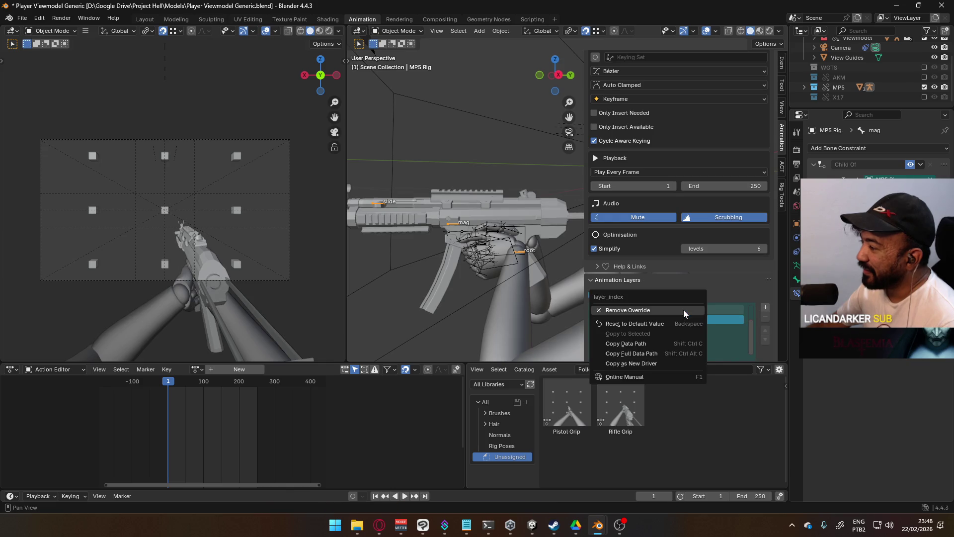
pyautogui.click(685, 321)
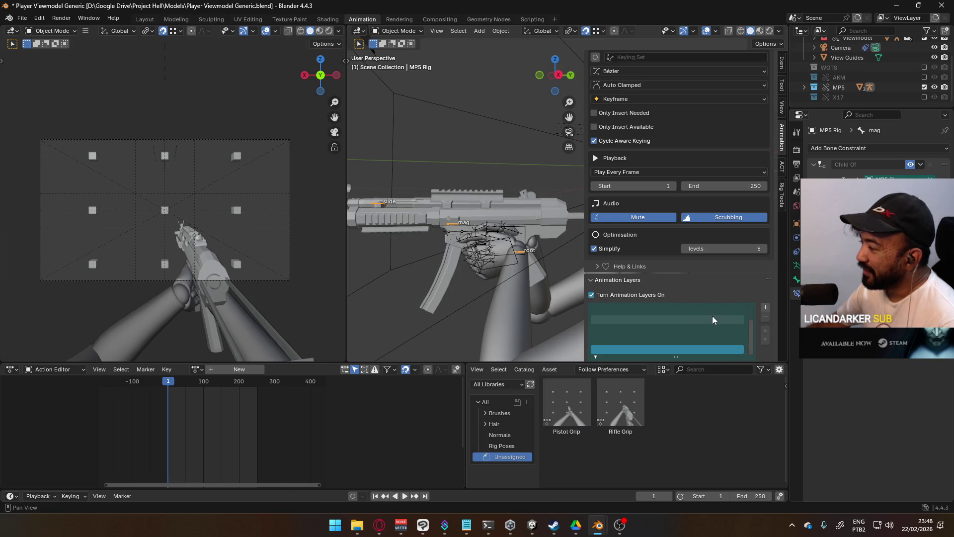
pyautogui.scroll(1, 640, 295)
# - Turn animation layers on again and expand the MP5 collection in the Outliner
pyautogui.click(627, 315)
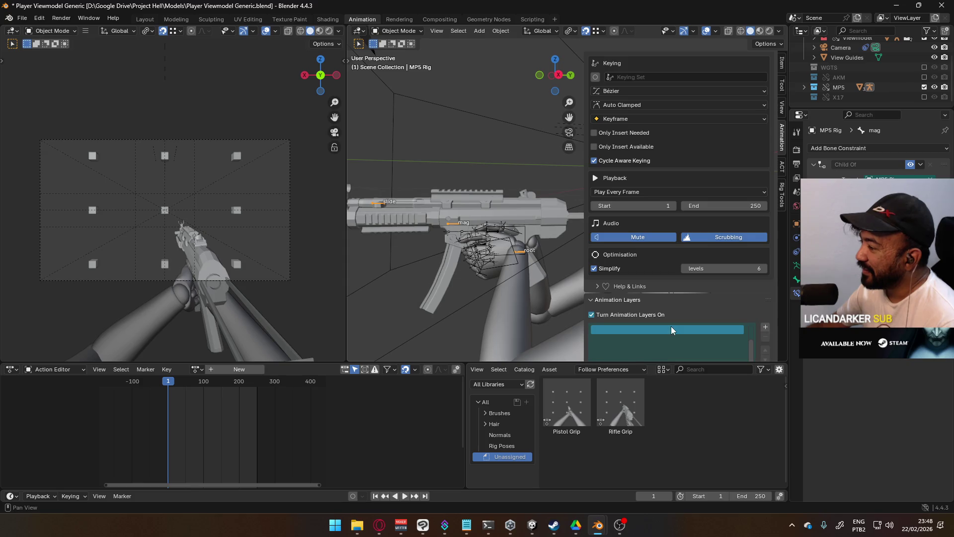
pyautogui.rightClick(671, 326)
pyautogui.click(636, 312)
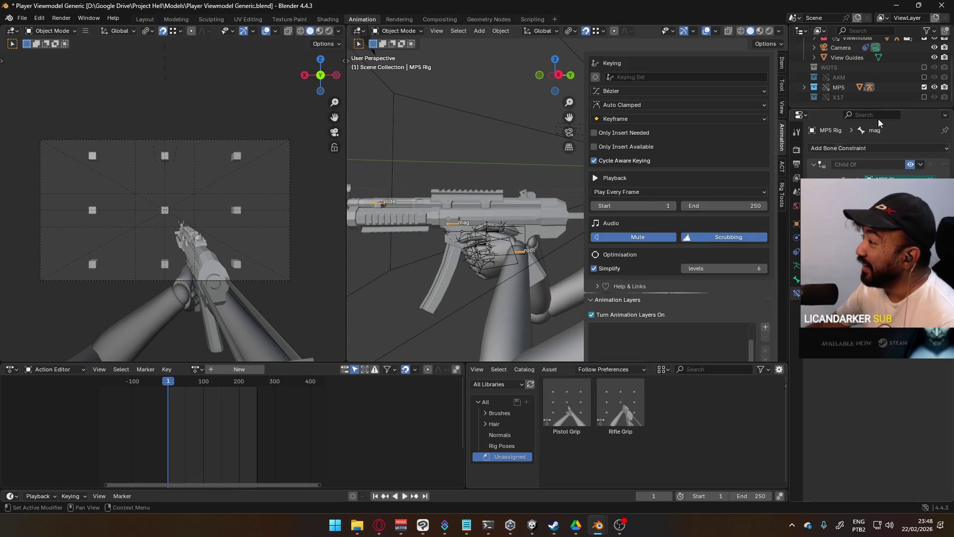
pyautogui.click(803, 87)
pyautogui.scroll(-3, 838, 75)
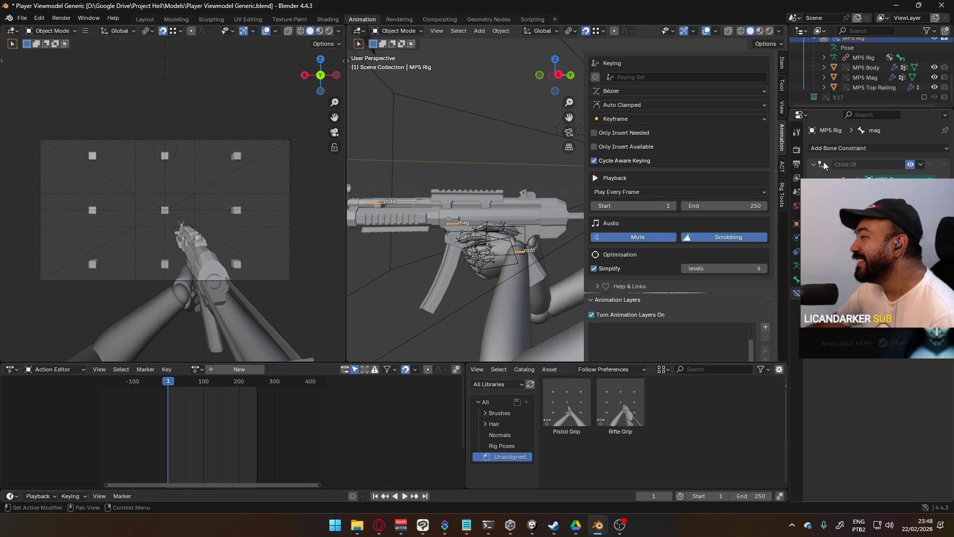
pyautogui.moveTo(597, 525)
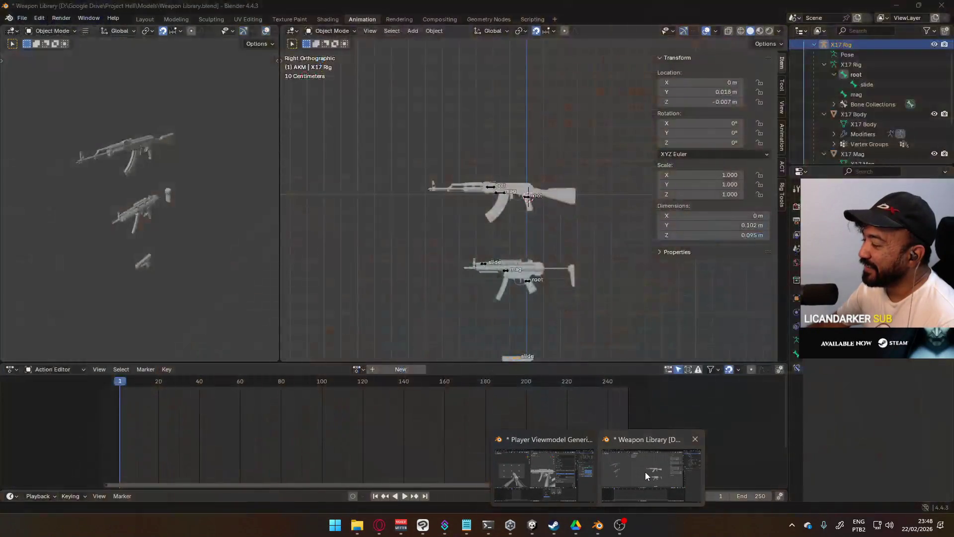
pyautogui.click(644, 472)
pyautogui.click(506, 274)
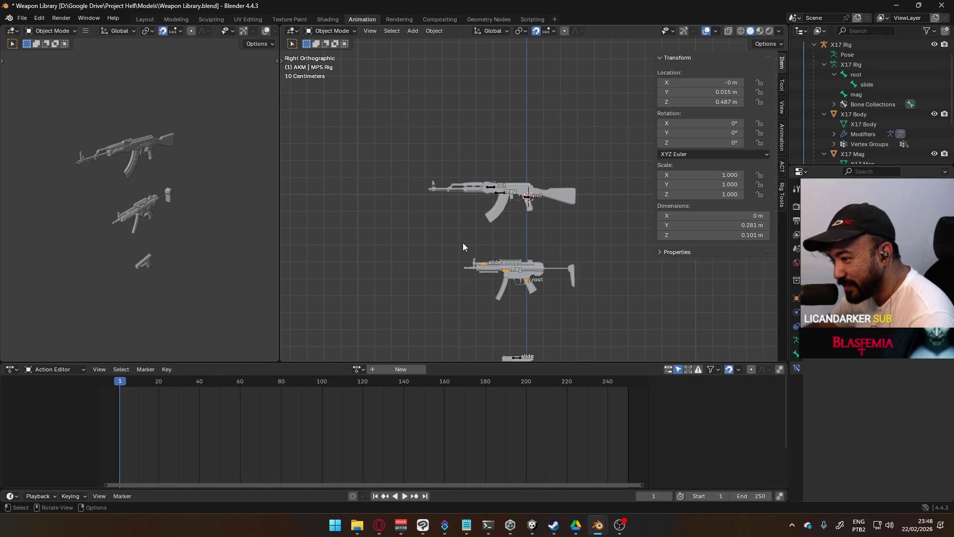
pyautogui.click(359, 369)
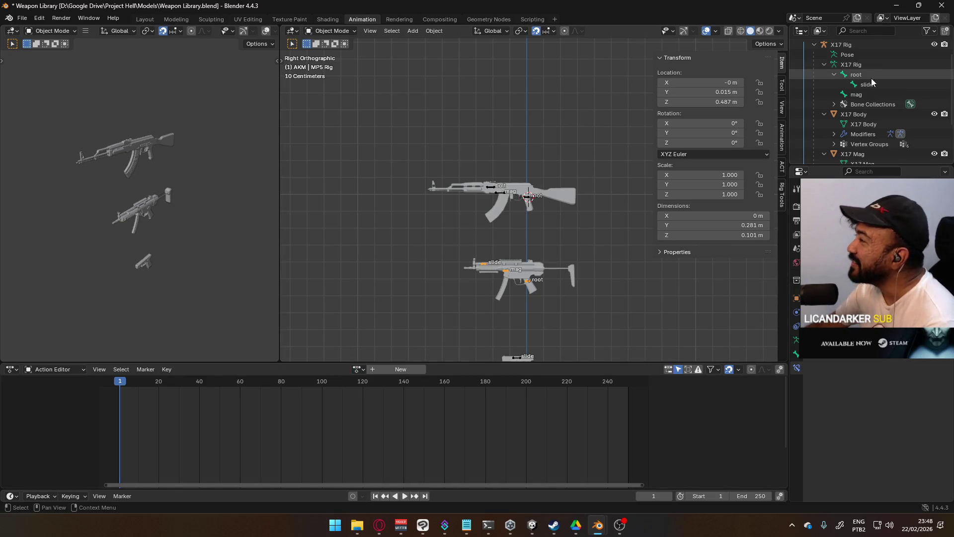
pyautogui.scroll(-2, 855, 90)
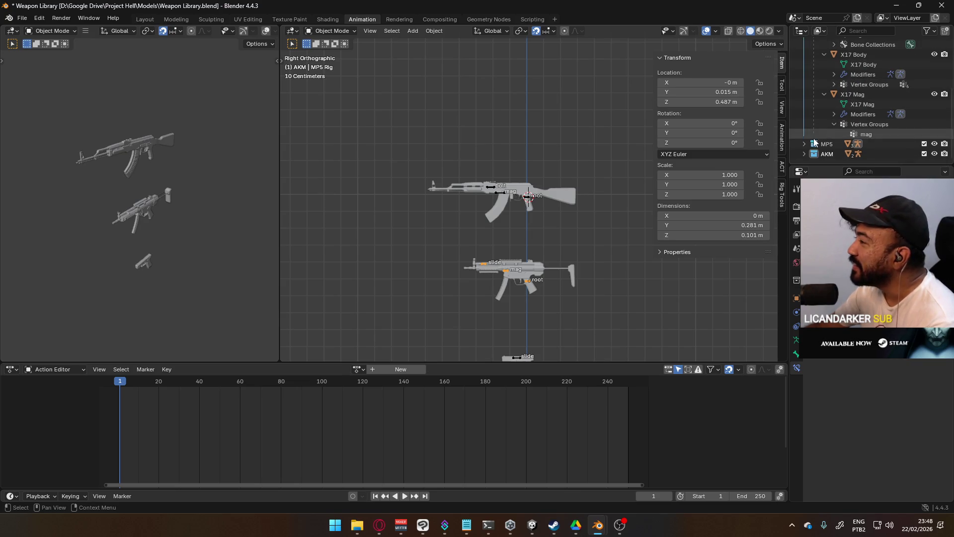
pyautogui.click(804, 145)
pyautogui.scroll(-1, 828, 153)
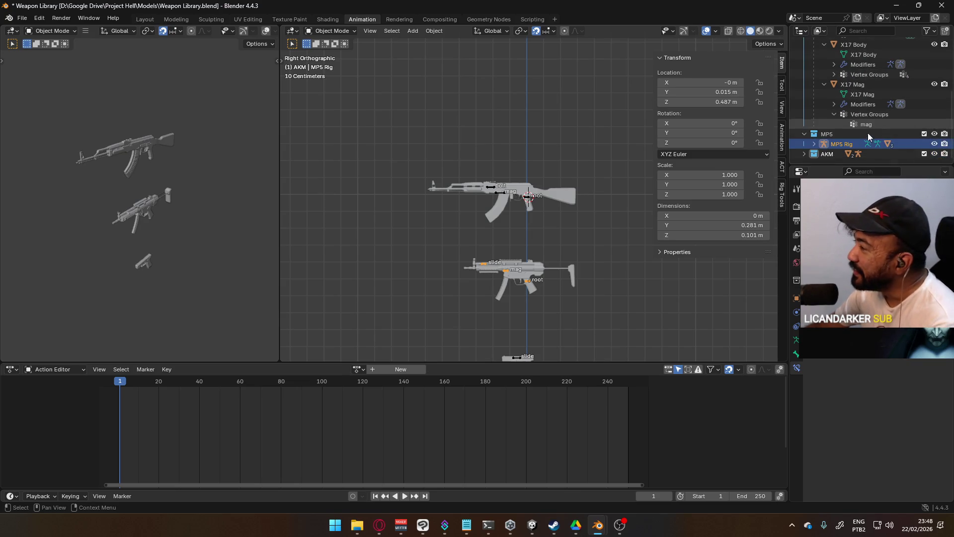
pyautogui.click(814, 145)
pyautogui.scroll(-3, 814, 142)
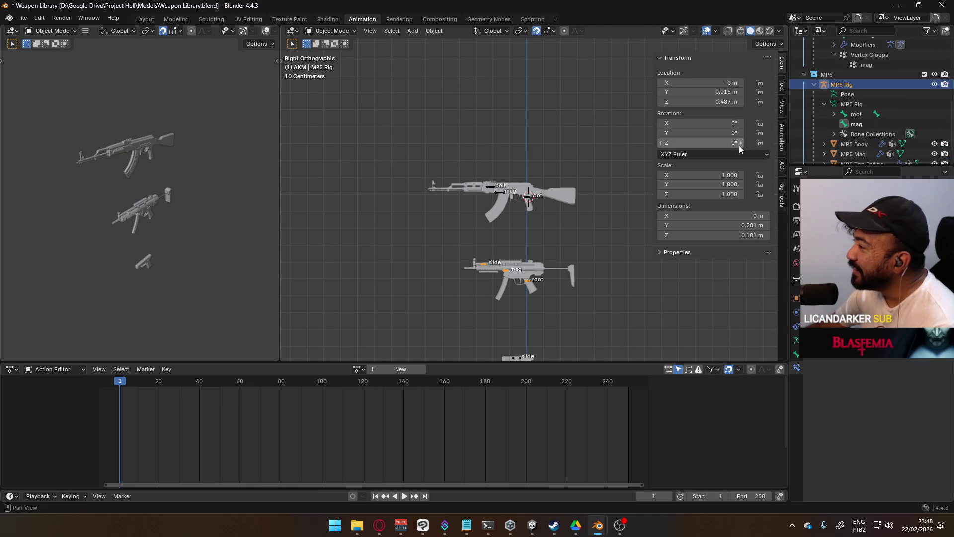
pyautogui.scroll(-1, 815, 128)
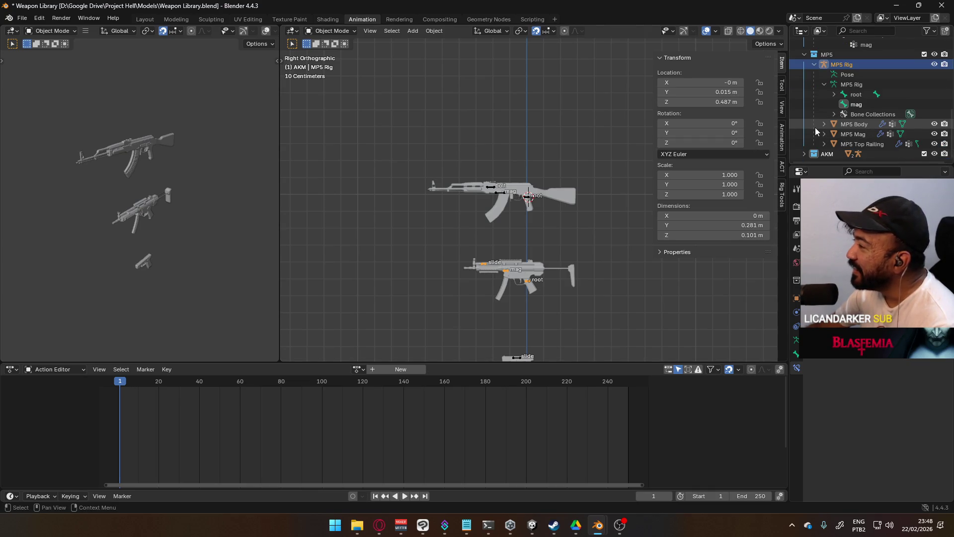
pyautogui.click(823, 84)
pyautogui.click(813, 94)
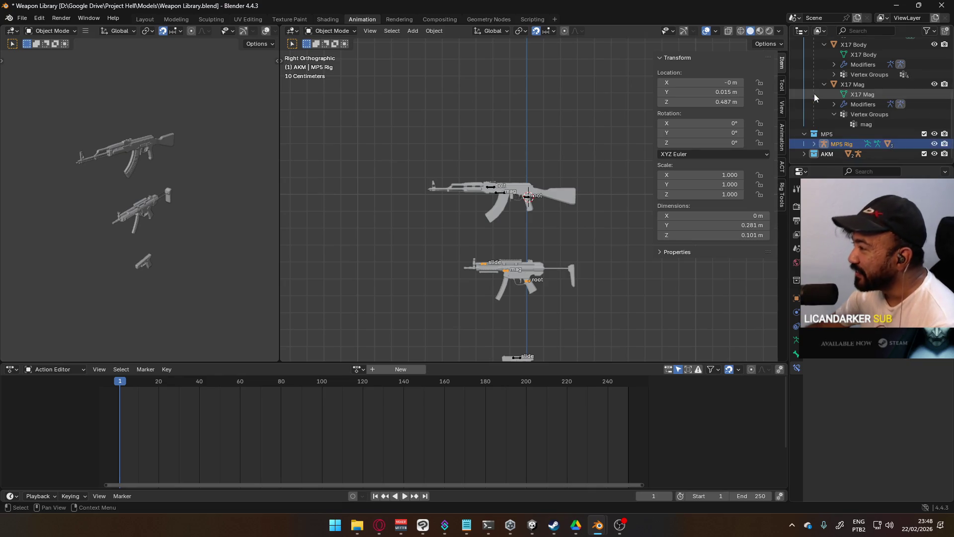
pyautogui.click(804, 134)
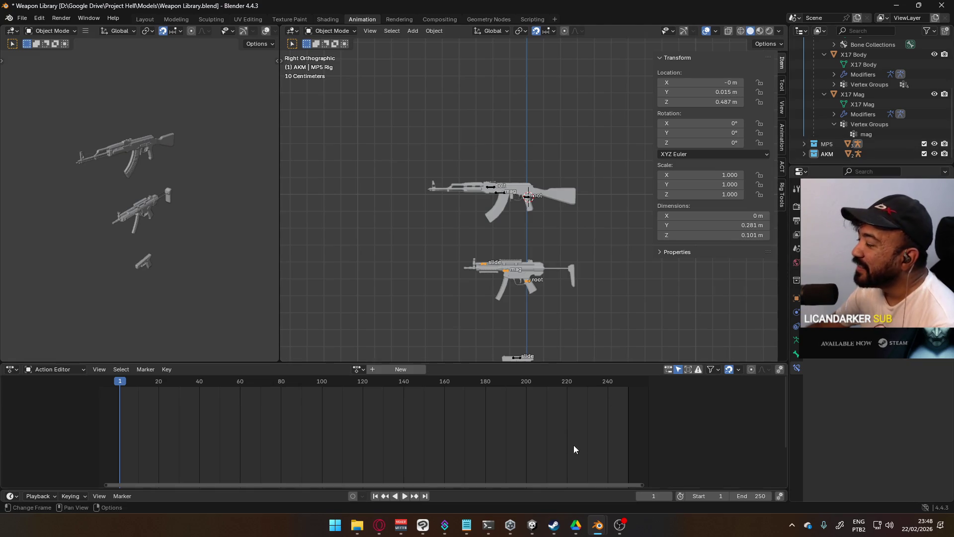
pyautogui.moveTo(598, 525)
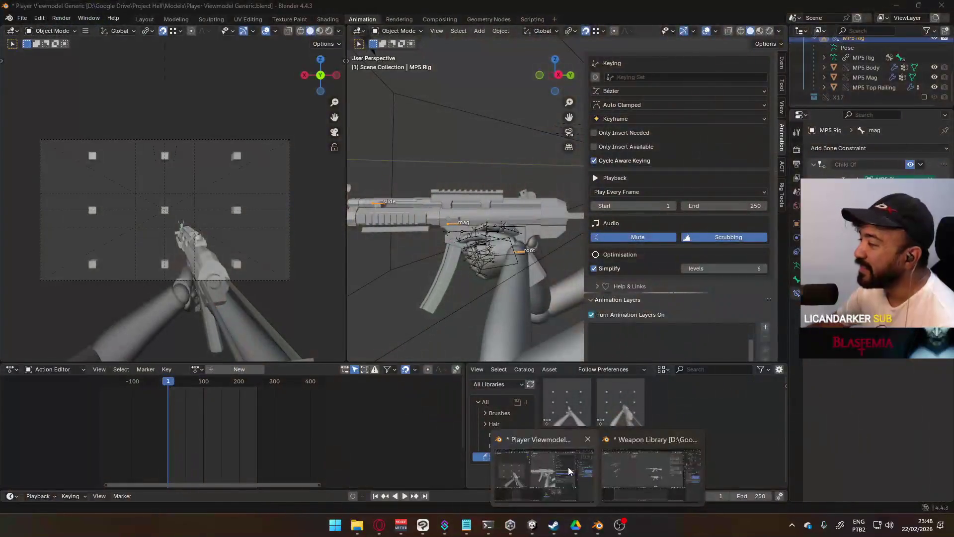
# - In the viewmodel file, reset the library override on MP5 Rig
pyautogui.click(568, 467)
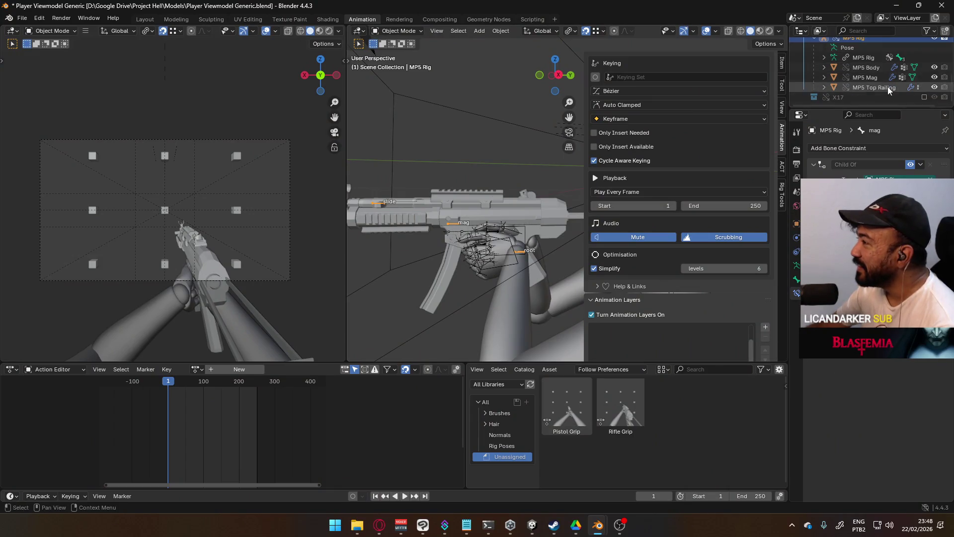
pyautogui.scroll(2, 863, 87)
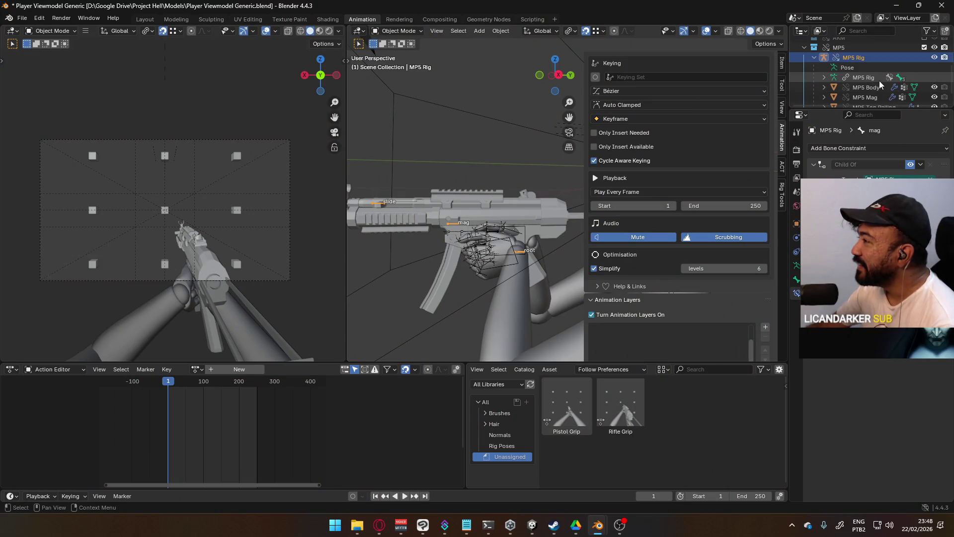
pyautogui.rightClick(836, 59)
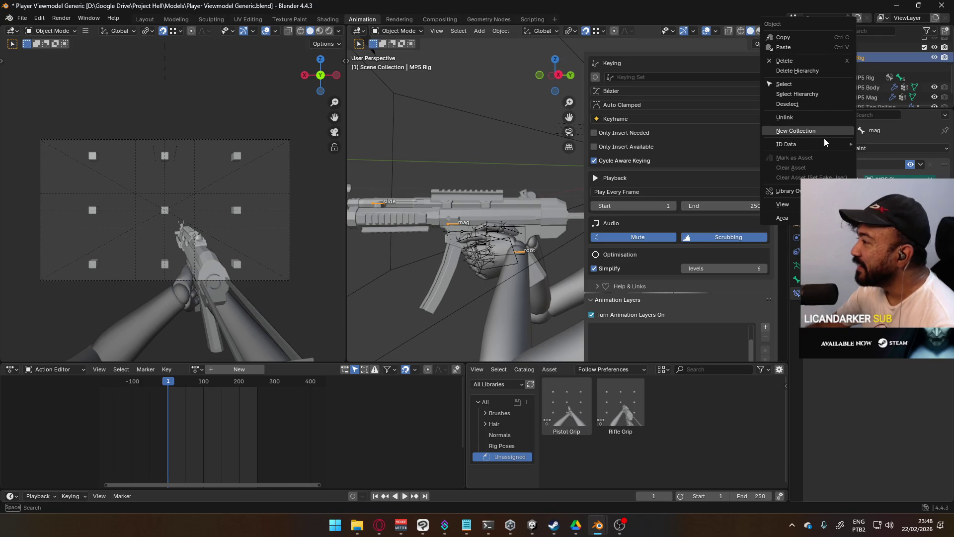
pyautogui.moveTo(790, 190)
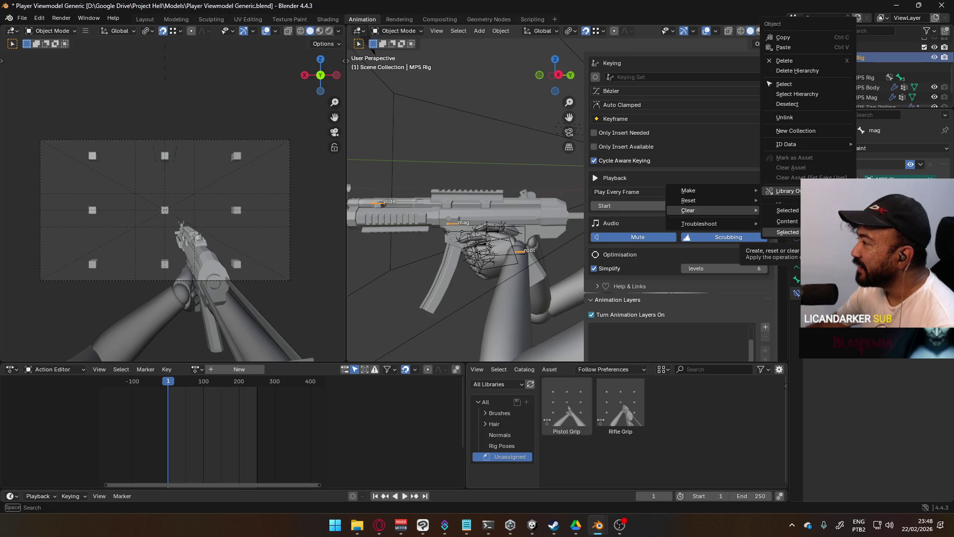
pyautogui.click(787, 232)
pyautogui.rightClick(842, 61)
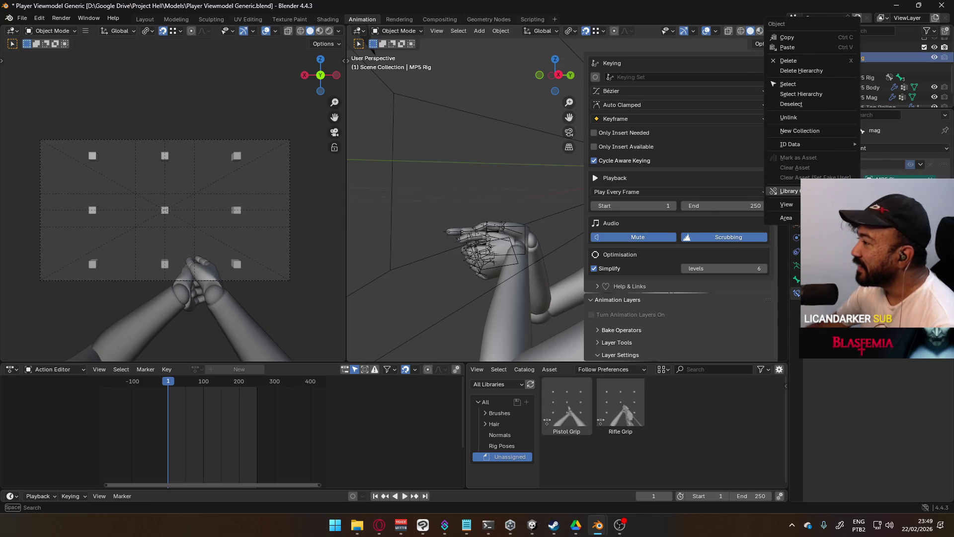
pyautogui.moveTo(689, 200)
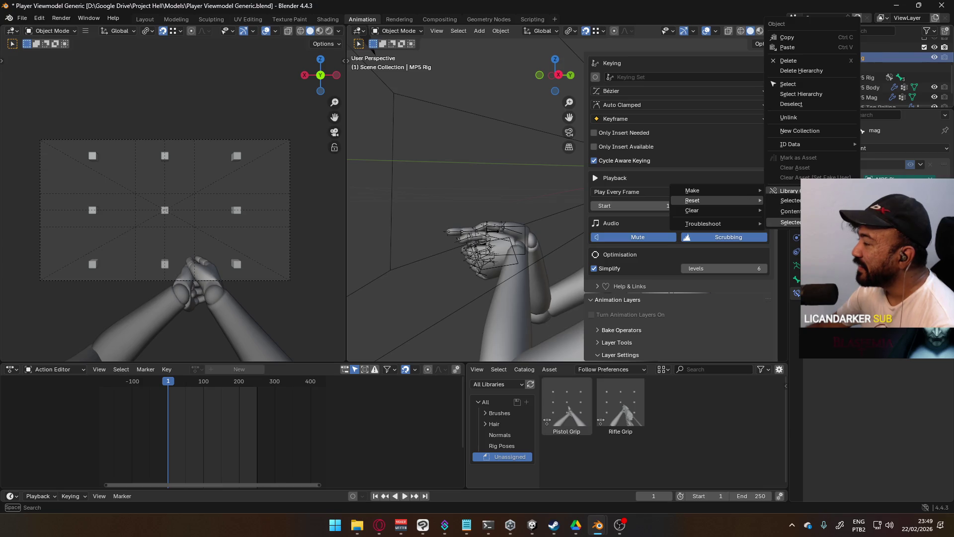
pyautogui.click(790, 222)
pyautogui.moveTo(669, 141)
pyautogui.mouseDown(button='middle')
pyautogui.moveTo(520, 162)
pyautogui.moveTo(567, 147)
pyautogui.moveTo(524, 161)
pyautogui.moveTo(535, 156)
pyautogui.mouseUp(button='middle')
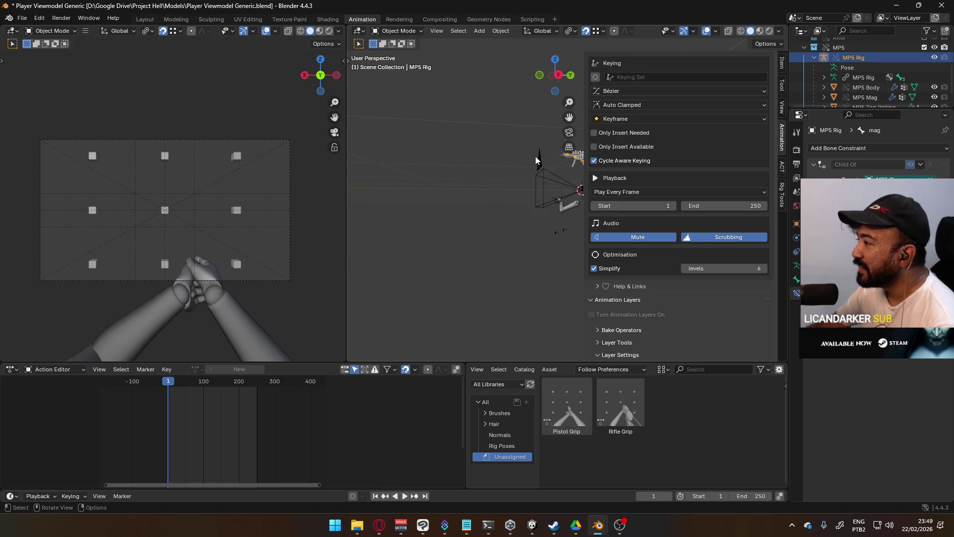
# - Reset library overrides on the MP5 collection and enable the X17 collection
pyautogui.click(805, 47)
pyautogui.click(835, 87)
pyautogui.rightClick(835, 89)
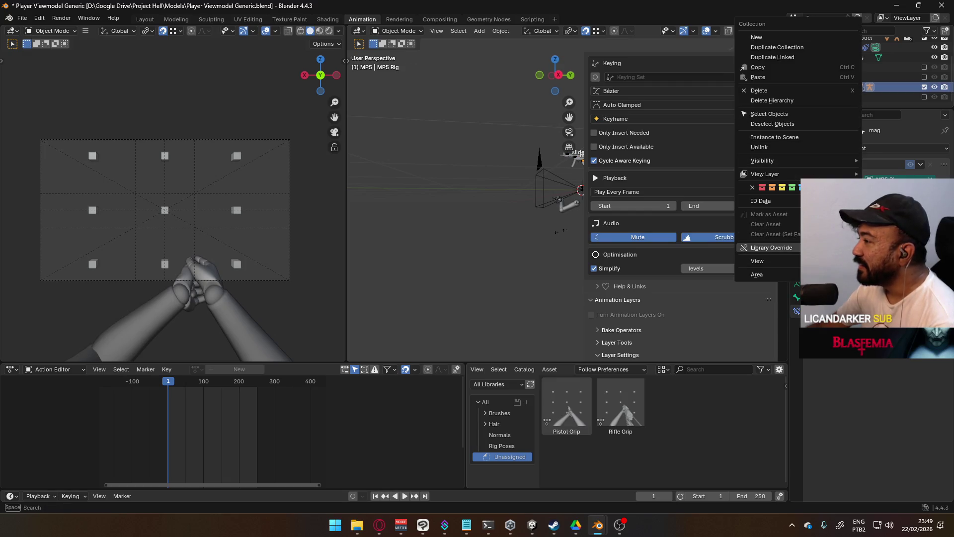
pyautogui.moveTo(632, 256)
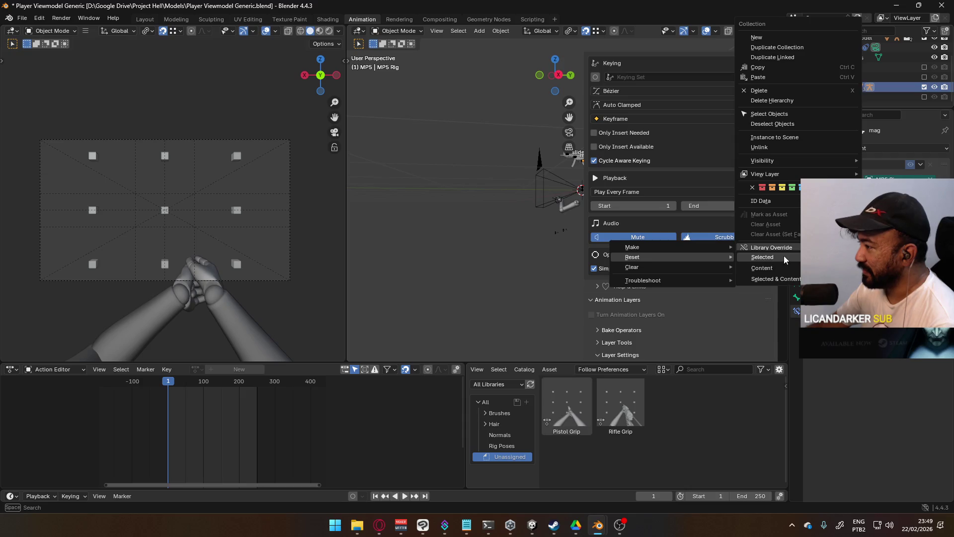
pyautogui.click(779, 279)
pyautogui.click(836, 96)
pyautogui.click(925, 97)
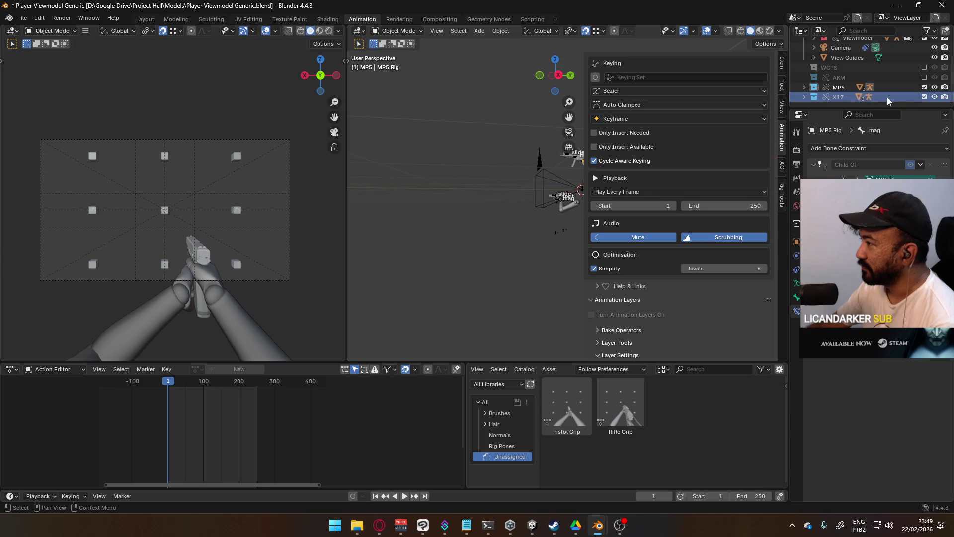
# - Reset the X17 collection's library overrides with Selected & Content
pyautogui.rightClick(828, 97)
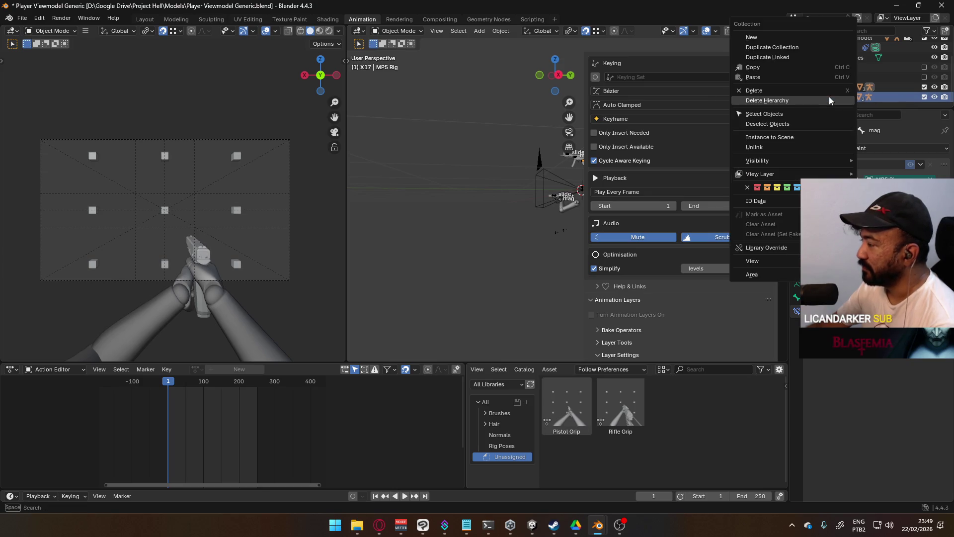
pyautogui.moveTo(628, 256)
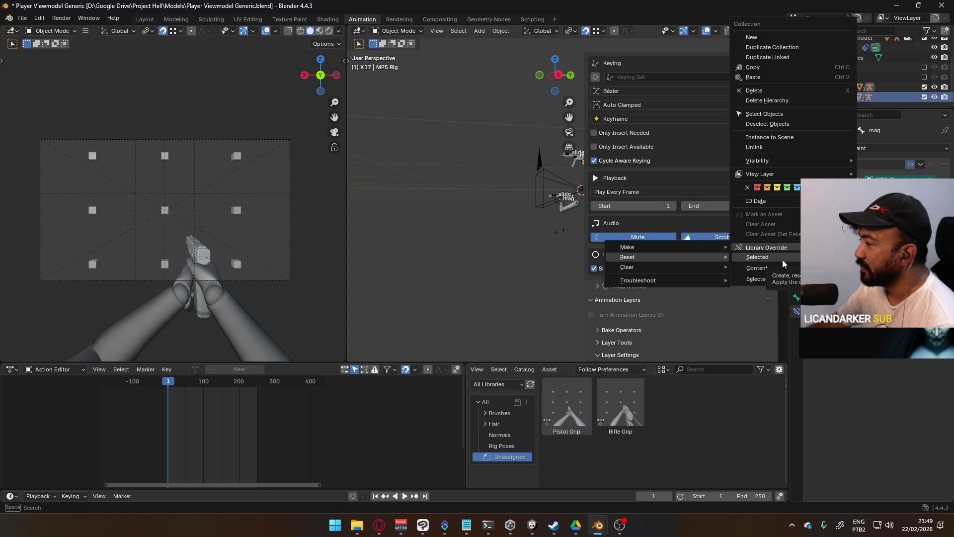
pyautogui.click(768, 279)
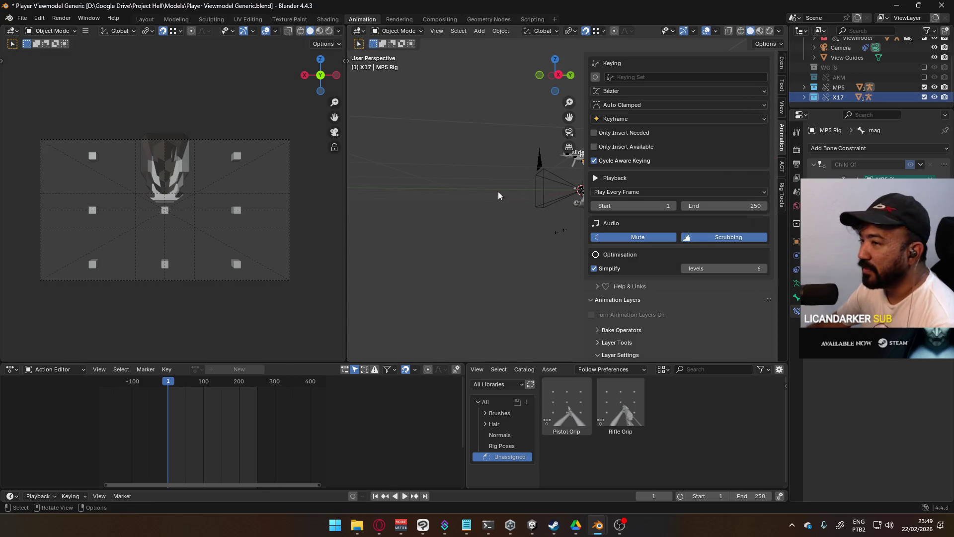
pyautogui.moveTo(533, 168)
pyautogui.keyDown('shift'); pyautogui.mouseDown(button='middle')
pyautogui.moveTo(445, 213)
pyautogui.moveTo(414, 210)
pyautogui.mouseUp(button='middle'); pyautogui.keyUp('shift')
pyautogui.scroll(3, 414, 210)
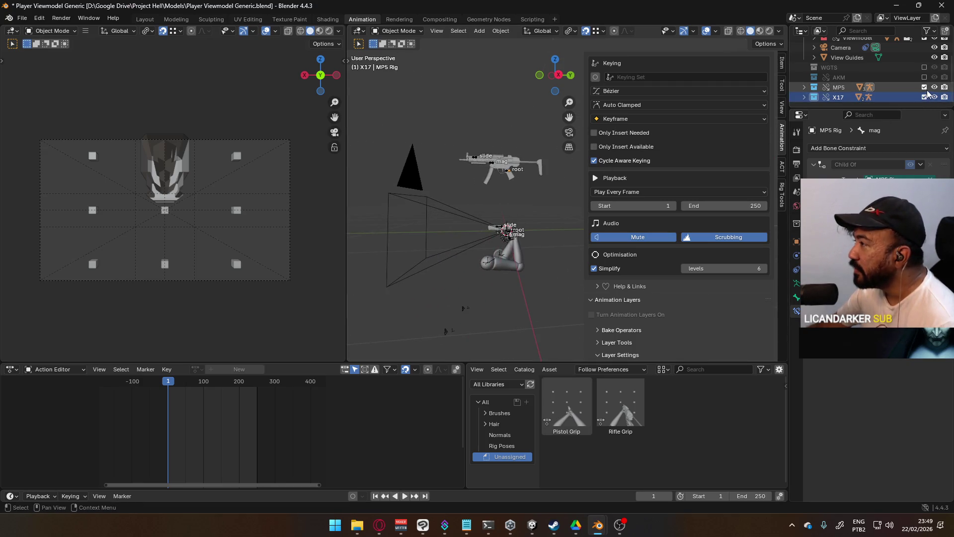
# - Exclude the MP5 and X17 collections from the view layer
pyautogui.moveTo(924, 87); pyautogui.dragTo(924, 98)
pyautogui.moveTo(567, 246)
pyautogui.mouseDown(button='middle')
pyautogui.moveTo(628, 224)
pyautogui.moveTo(562, 221)
pyautogui.moveTo(570, 214)
pyautogui.mouseUp(button='middle')
# - Select the Viewmodel Rig and switch it into Pose Mode
pyautogui.click(562, 221)
pyautogui.scroll(2, 608, 206)
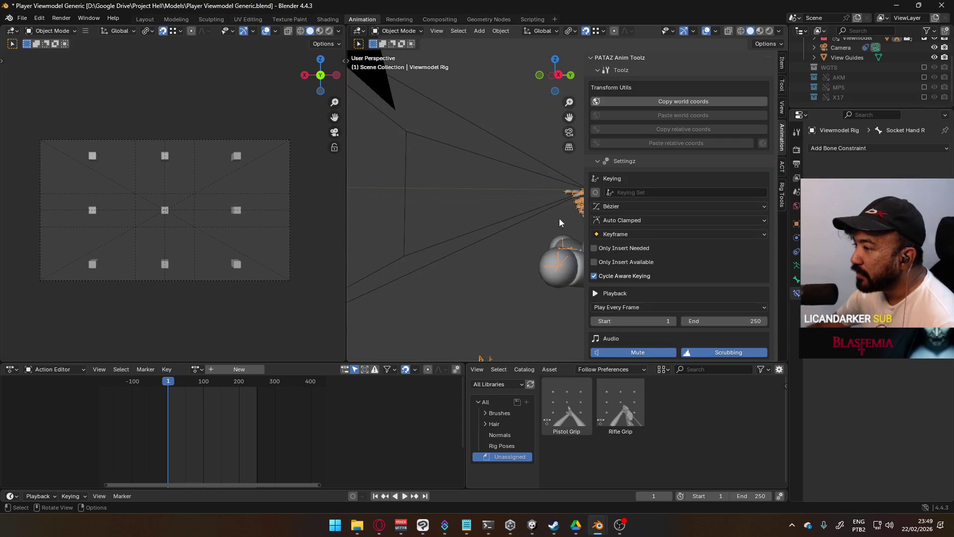
pyautogui.keyDown('shift'); pyautogui.moveTo(785, 270); pyautogui.dragTo(380, 215, button='middle'); pyautogui.keyUp('shift')
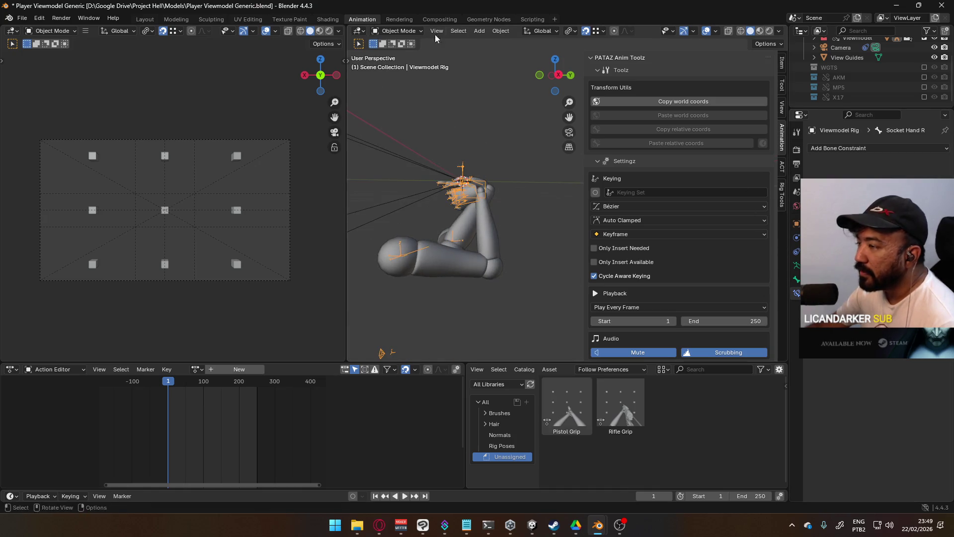
pyautogui.click(399, 30)
pyautogui.click(401, 64)
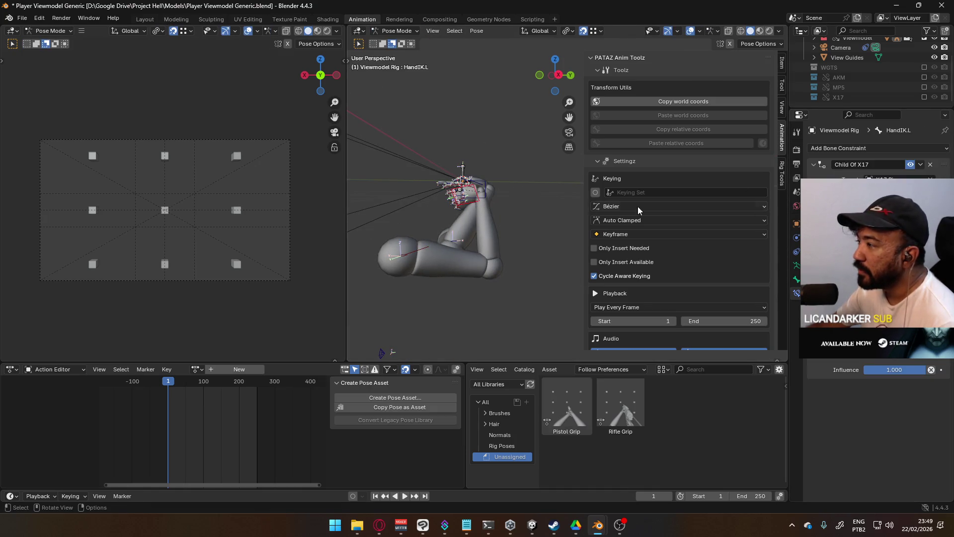
# - Switch off the left hand IK bone's Child Of X17 constraint
pyautogui.click(909, 165)
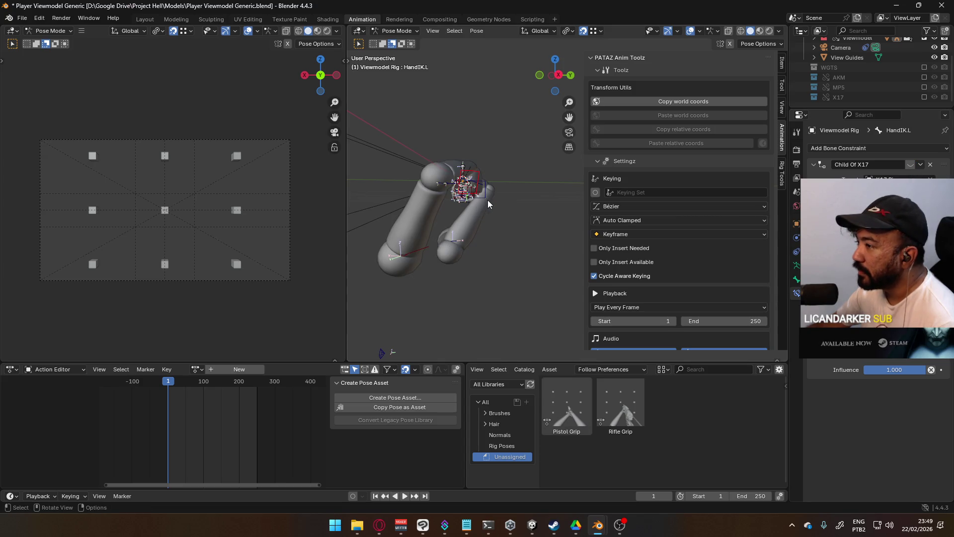
pyautogui.moveTo(440, 168); pyautogui.dragTo(543, 180, button='middle')
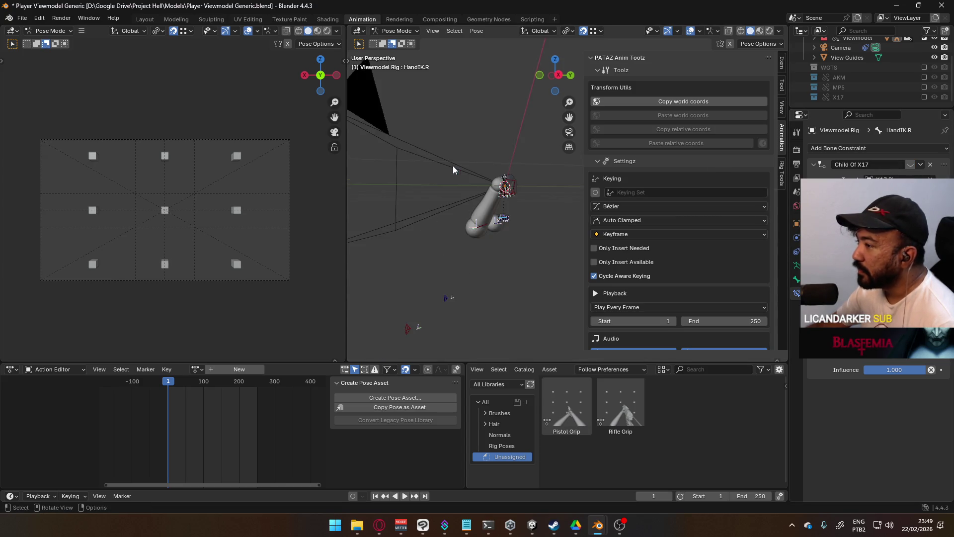